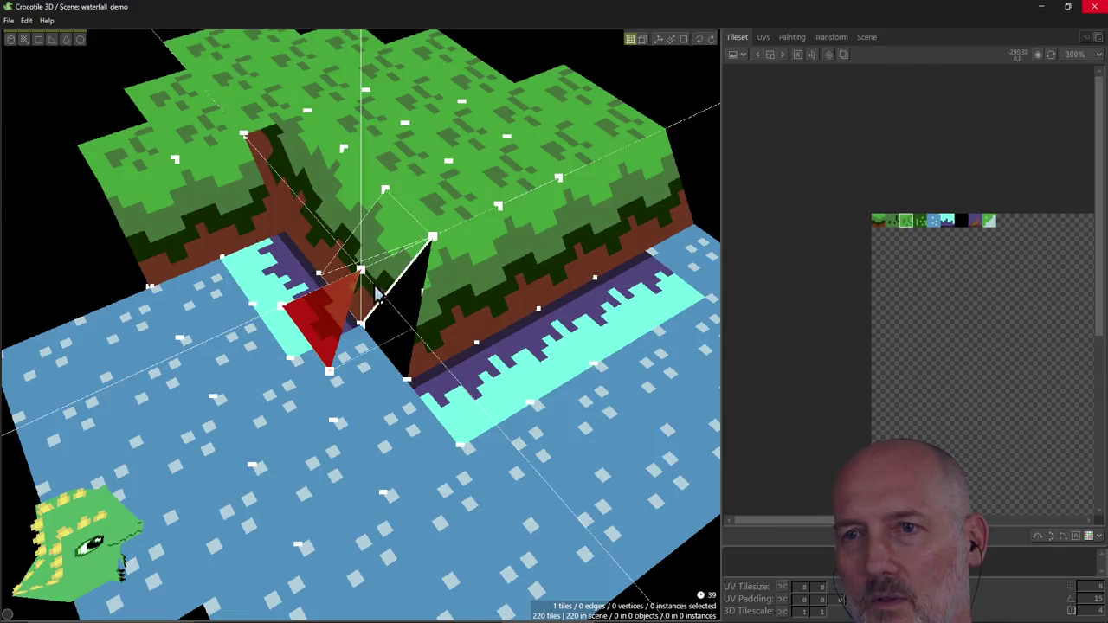
Step: Collapse the red corner tile into a triangle and frame the view on it in vertex mode
{"action": "key", "text": "Escape"}
{"action": "key", "text": "v"}
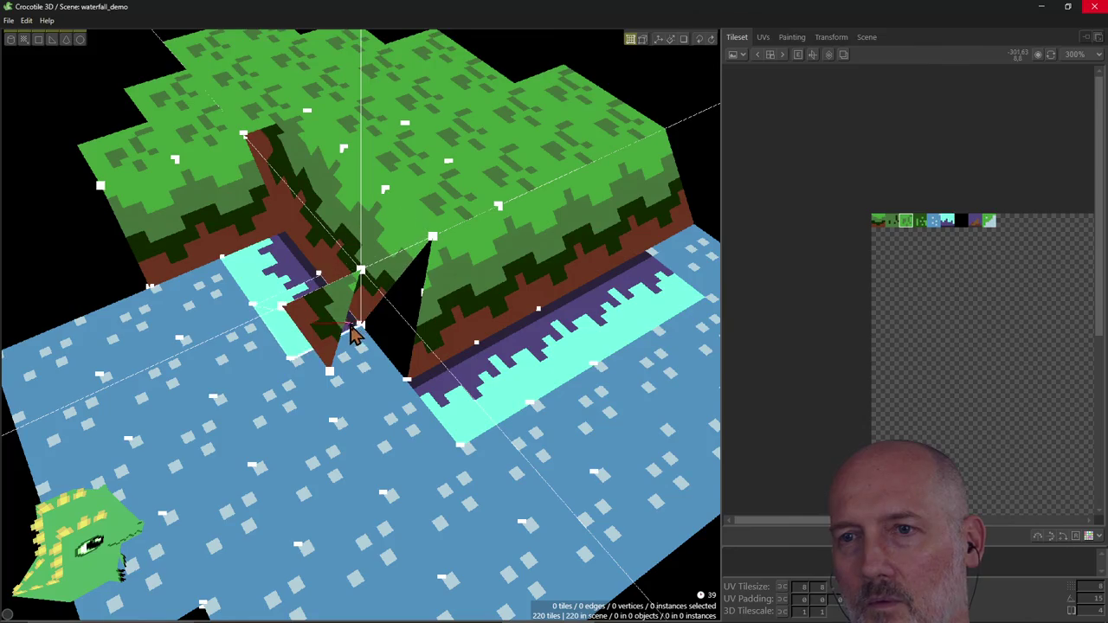
{"action": "left_click", "coordinate": [325, 327]}
{"action": "key", "text": "f"}
{"action": "right_click_drag", "start_coordinate": [381, 322], "coordinate": [416, 322]}
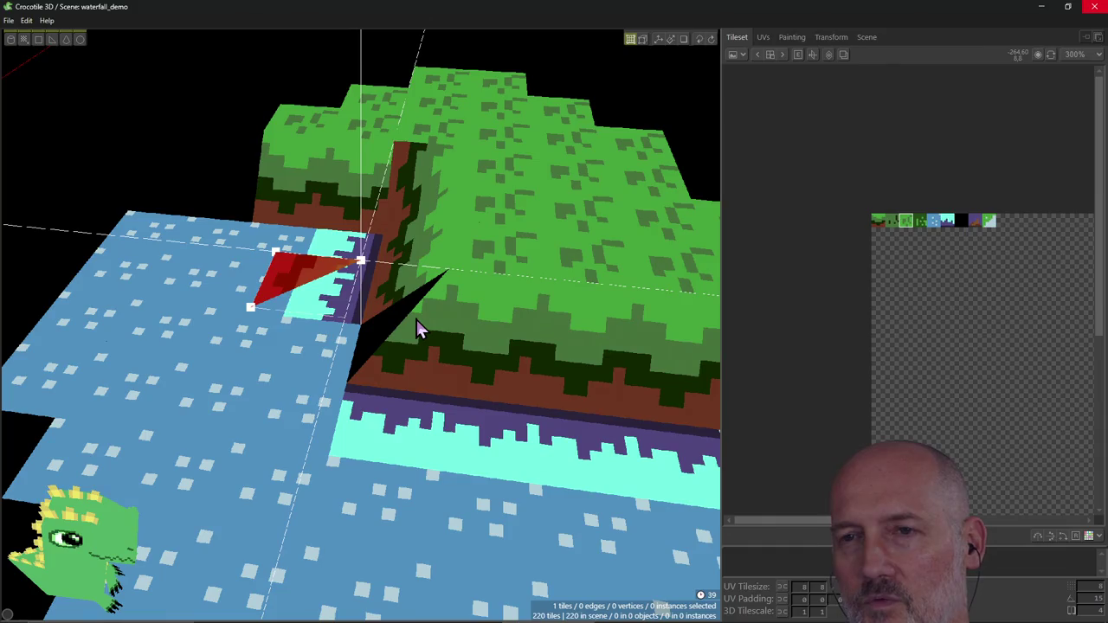
{"action": "key", "text": "v"}
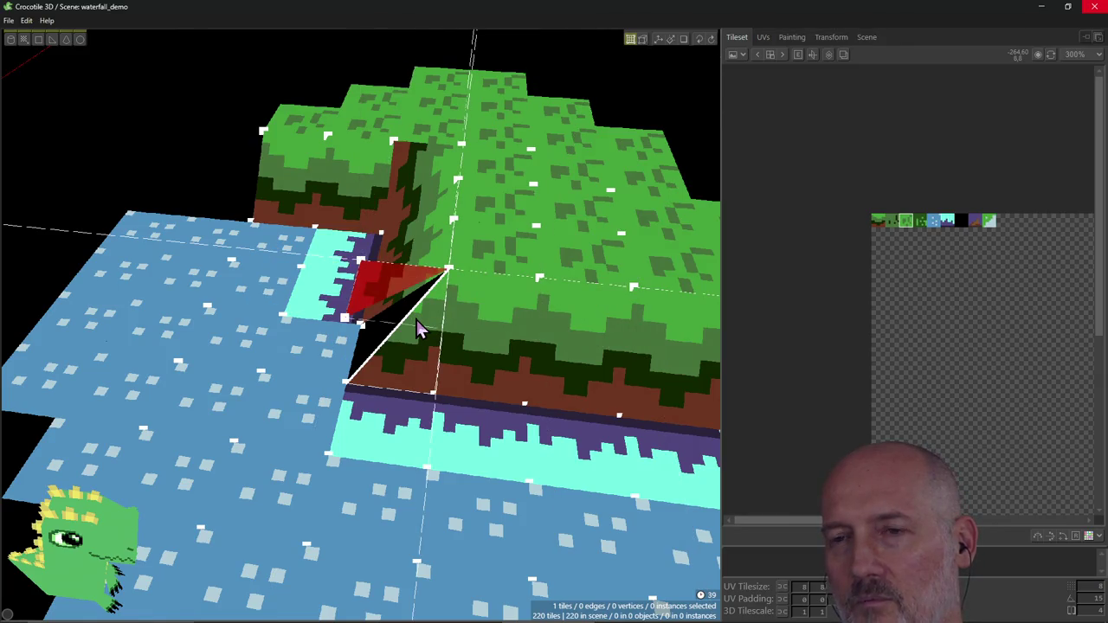
{"action": "right_click_drag", "start_coordinate": [405, 333], "coordinate": [380, 251]}
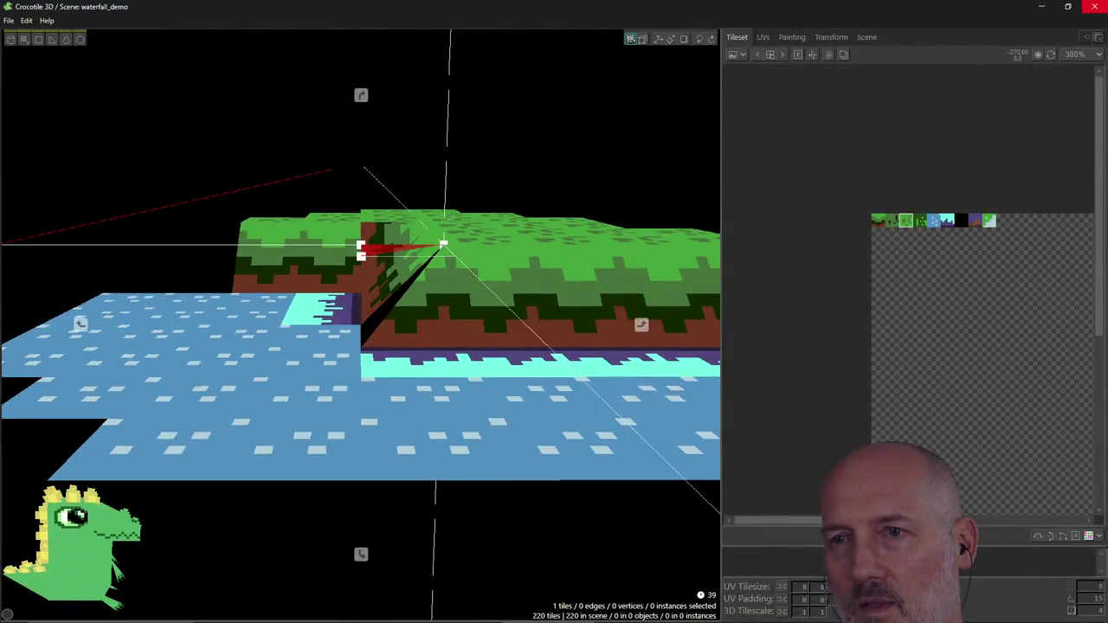
{"action": "key", "text": "Tab"}
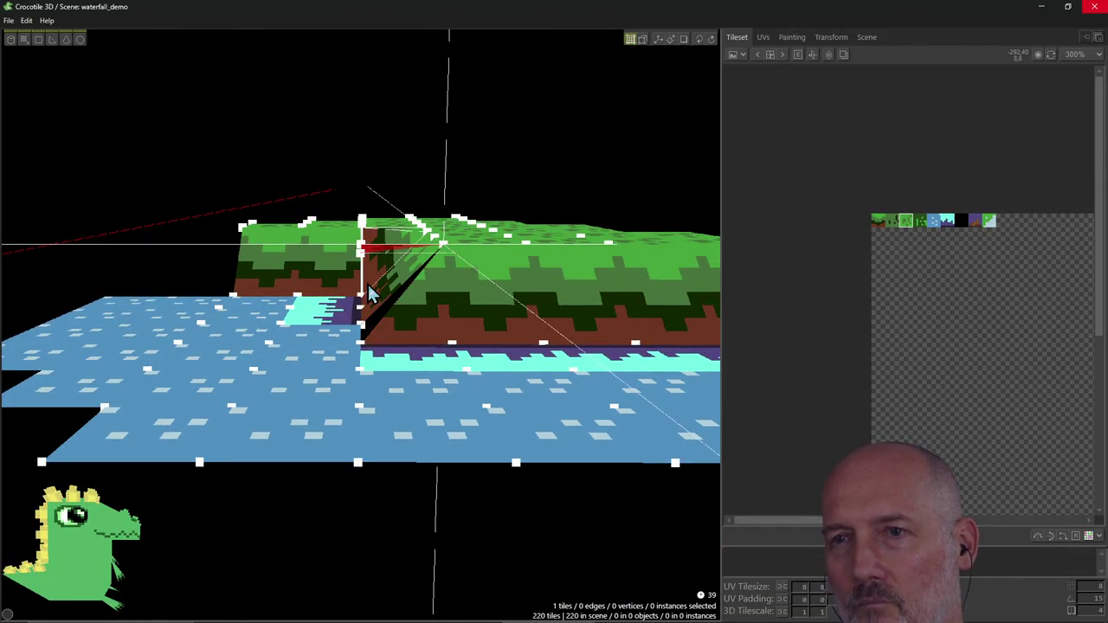
{"action": "right_click_drag", "start_coordinate": [367, 282], "coordinate": [367, 282]}
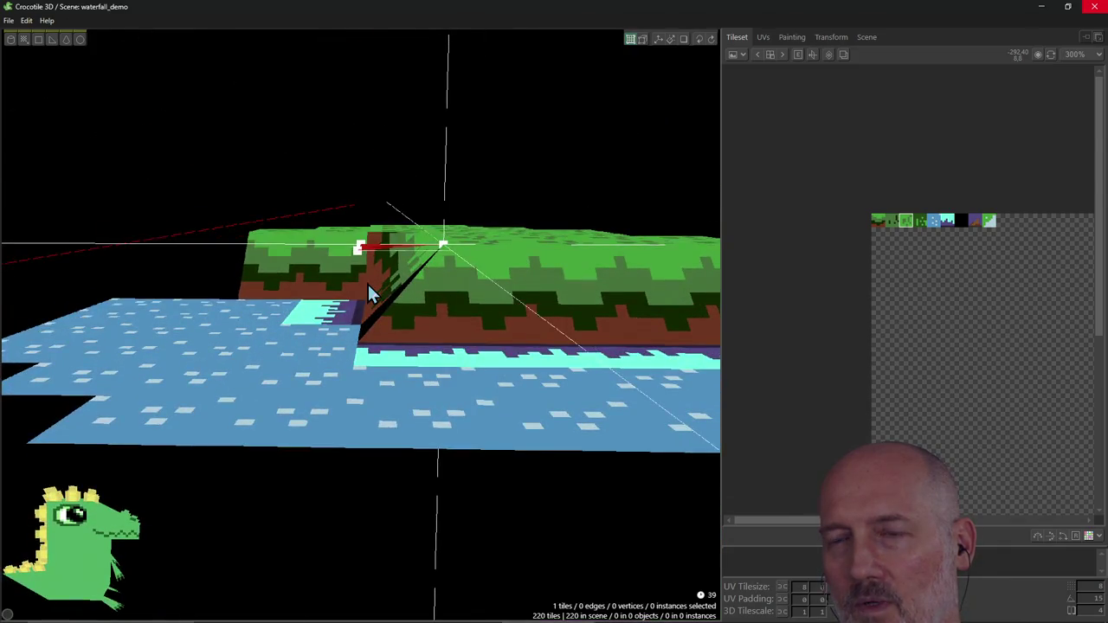
{"action": "key", "text": "Tab"}
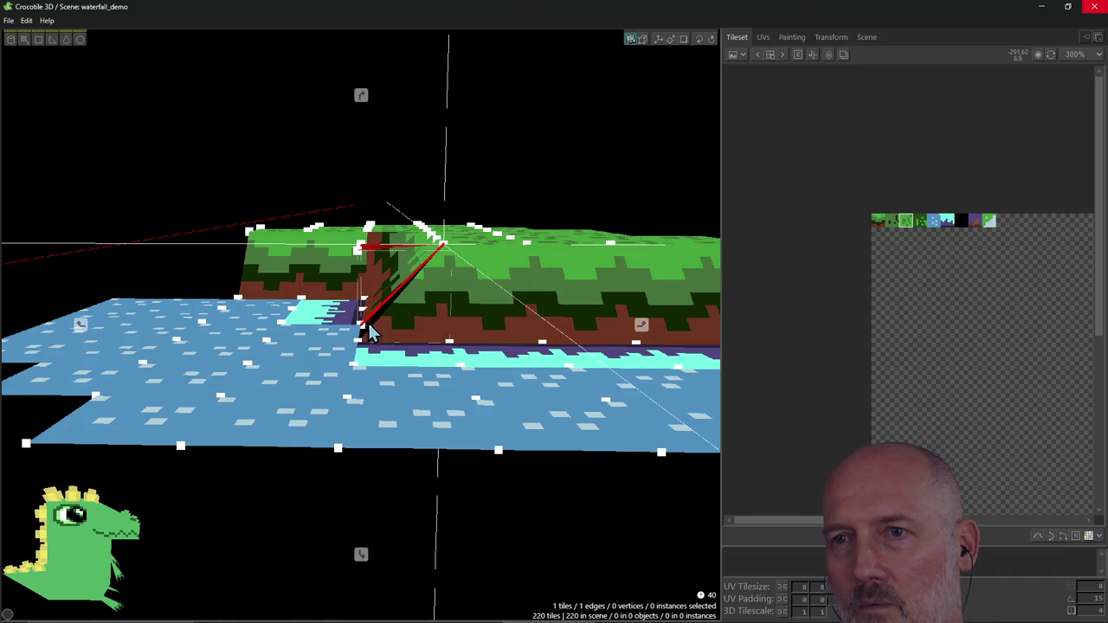
Step: Select the corner triangle's vertices and drag the top vertex down to the water's edge
{"action": "left_click", "coordinate": [372, 310]}
{"action": "right_click_drag", "start_coordinate": [394, 169], "coordinate": [394, 165]}
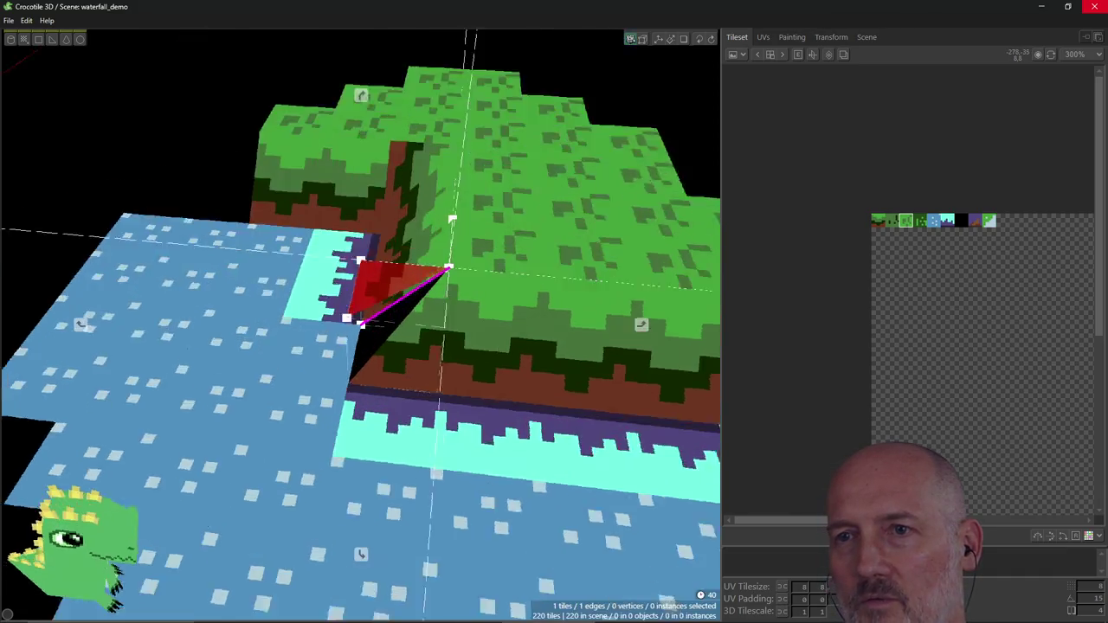
{"action": "key", "text": "Tab"}
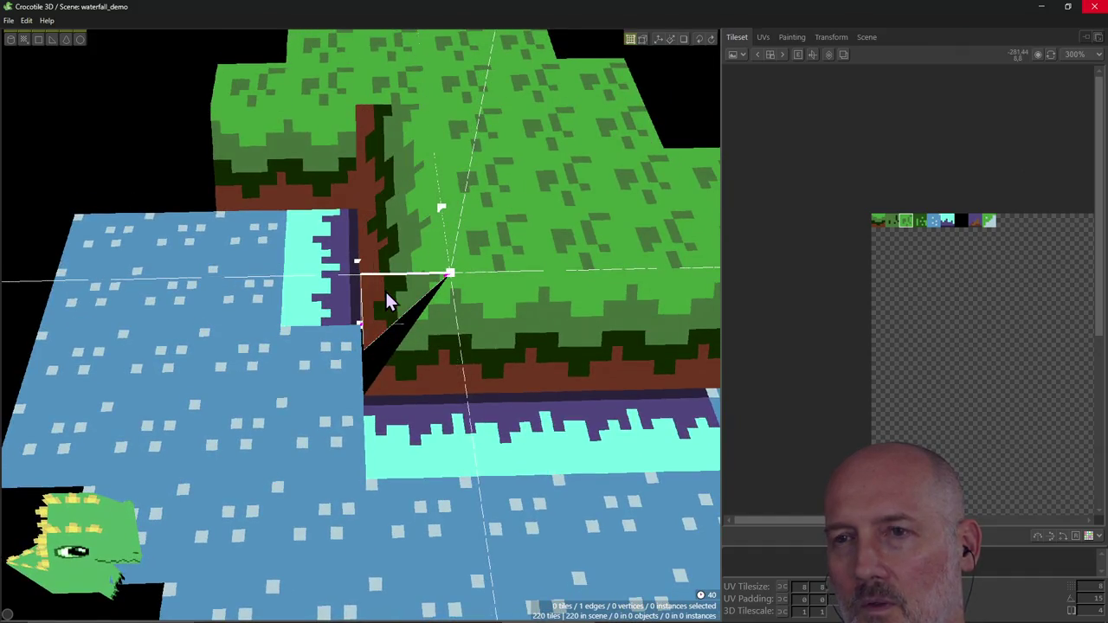
{"action": "left_click", "coordinate": [363, 353]}
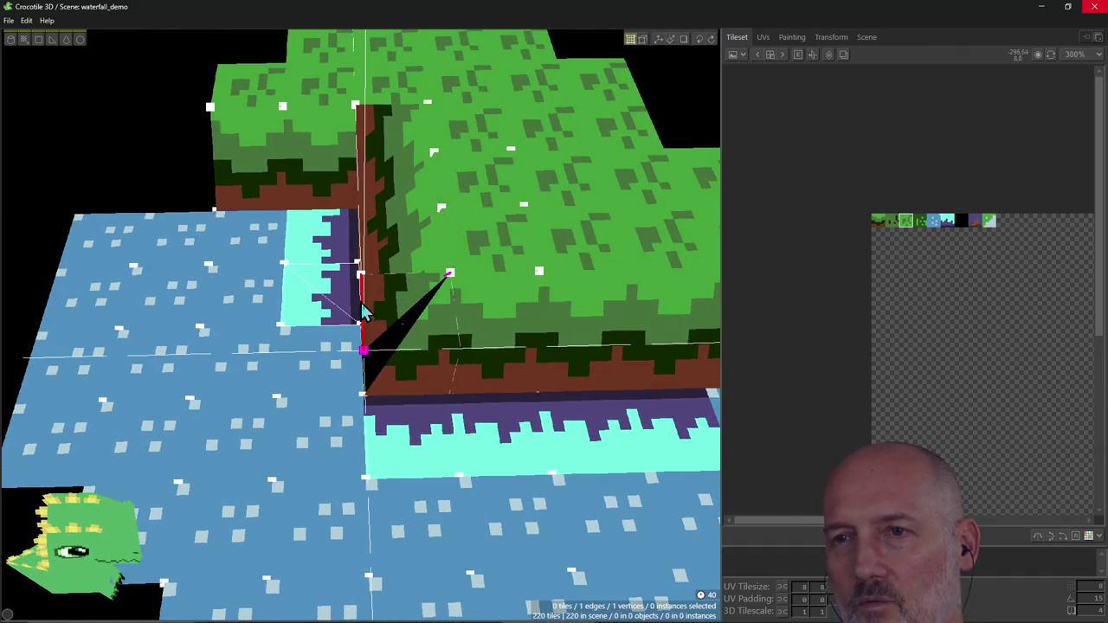
{"action": "left_click", "coordinate": [361, 277], "text": "shift"}
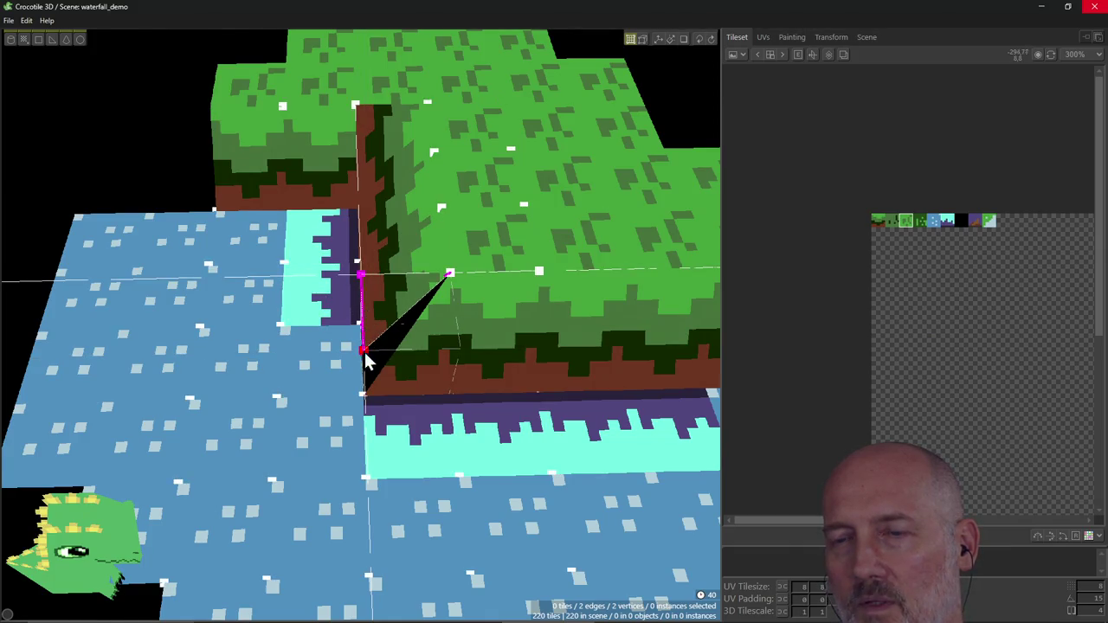
{"action": "right_click_drag", "start_coordinate": [365, 316], "coordinate": [372, 259]}
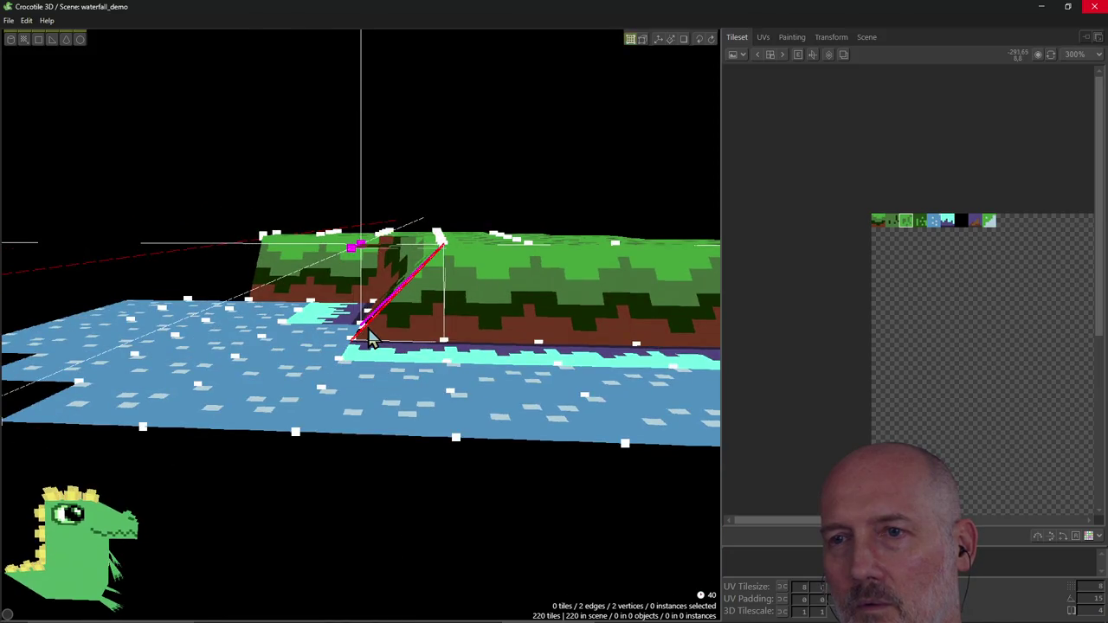
{"action": "right_click_drag", "start_coordinate": [367, 319], "coordinate": [391, 325]}
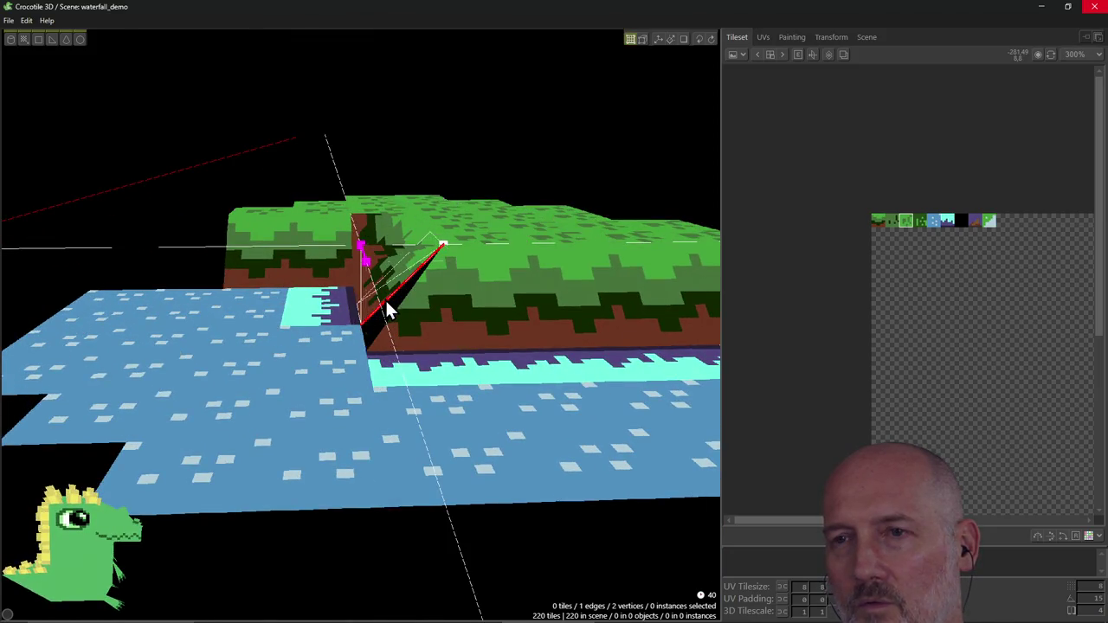
{"action": "right_click_drag", "start_coordinate": [342, 368], "coordinate": [359, 381]}
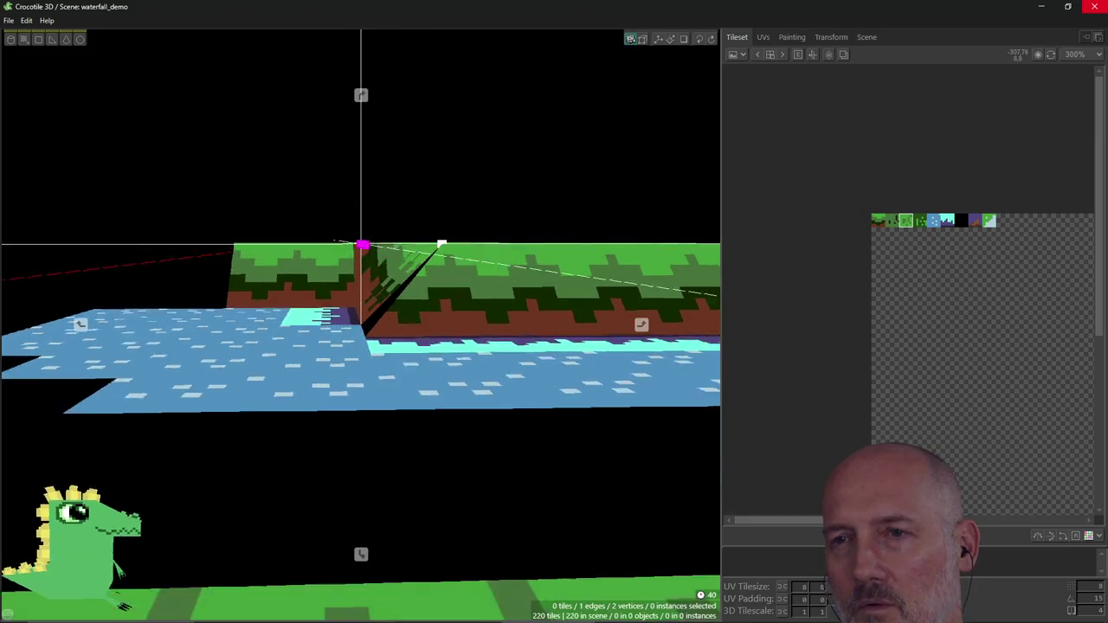
{"action": "left_click_drag", "start_coordinate": [360, 381], "coordinate": [386, 338]}
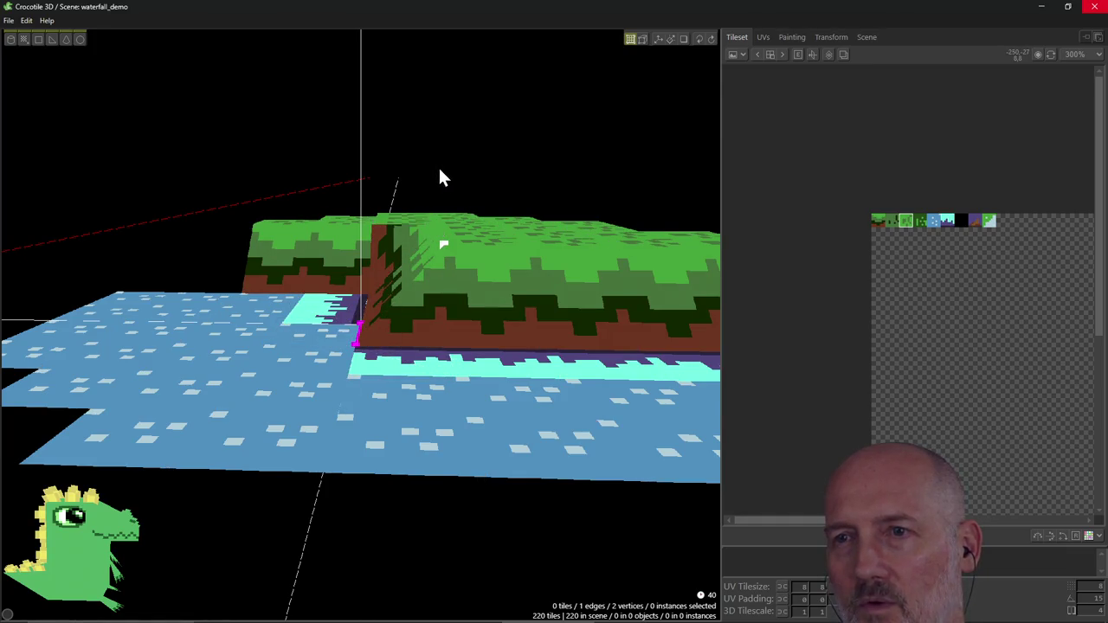
{"action": "right_click_drag", "start_coordinate": [441, 177], "coordinate": [435, 176]}
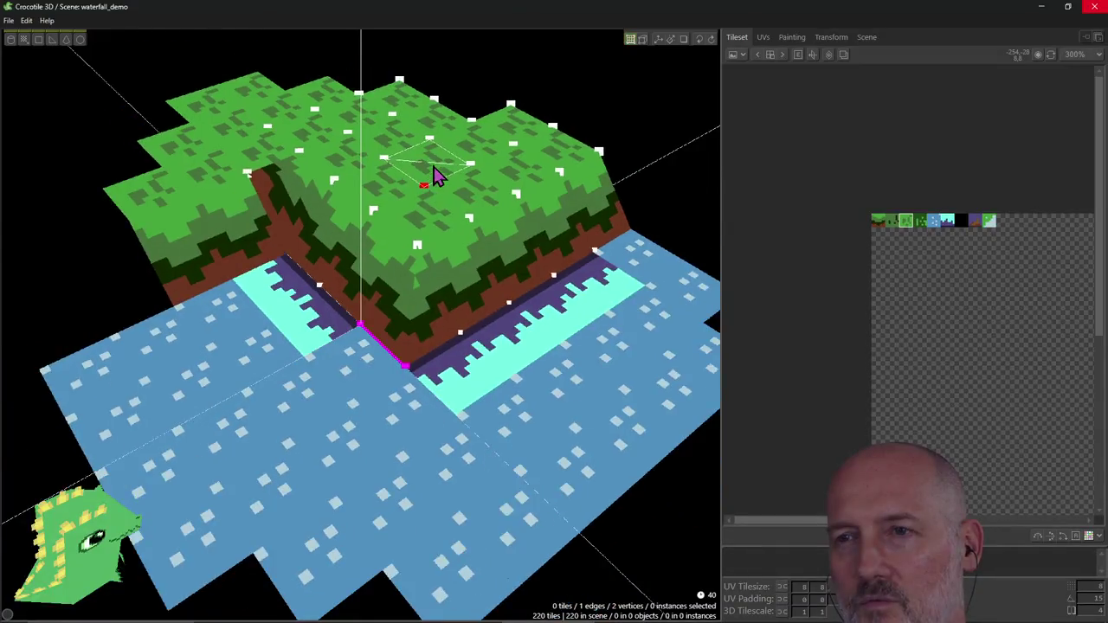
{"action": "scroll", "coordinate": [435, 176], "scroll_direction": "down", "scroll_amount": 3}
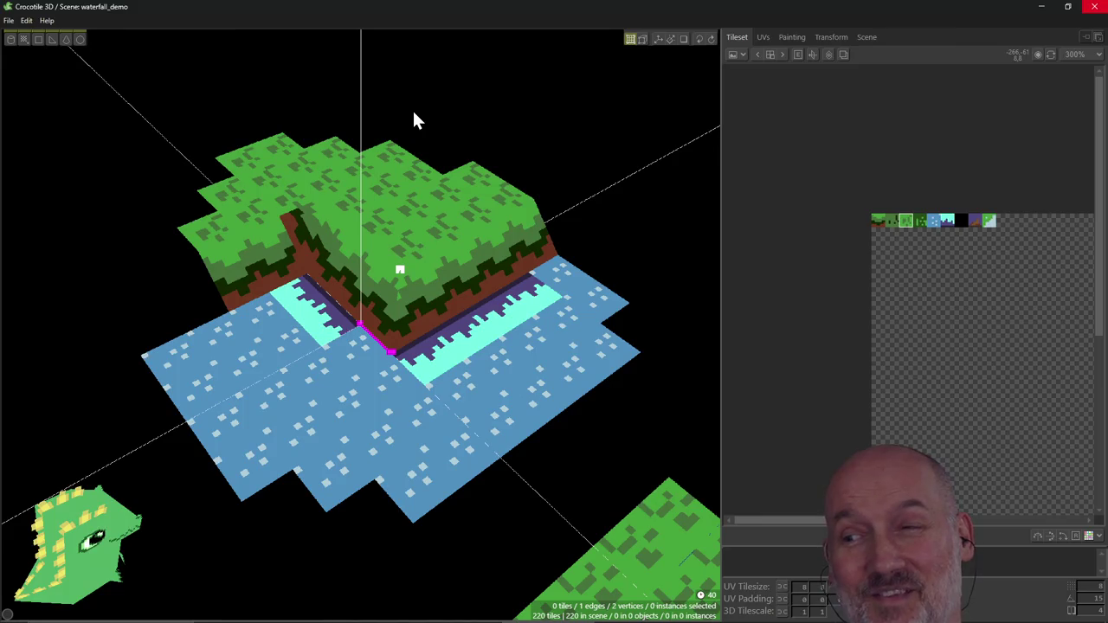
{"action": "right_click_drag", "start_coordinate": [412, 120], "coordinate": [412, 119]}
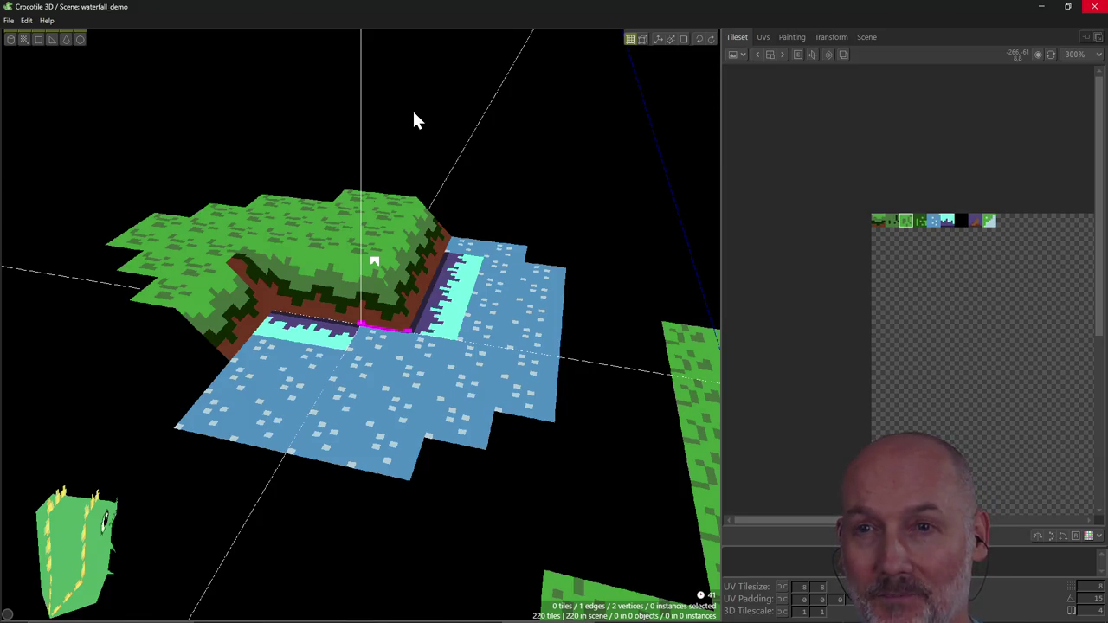
Step: Select the grass tile at the other inner corner and inspect its vertices
{"action": "left_click", "coordinate": [250, 270]}
{"action": "scroll", "coordinate": [259, 263], "scroll_direction": "up", "scroll_amount": 1}
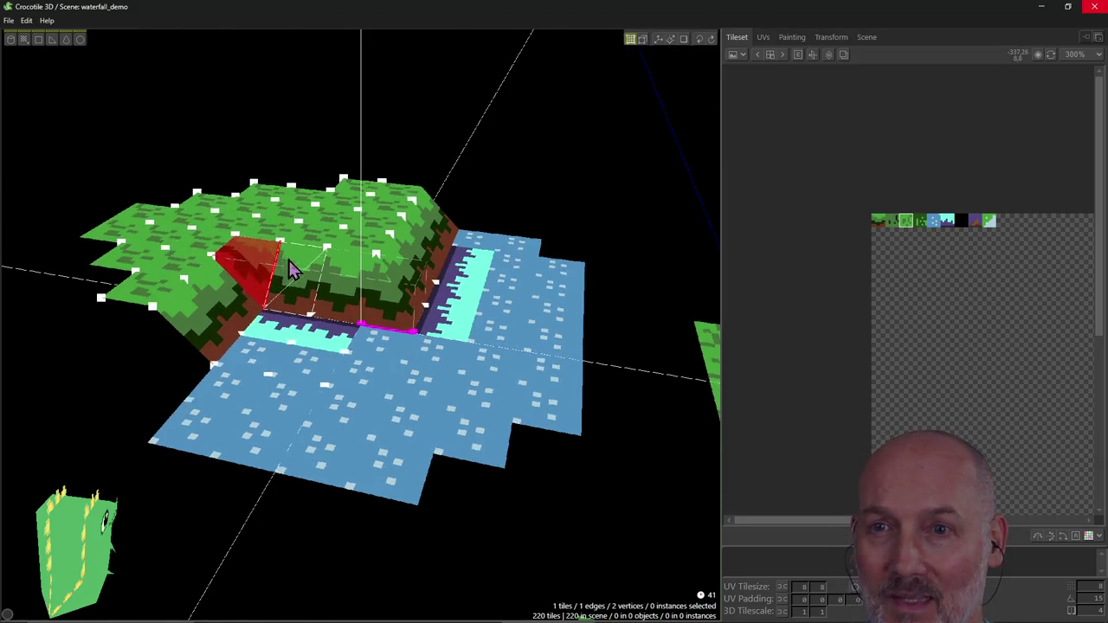
{"action": "scroll", "coordinate": [210, 266], "scroll_direction": "up", "scroll_amount": 2}
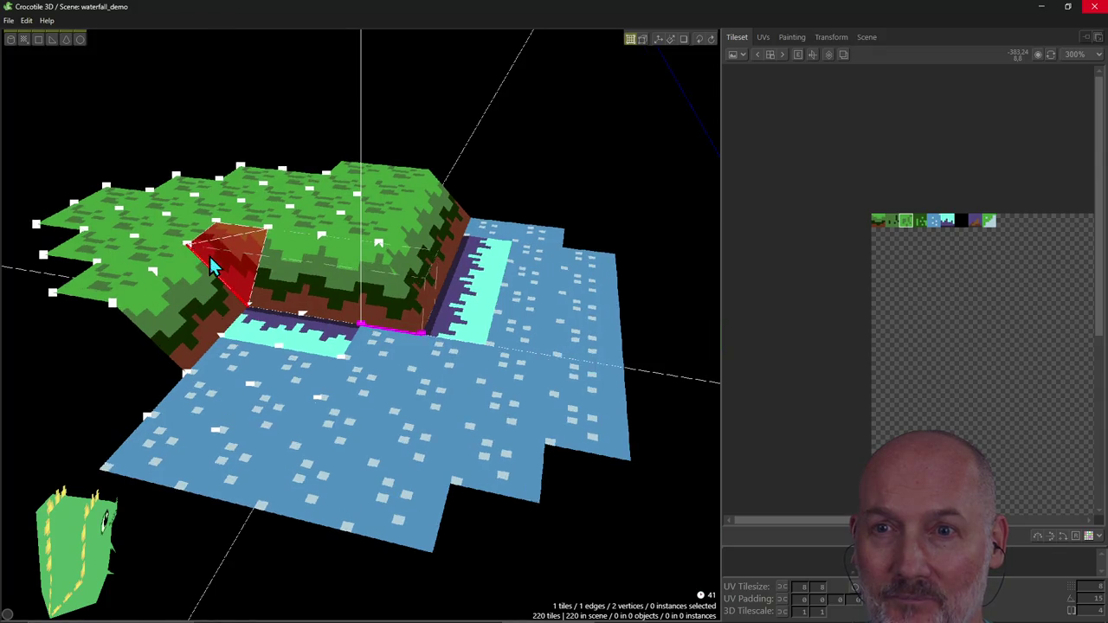
{"action": "middle_click_drag", "start_coordinate": [210, 265], "coordinate": [384, 235]}
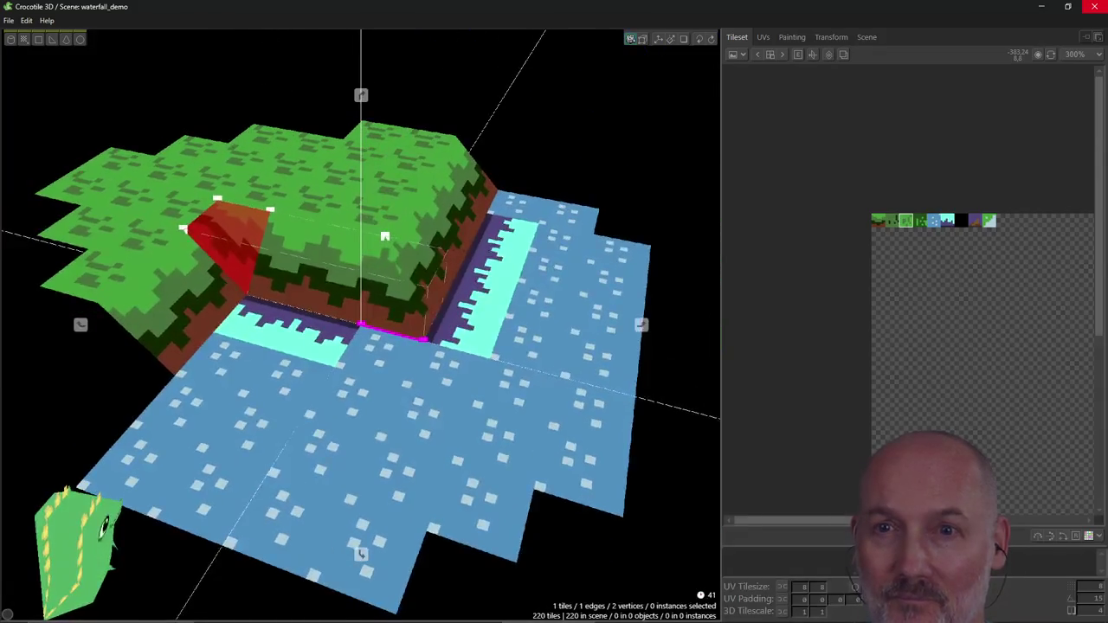
{"action": "left_click", "coordinate": [218, 229]}
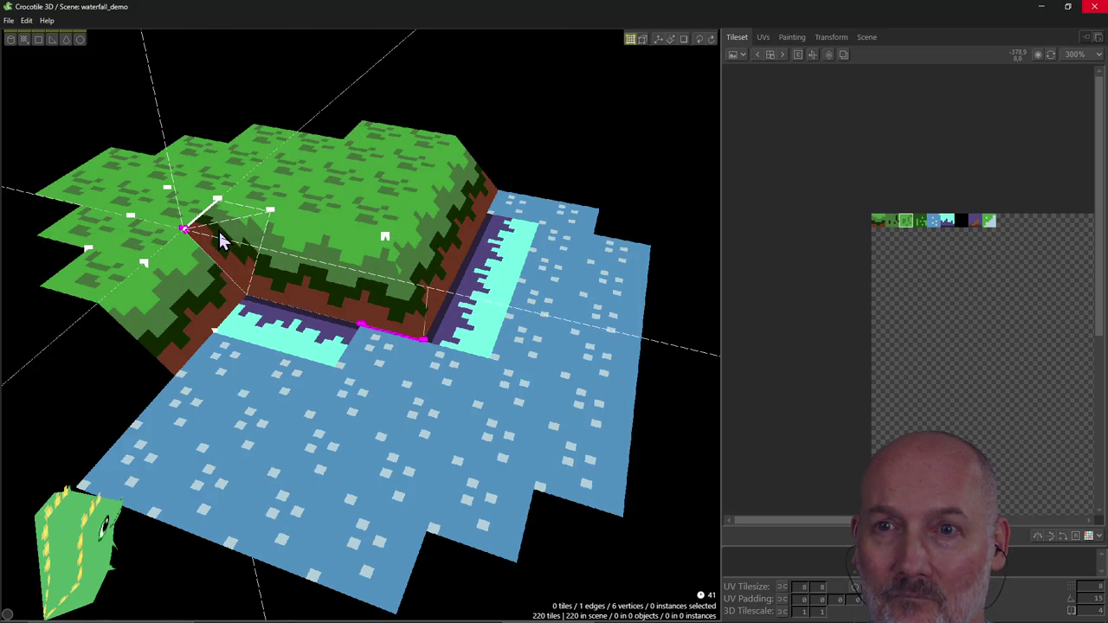
{"action": "scroll", "coordinate": [218, 229], "scroll_direction": "up", "scroll_amount": 2}
{"action": "left_click", "coordinate": [194, 212]}
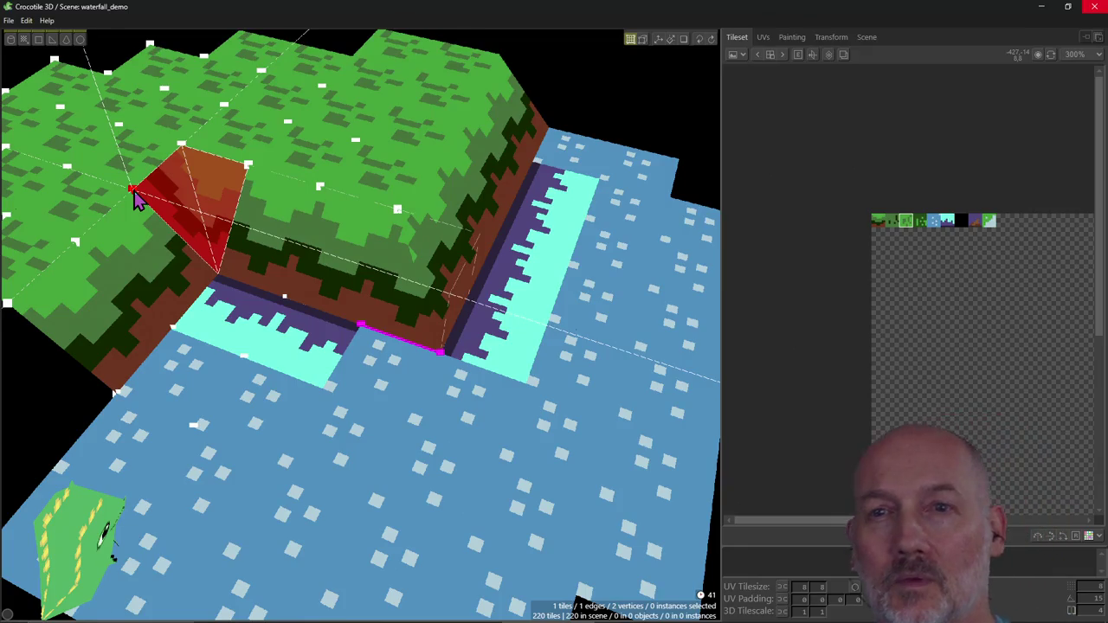
{"action": "left_click", "coordinate": [186, 192]}
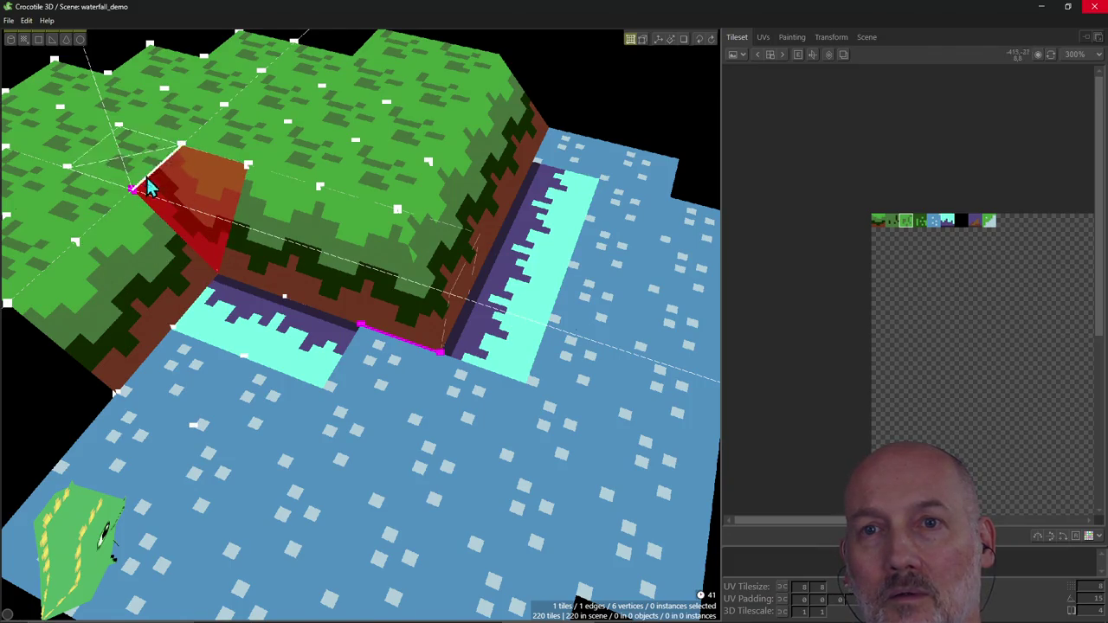
Step: Orbit around the grass block and reselect the tile in the outlined corner
{"action": "right_click_drag", "start_coordinate": [136, 199], "coordinate": [113, 208]}
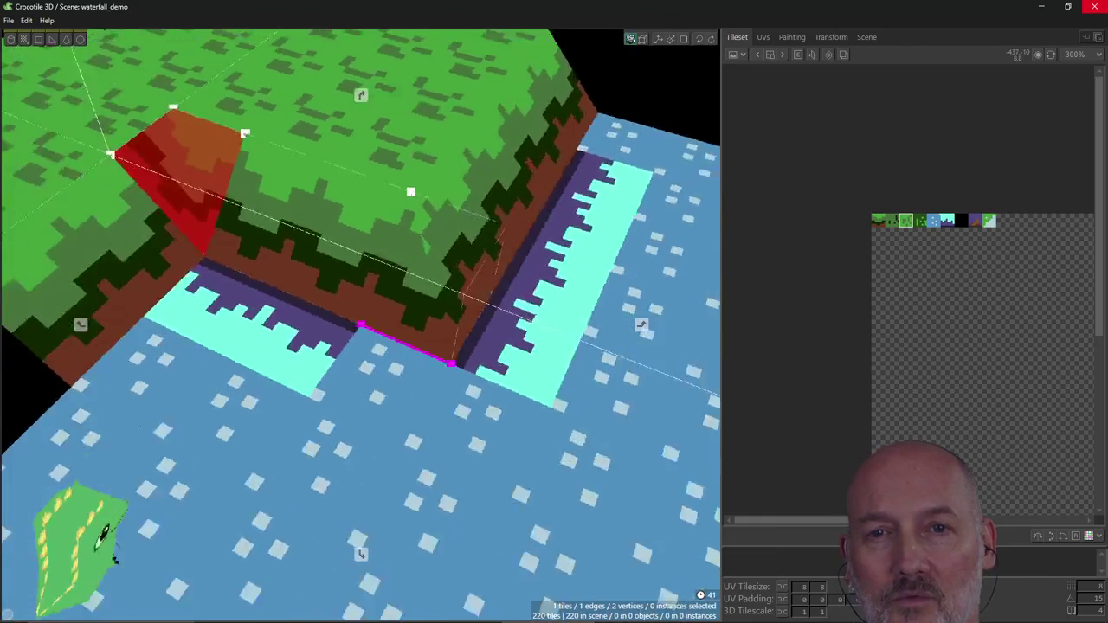
{"action": "right_click_drag", "start_coordinate": [361, 324], "coordinate": [245, 141]}
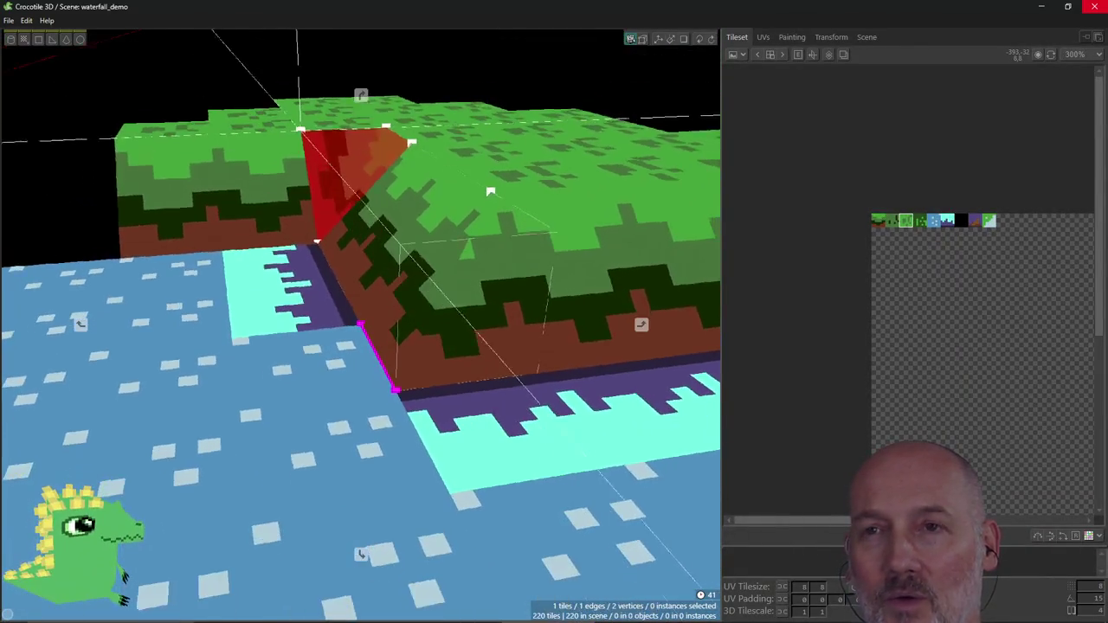
{"action": "scroll", "coordinate": [242, 136], "scroll_direction": "up", "scroll_amount": 2}
{"action": "scroll", "coordinate": [242, 136], "scroll_direction": "up", "scroll_amount": 3}
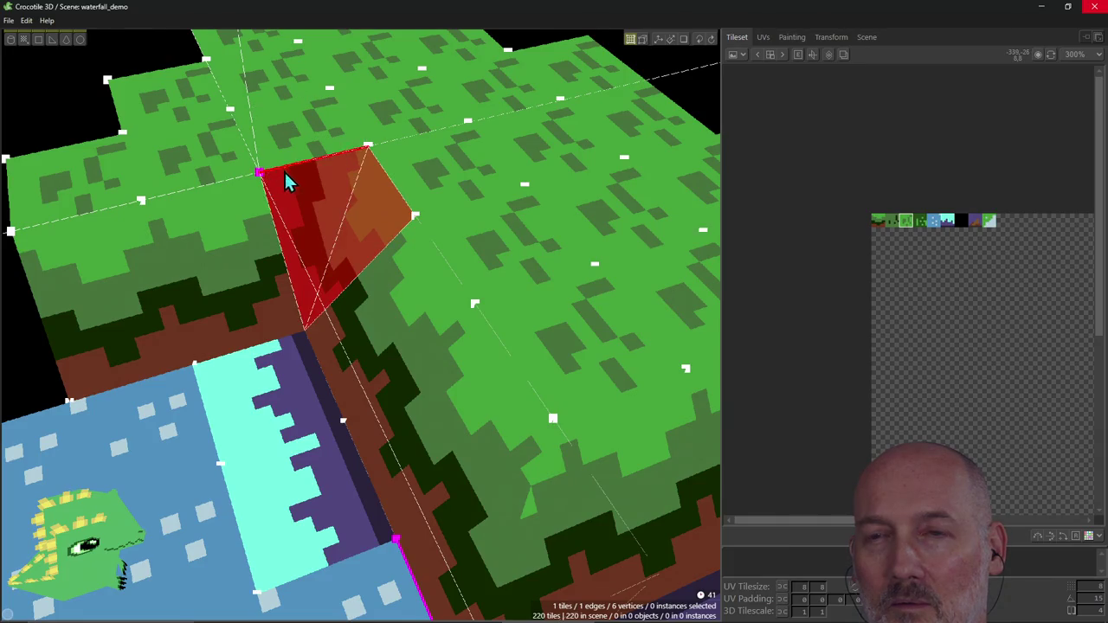
{"action": "right_click_drag", "start_coordinate": [266, 186], "coordinate": [279, 195]}
{"action": "left_click", "coordinate": [293, 187]}
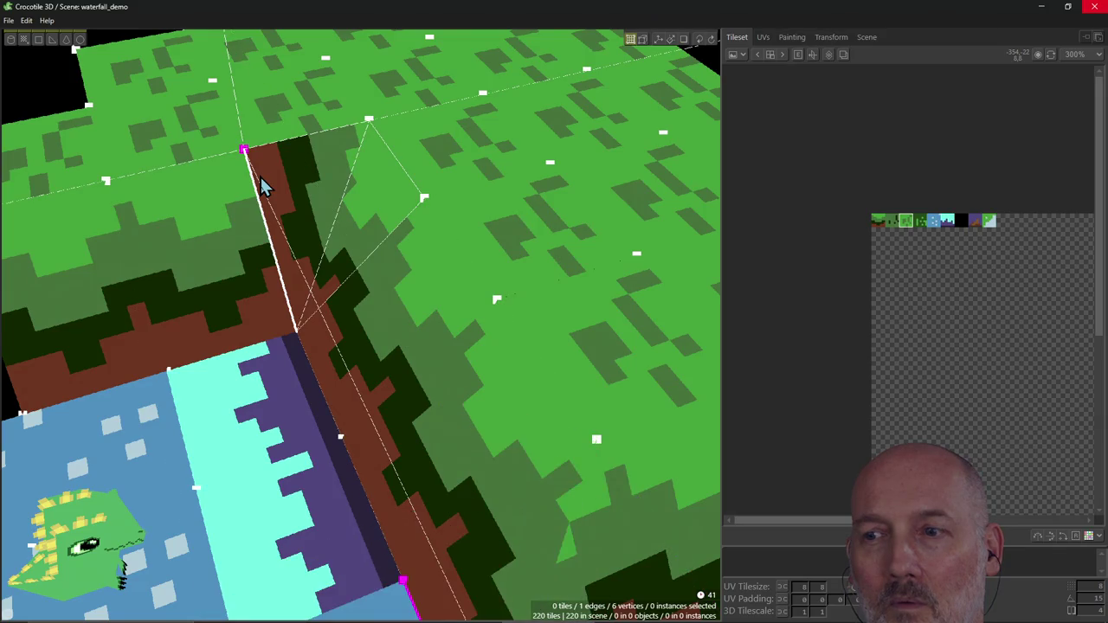
{"action": "left_click", "coordinate": [264, 183]}
{"action": "mouse_move", "coordinate": [283, 173]}
{"action": "right_mouse_down"}
{"action": "mouse_move", "coordinate": [346, 307]}
{"action": "mouse_move", "coordinate": [297, 367]}
{"action": "right_mouse_up"}
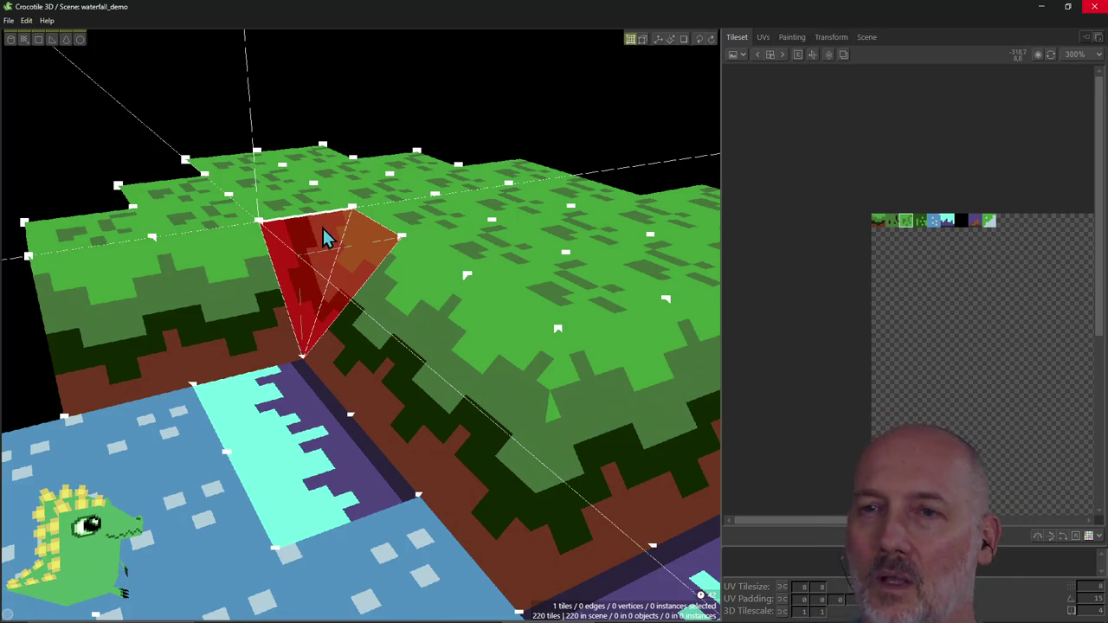
Step: Reshape the corner vertex outline and create a quad tile from four chosen vertices
{"action": "scroll", "coordinate": [325, 238], "scroll_direction": "up", "scroll_amount": 3}
{"action": "scroll", "coordinate": [304, 199], "scroll_direction": "up", "scroll_amount": 2}
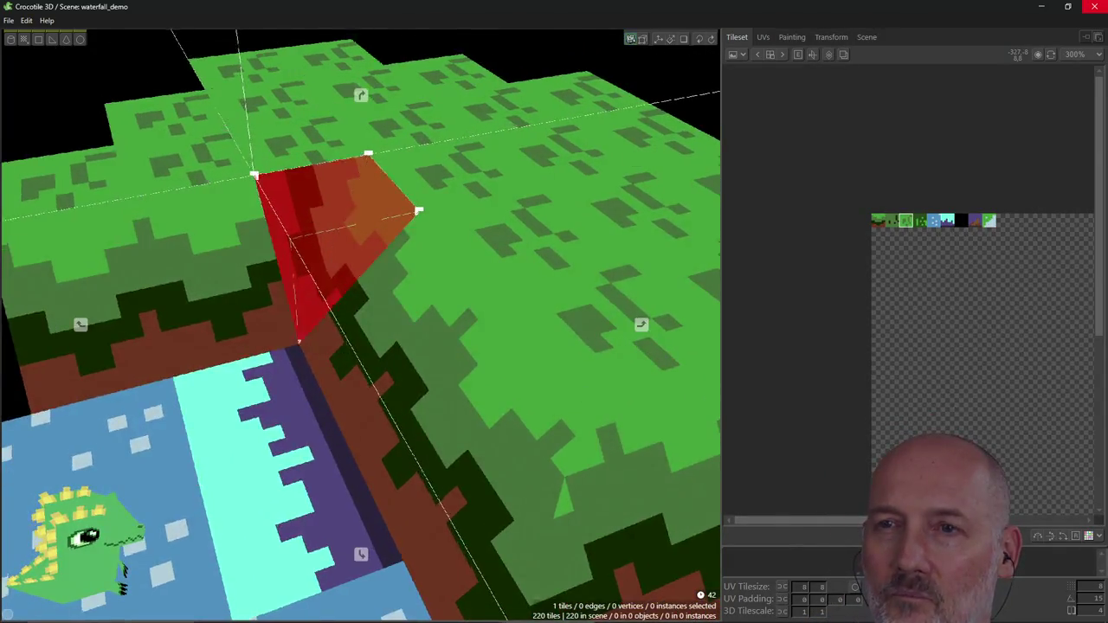
{"action": "right_click_drag", "start_coordinate": [305, 199], "coordinate": [253, 180]}
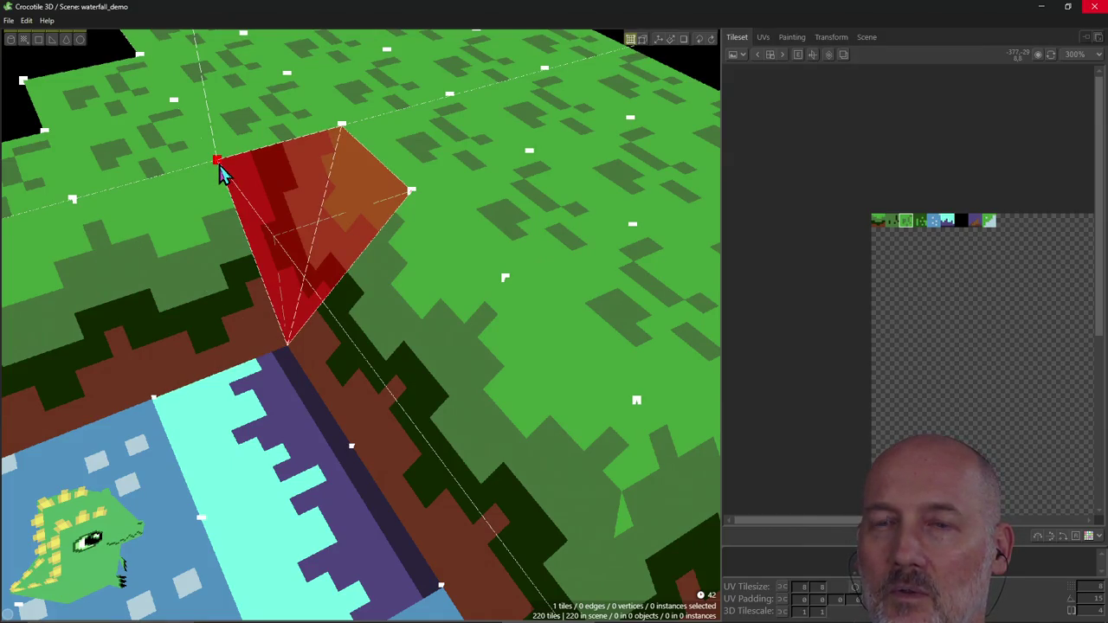
{"action": "mouse_move", "coordinate": [220, 173]}
{"action": "left_mouse_down"}
{"action": "mouse_move", "coordinate": [302, 168]}
{"action": "mouse_move", "coordinate": [221, 173]}
{"action": "left_mouse_up"}
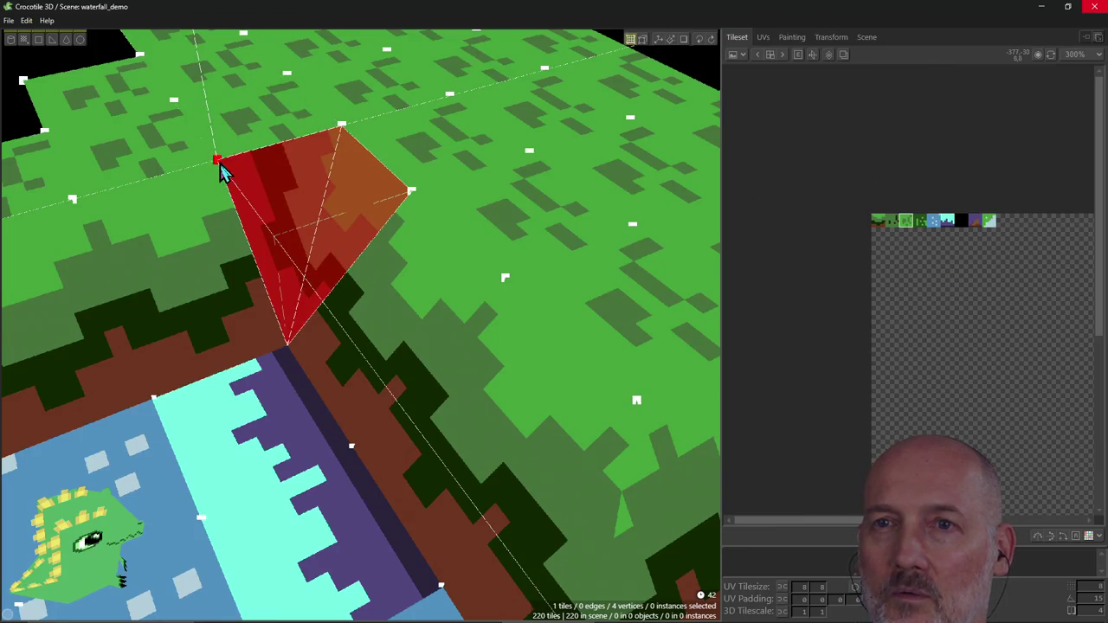
{"action": "mouse_move", "coordinate": [222, 169]}
{"action": "right_mouse_down"}
{"action": "mouse_move", "coordinate": [279, 165]}
{"action": "mouse_move", "coordinate": [260, 173]}
{"action": "right_mouse_up"}
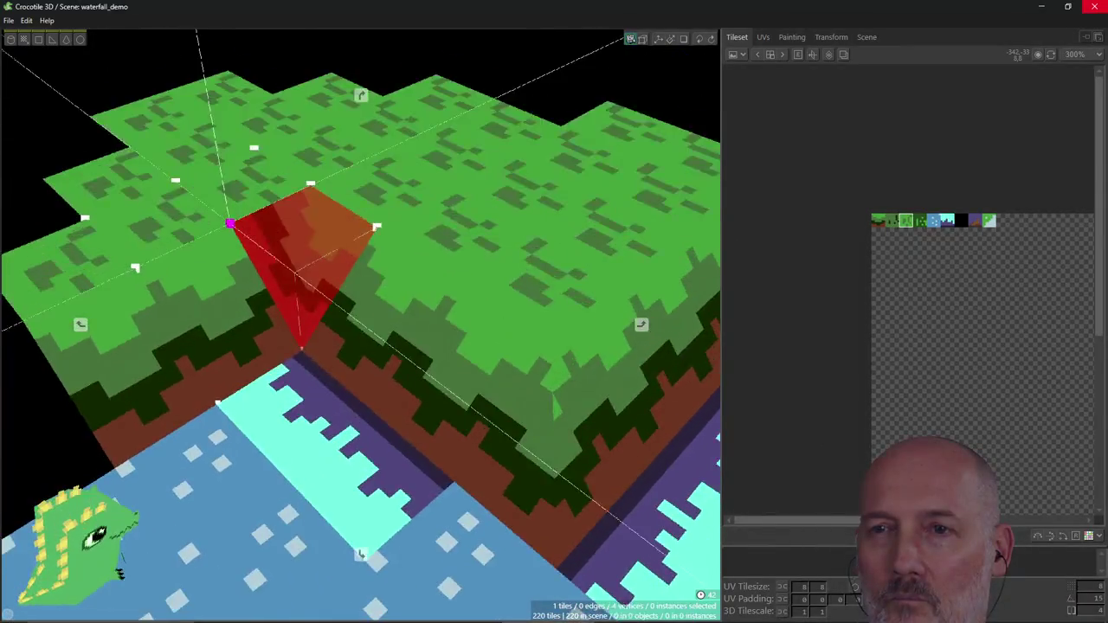
{"action": "scroll", "coordinate": [280, 168], "scroll_direction": "up", "scroll_amount": 2}
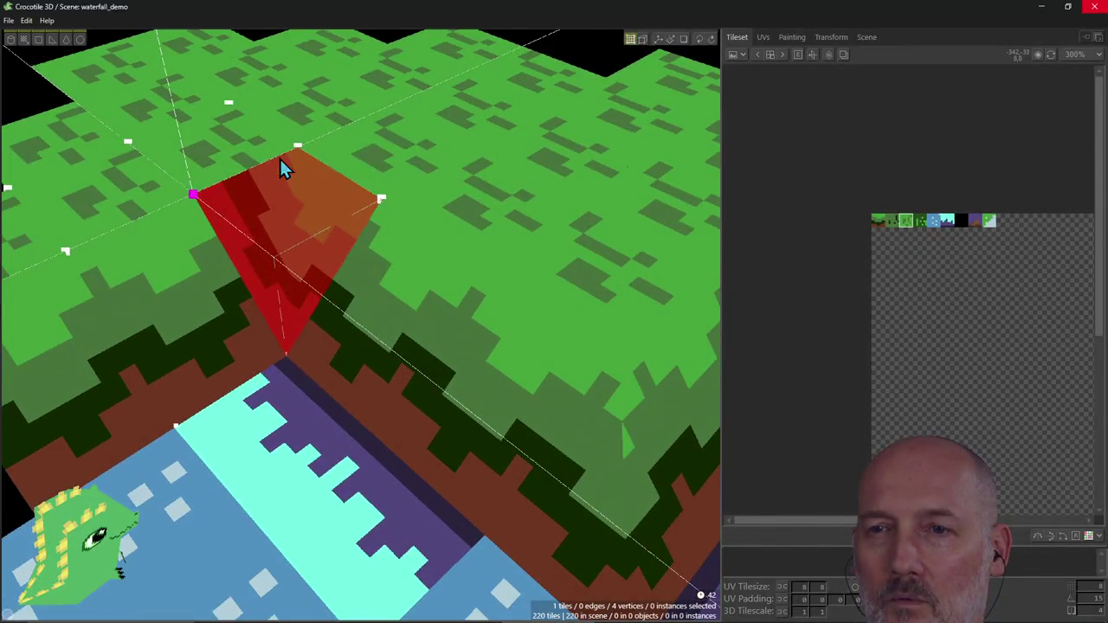
{"action": "left_click", "coordinate": [290, 263]}
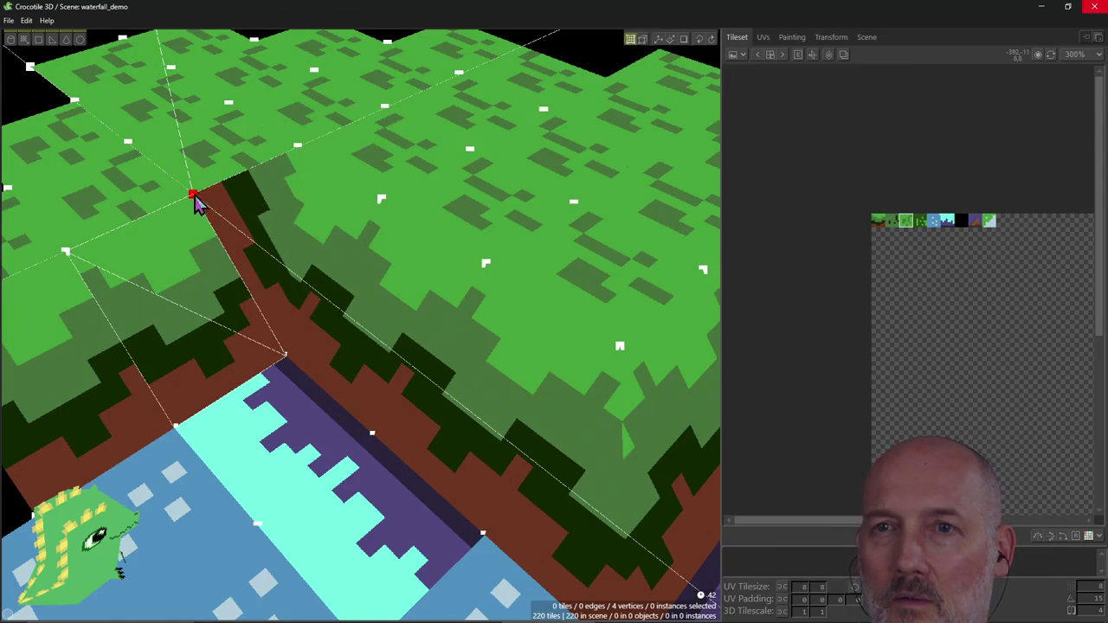
{"action": "left_click_drag", "start_coordinate": [195, 203], "coordinate": [257, 160]}
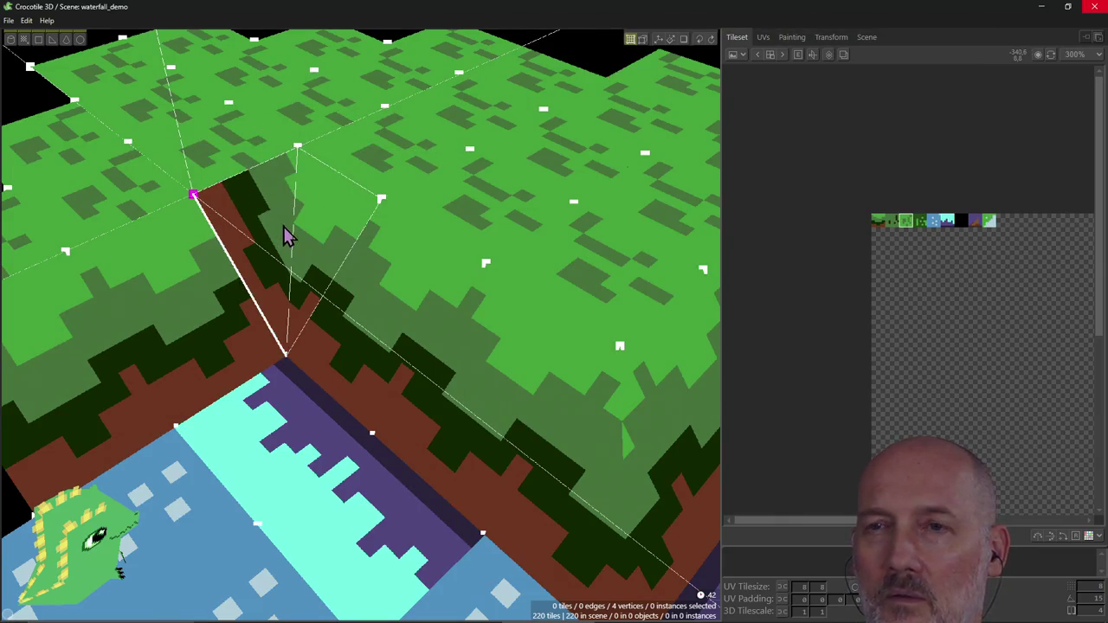
{"action": "scroll", "coordinate": [285, 235], "scroll_direction": "down", "scroll_amount": 2}
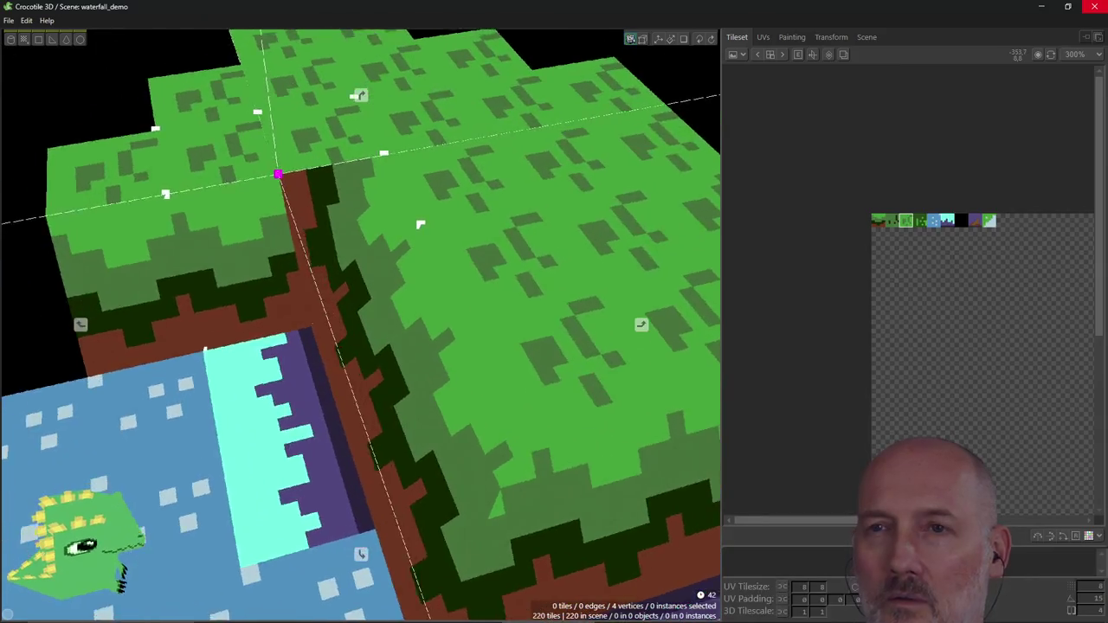
{"action": "scroll", "coordinate": [420, 224], "scroll_direction": "down", "scroll_amount": 2}
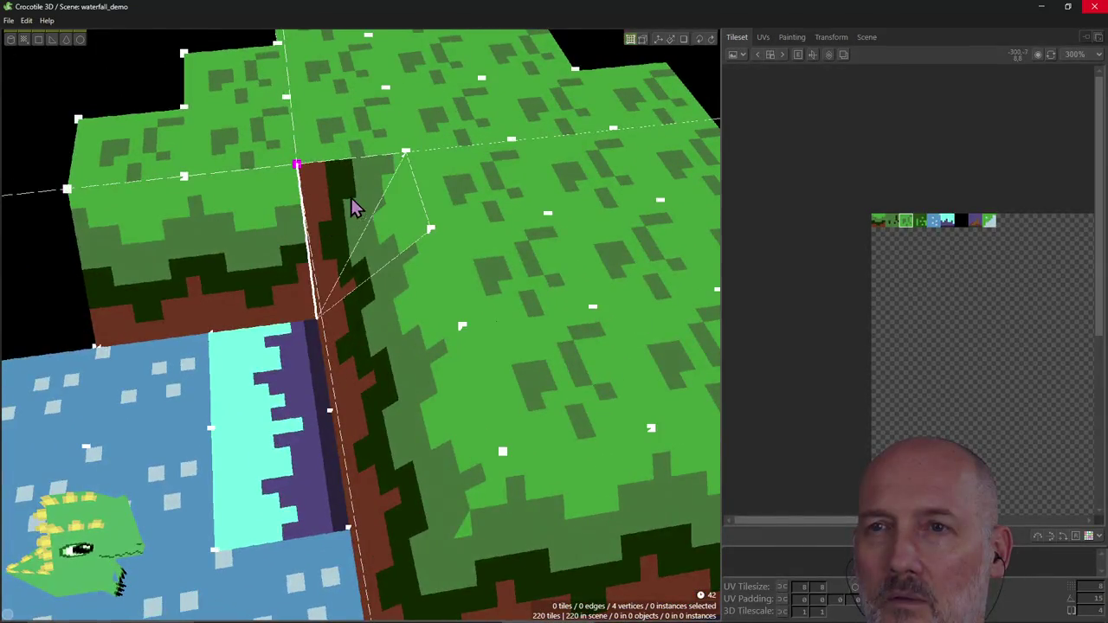
{"action": "key", "text": "f"}
Step: Delete the newly created test quad tile
{"action": "scroll", "coordinate": [353, 198], "scroll_direction": "up", "scroll_amount": 2}
{"action": "scroll", "coordinate": [353, 198], "scroll_direction": "up", "scroll_amount": 1}
{"action": "scroll", "coordinate": [181, 268], "scroll_direction": "down", "scroll_amount": 3}
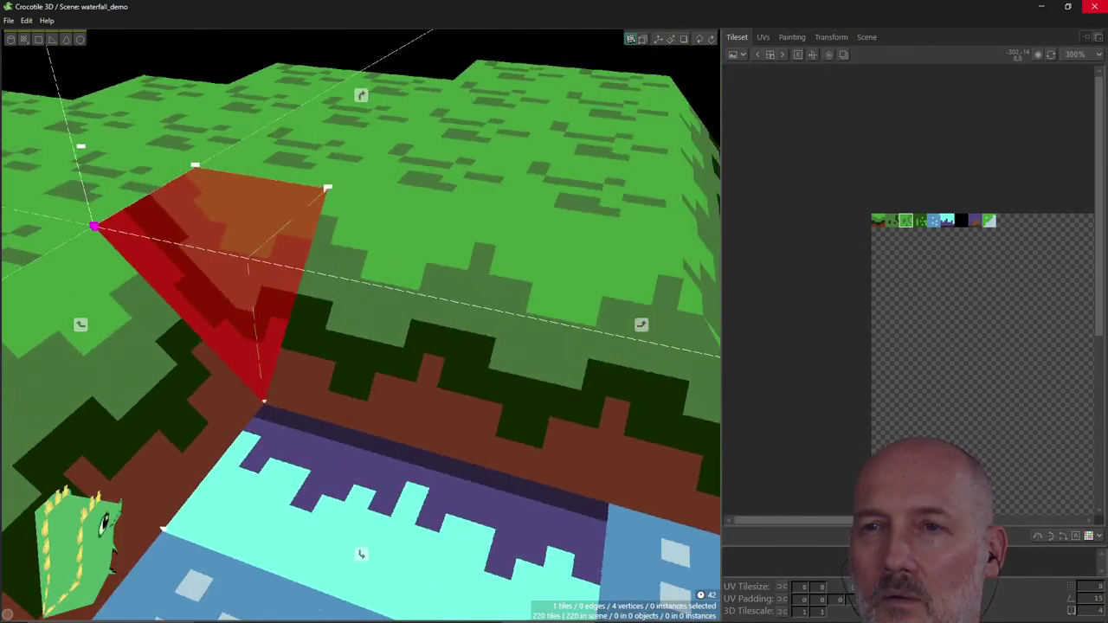
{"action": "right_click_drag", "start_coordinate": [198, 265], "coordinate": [182, 268]}
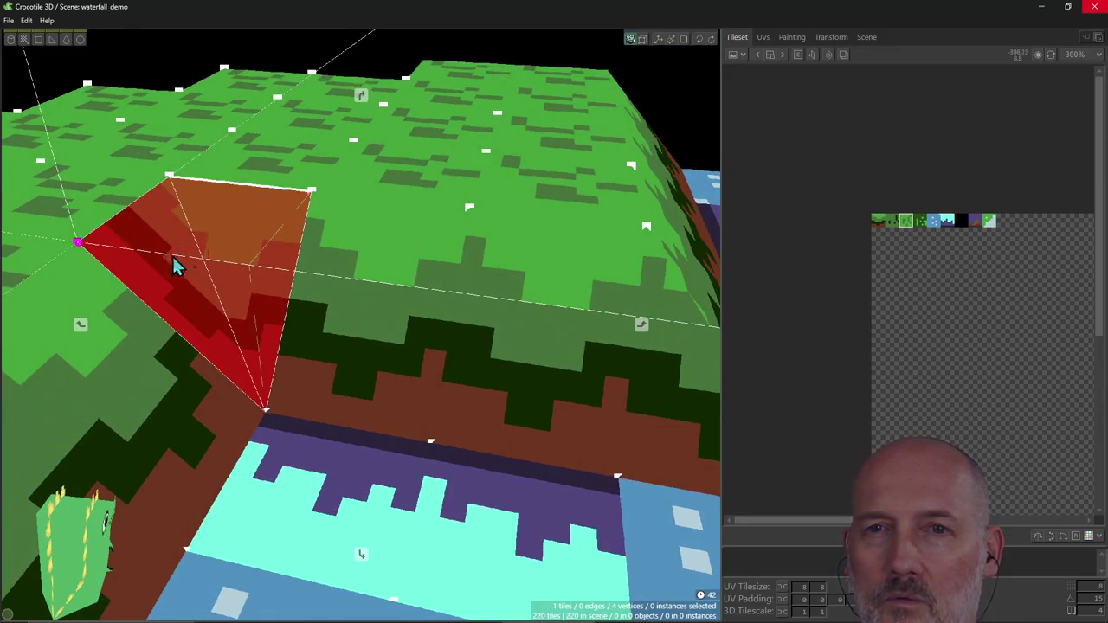
{"action": "key", "text": "Delete"}
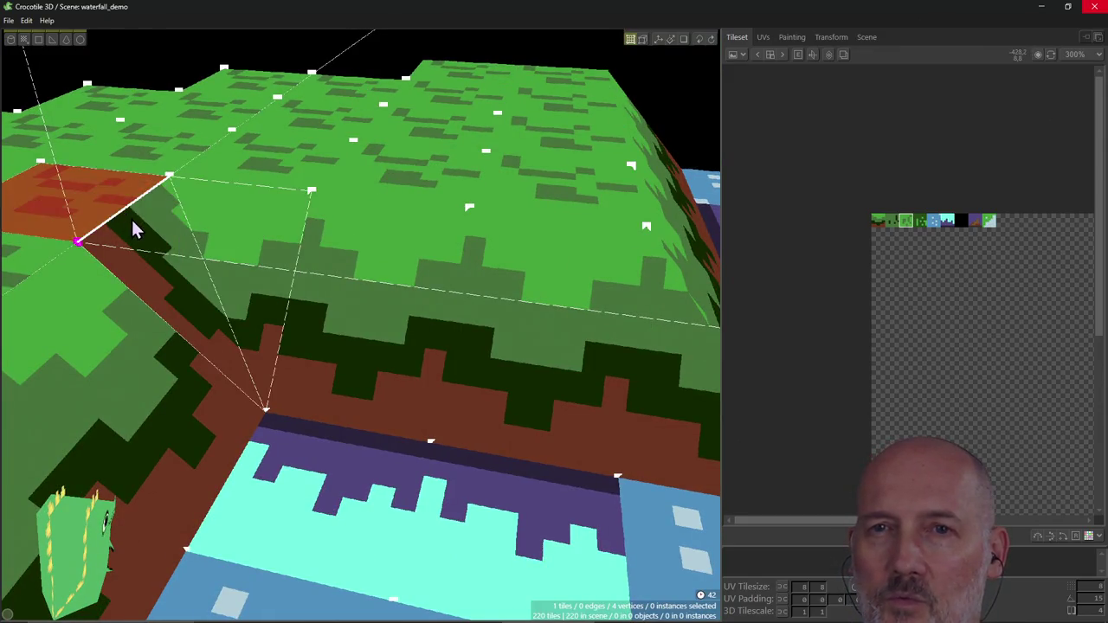
{"action": "mouse_move", "coordinate": [173, 258]}
{"action": "right_mouse_down"}
{"action": "mouse_move", "coordinate": [270, 195]}
{"action": "mouse_move", "coordinate": [367, 227]}
{"action": "right_mouse_up"}
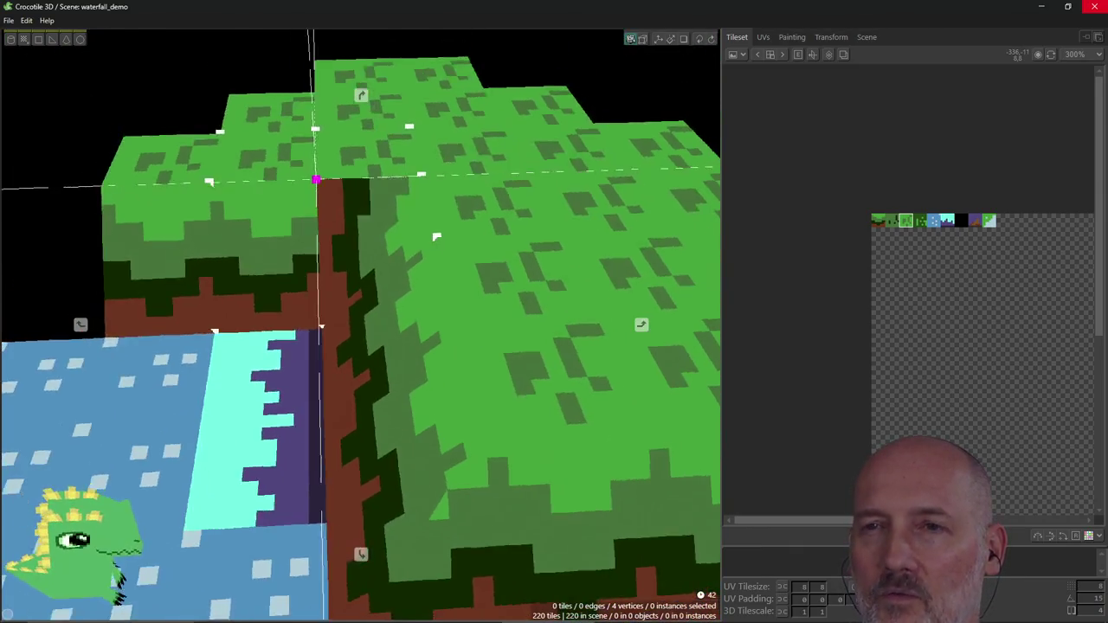
{"action": "scroll", "coordinate": [296, 209], "scroll_direction": "up", "scroll_amount": 2}
{"action": "scroll", "coordinate": [293, 208], "scroll_direction": "up", "scroll_amount": 1}
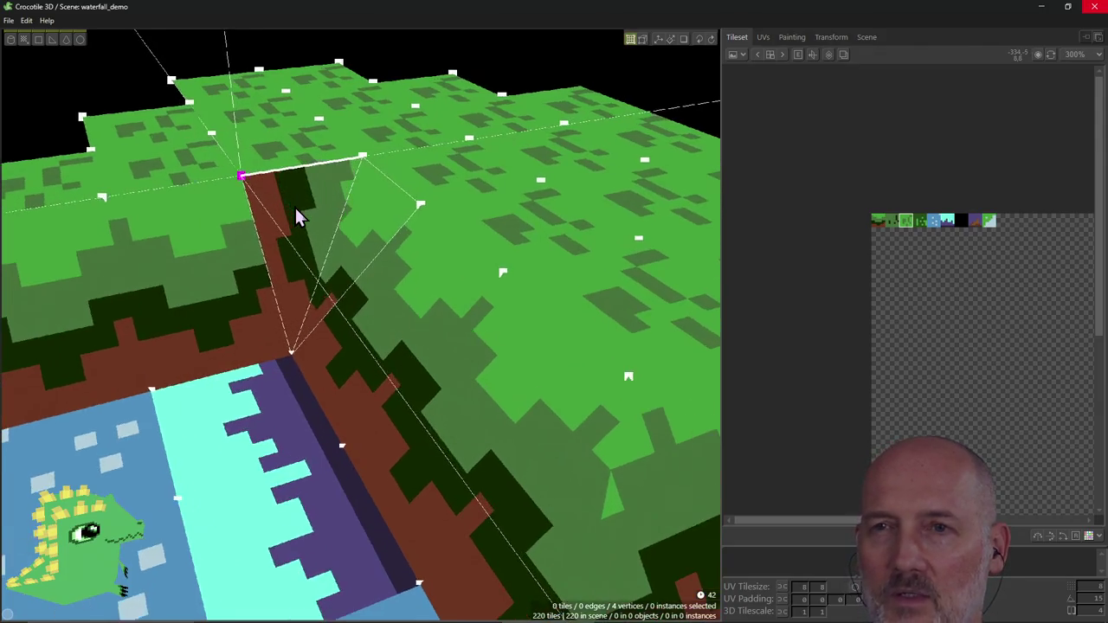
Step: Pick the corner vertices to create a bent quad tile across the corner
{"action": "left_click", "coordinate": [286, 204]}
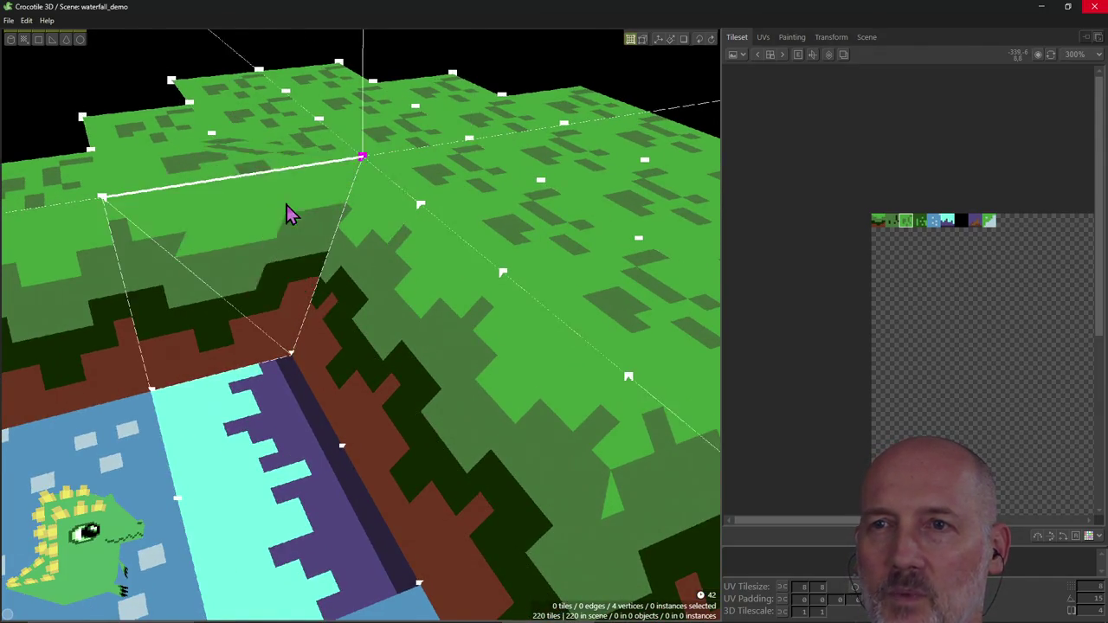
{"action": "left_click", "coordinate": [283, 205]}
{"action": "left_click", "coordinate": [283, 204]}
{"action": "left_click", "coordinate": [282, 204]}
{"action": "left_click", "coordinate": [283, 203]}
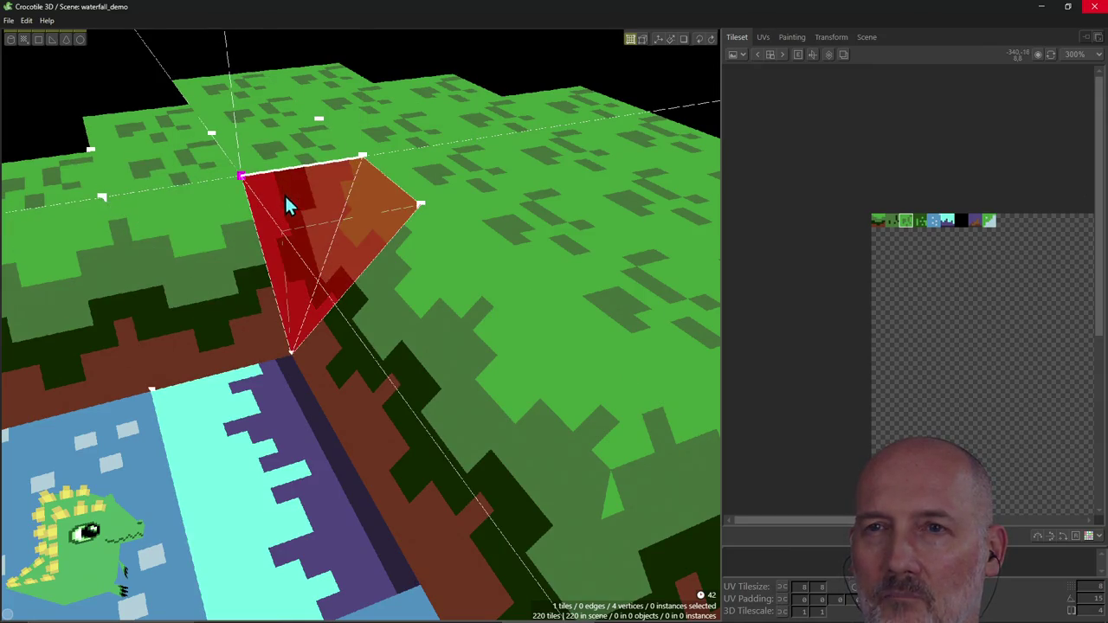
{"action": "scroll", "coordinate": [281, 173], "scroll_direction": "up", "scroll_amount": 2}
{"action": "scroll", "coordinate": [279, 160], "scroll_direction": "up", "scroll_amount": 1}
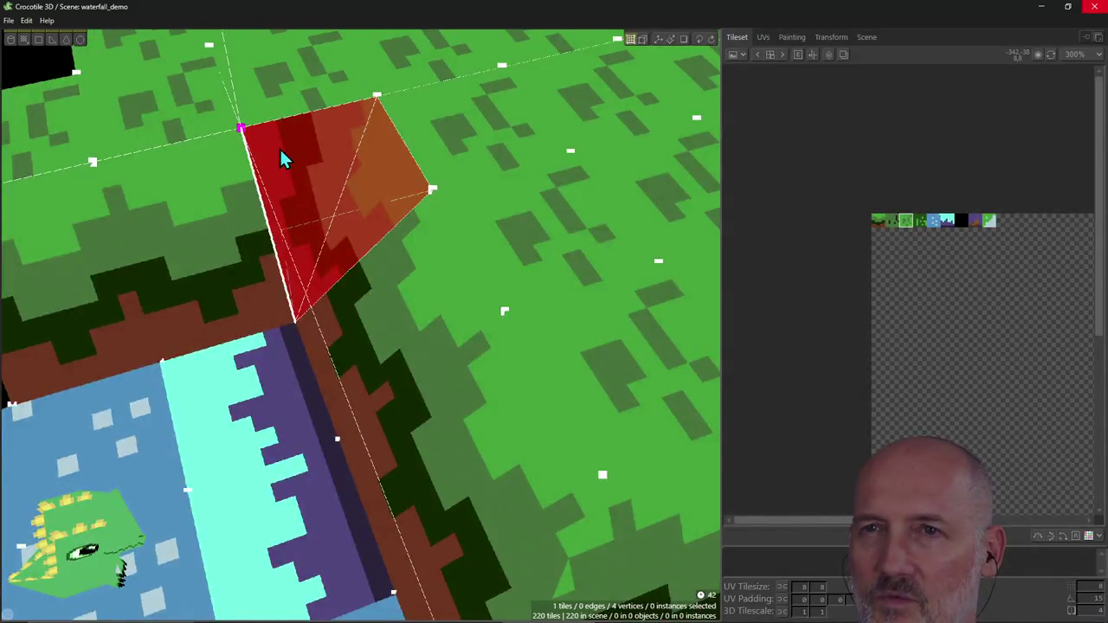
{"action": "right_click_drag", "start_coordinate": [280, 148], "coordinate": [344, 305]}
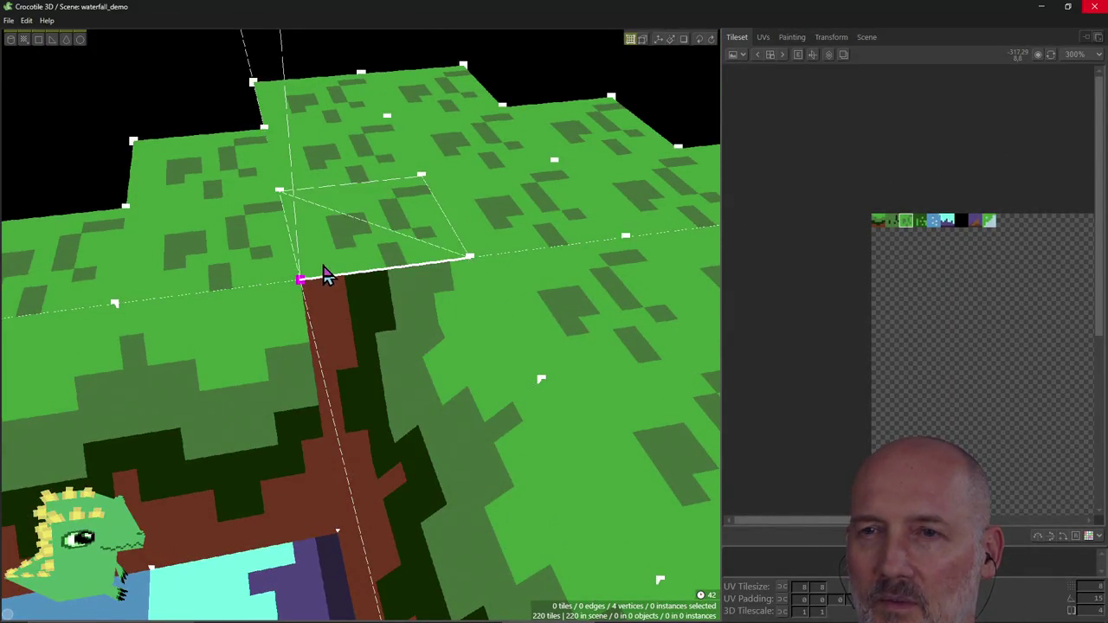
Step: Select the corner tiles and undo twice to remove the reshaped corner quad
{"action": "left_click", "coordinate": [294, 259]}
{"action": "left_click", "coordinate": [260, 259], "text": "shift"}
{"action": "left_click", "coordinate": [326, 321], "text": "shift"}
{"action": "key", "text": "ctrl+z"}
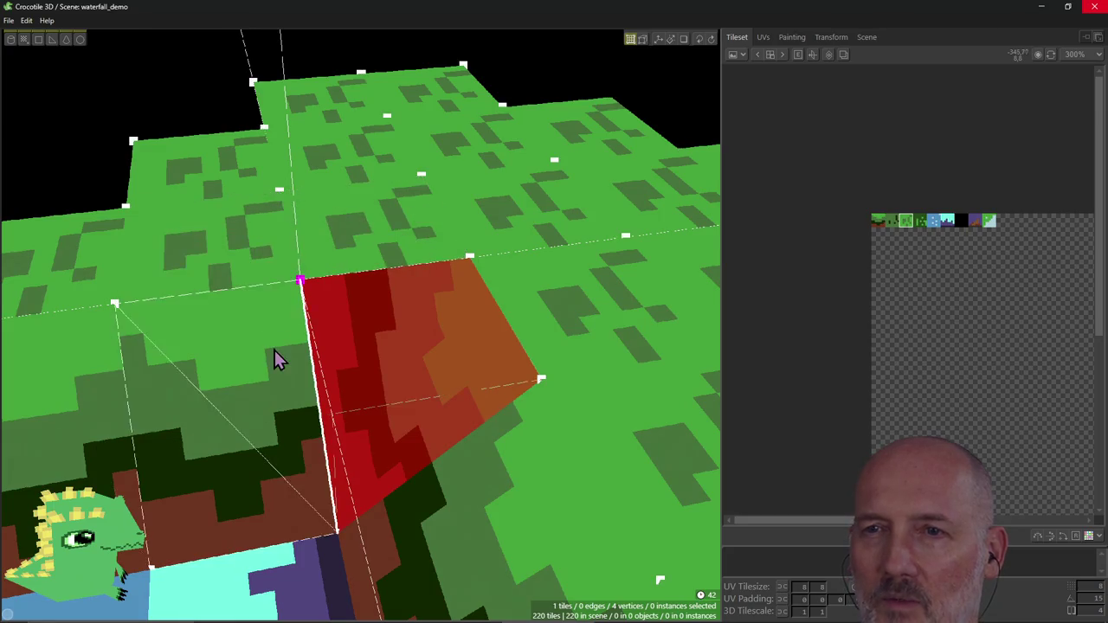
{"action": "key", "text": "ctrl+z"}
{"action": "scroll", "coordinate": [353, 273], "scroll_direction": "up", "scroll_amount": 1}
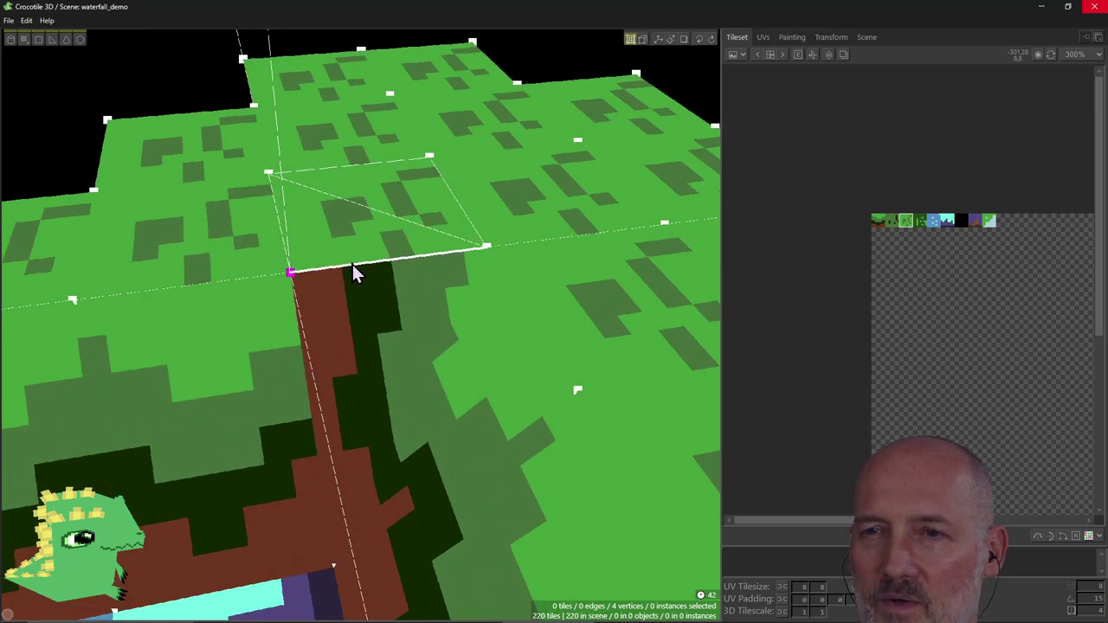
Step: Fill a new vertical corner tile across four chosen vertices, then clear the selection
{"action": "left_click", "coordinate": [291, 274]}
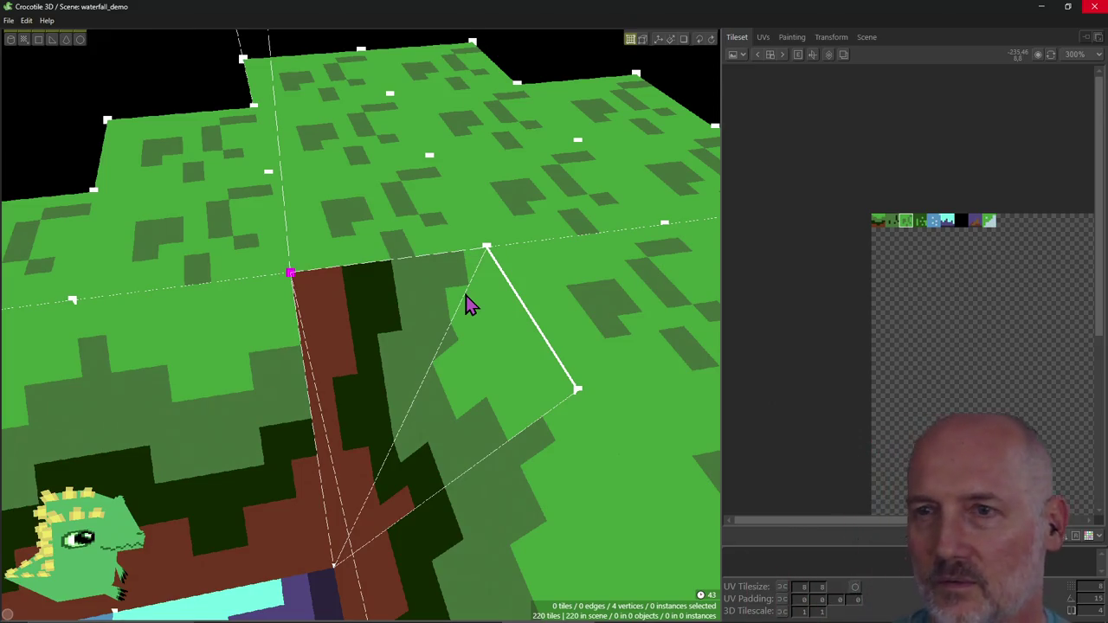
{"action": "key", "text": "f"}
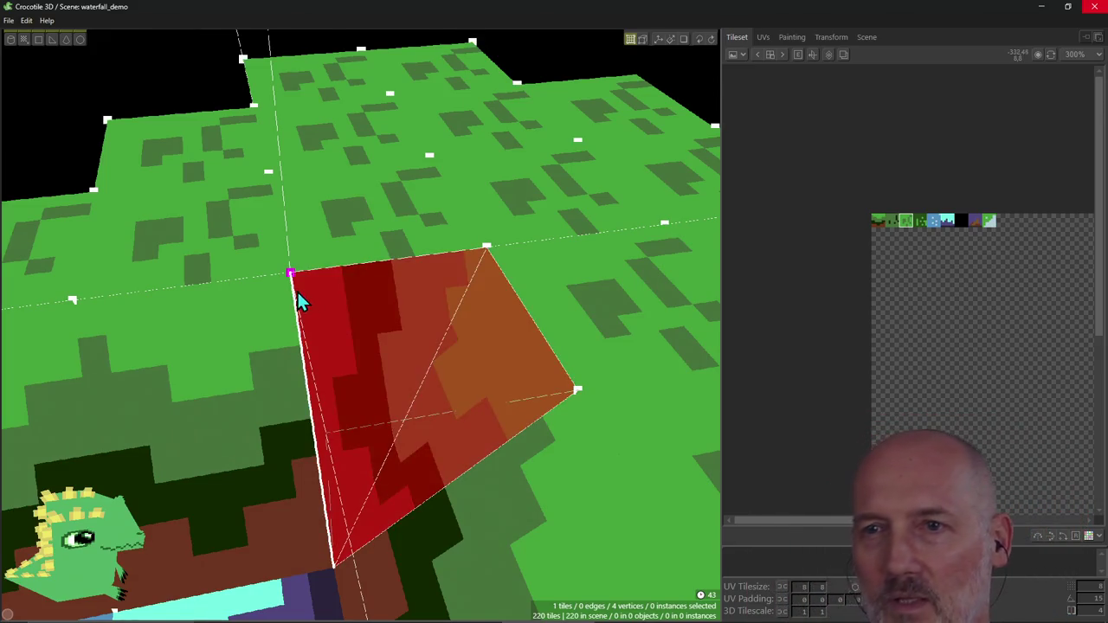
{"action": "key", "text": "Tab"}
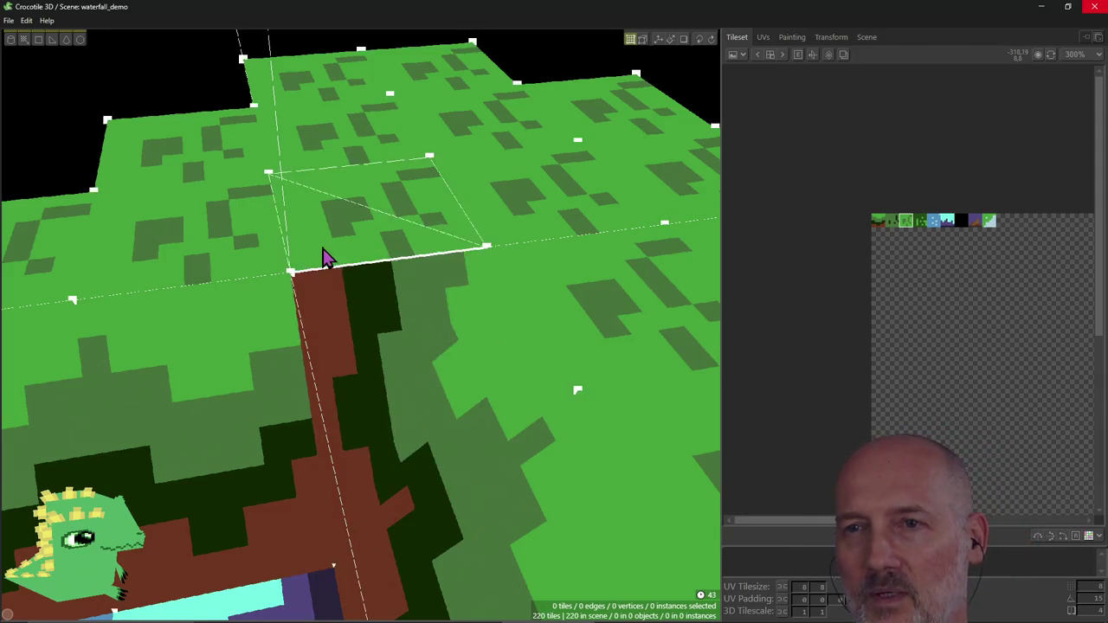
{"action": "key", "text": "Tab"}
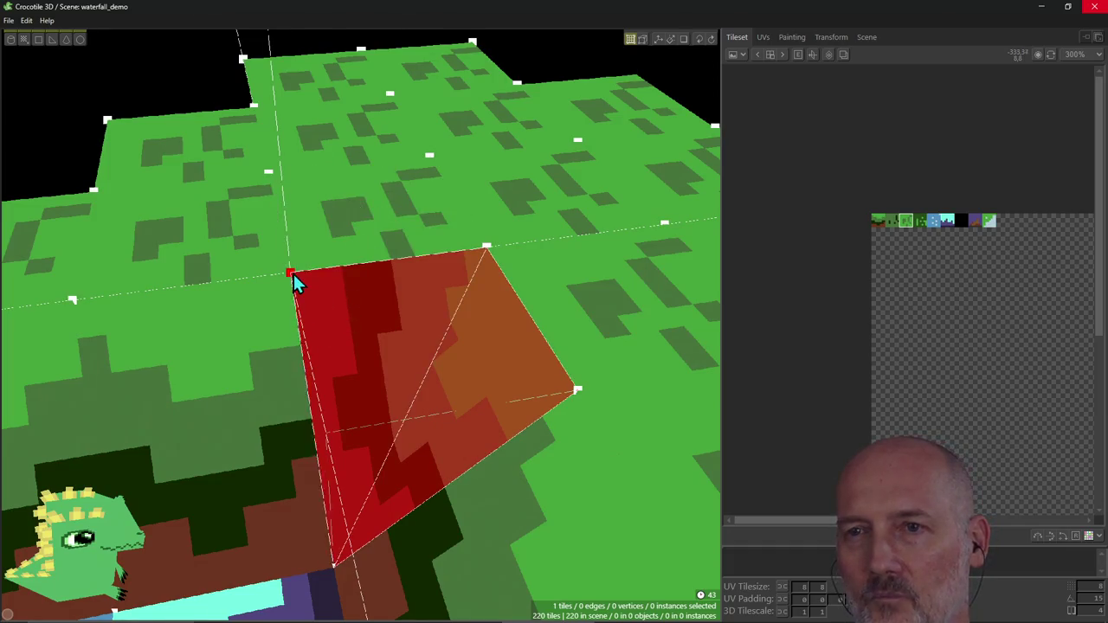
{"action": "key", "text": "Tab"}
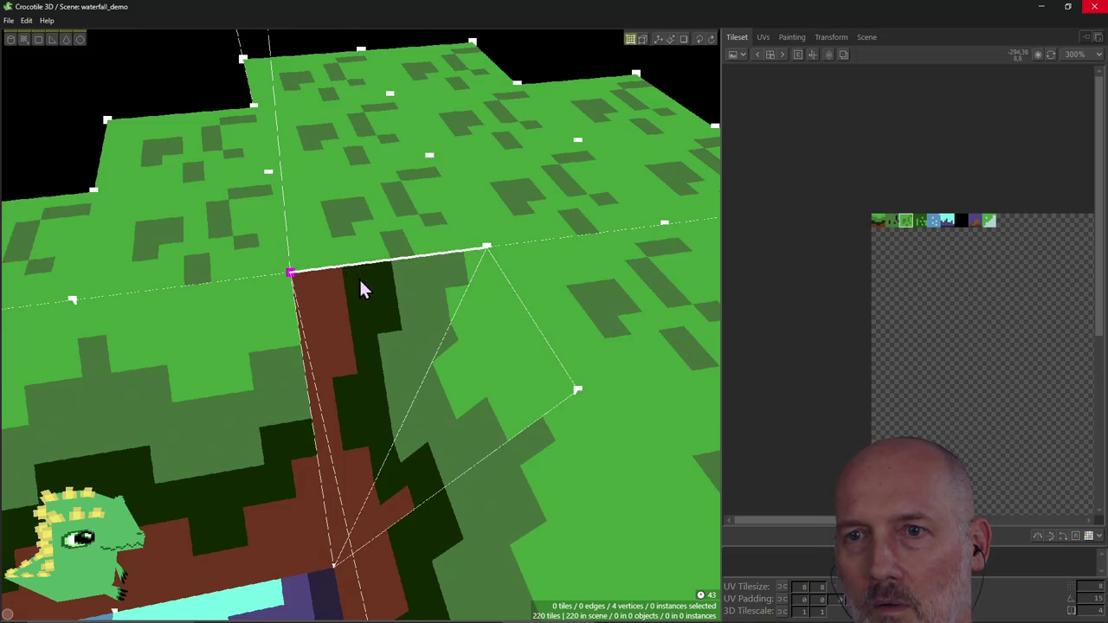
Step: Cut out the triangular grass face at the corner and fill the hole with a triangle tile
{"action": "right_click_drag", "start_coordinate": [359, 296], "coordinate": [352, 315]}
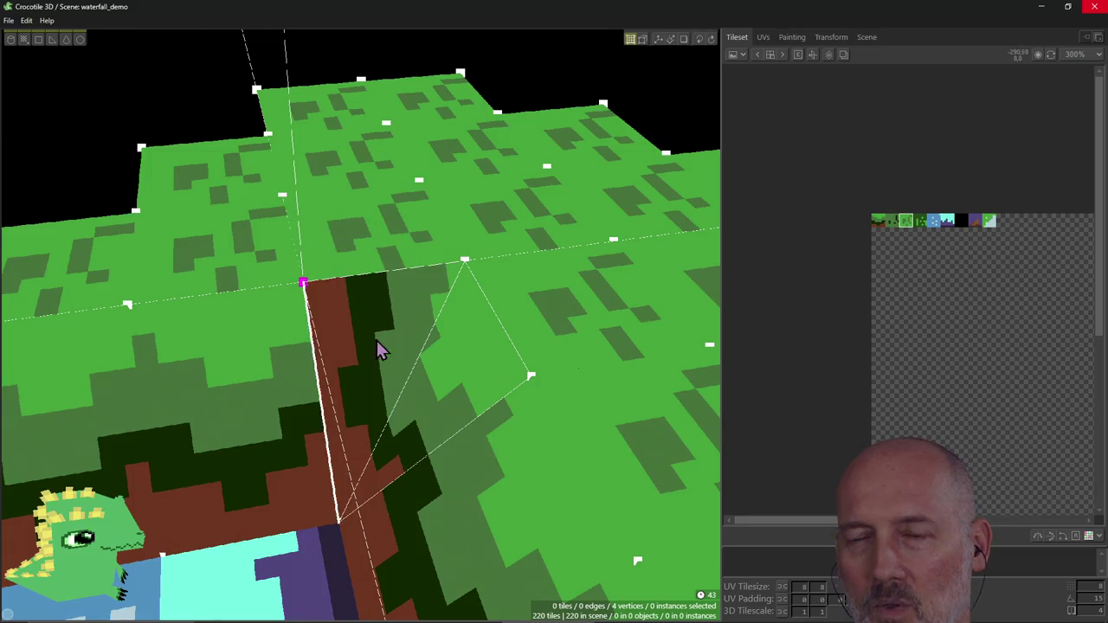
{"action": "left_click", "coordinate": [396, 232]}
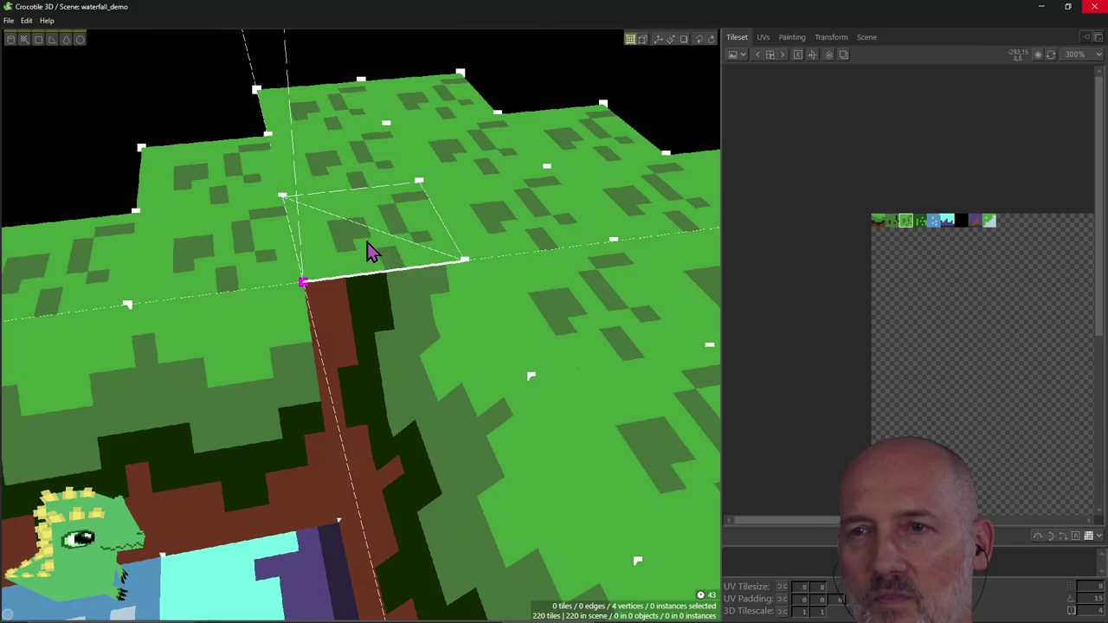
{"action": "mouse_move", "coordinate": [376, 275]}
{"action": "right_mouse_down"}
{"action": "mouse_move", "coordinate": [359, 351]}
{"action": "mouse_move", "coordinate": [372, 432]}
{"action": "mouse_move", "coordinate": [375, 346]}
{"action": "right_mouse_up"}
{"action": "left_click", "coordinate": [359, 350]}
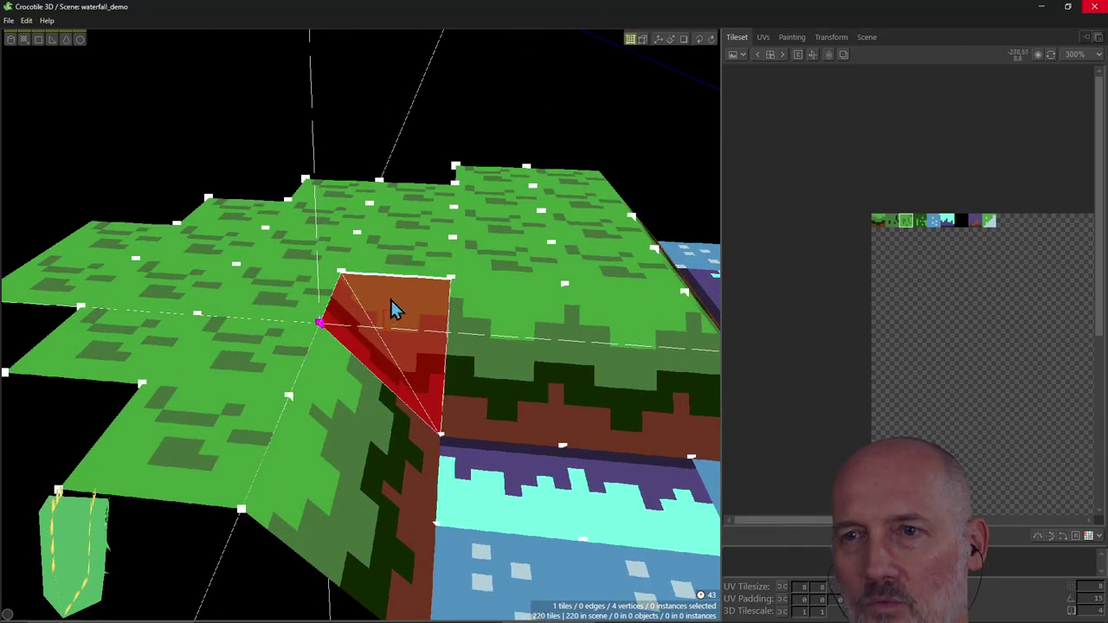
Step: Select the corner triangle tile and merge its left corner vertex into the top corner
{"action": "left_click", "coordinate": [392, 311]}
{"action": "left_click", "coordinate": [386, 323]}
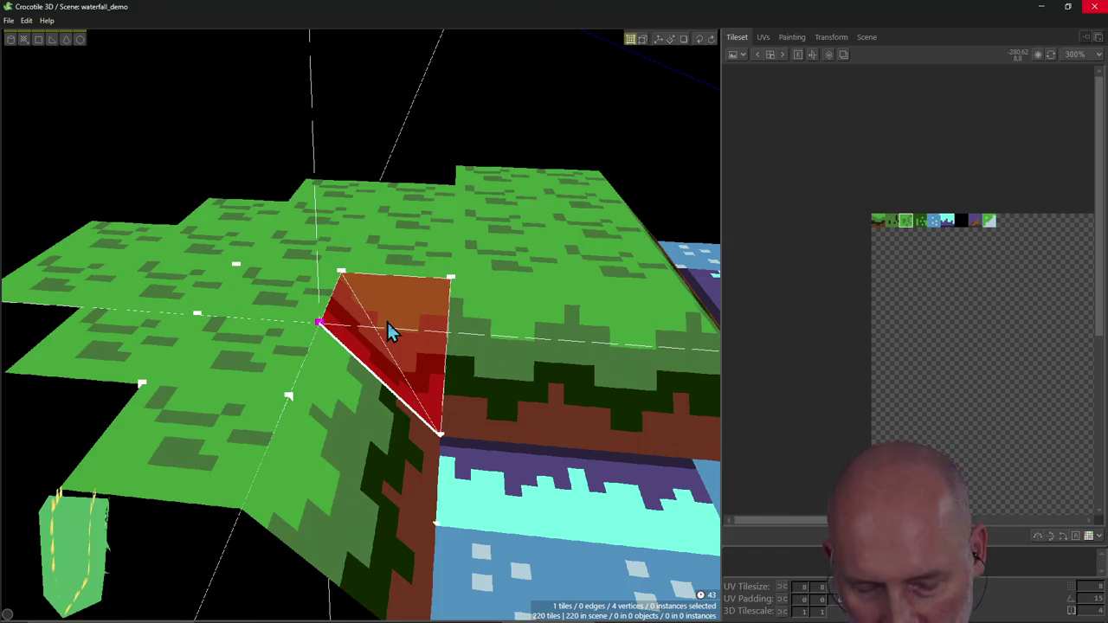
{"action": "key", "text": "ctrl+z"}
{"action": "key", "text": "ctrl+y"}
{"action": "left_click", "coordinate": [388, 327]}
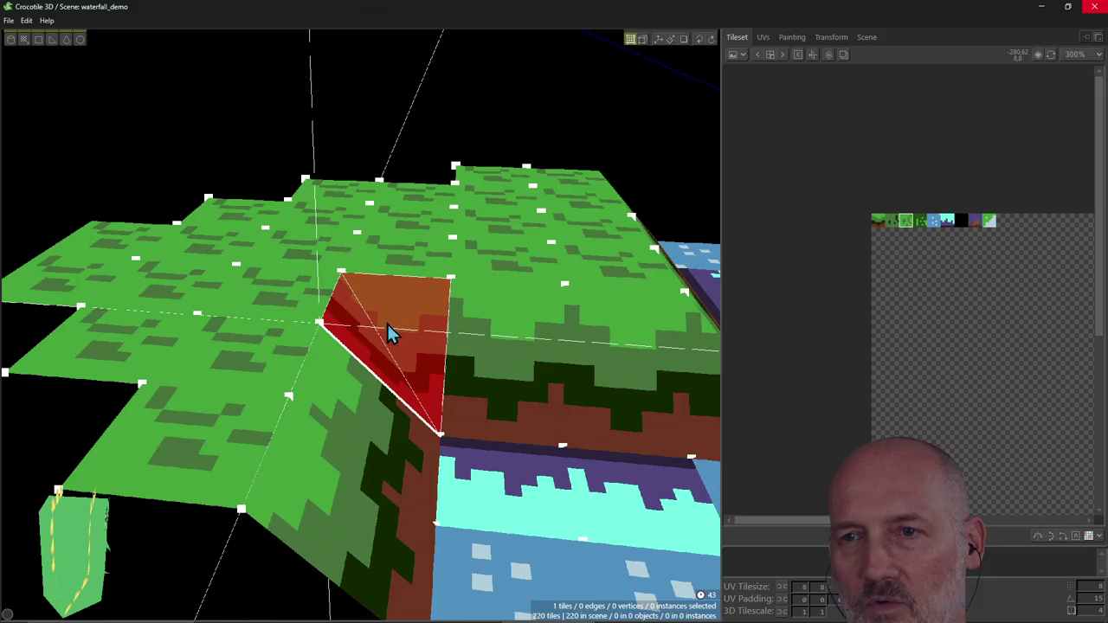
{"action": "key", "text": "Up"}
{"action": "key", "text": "Up"}
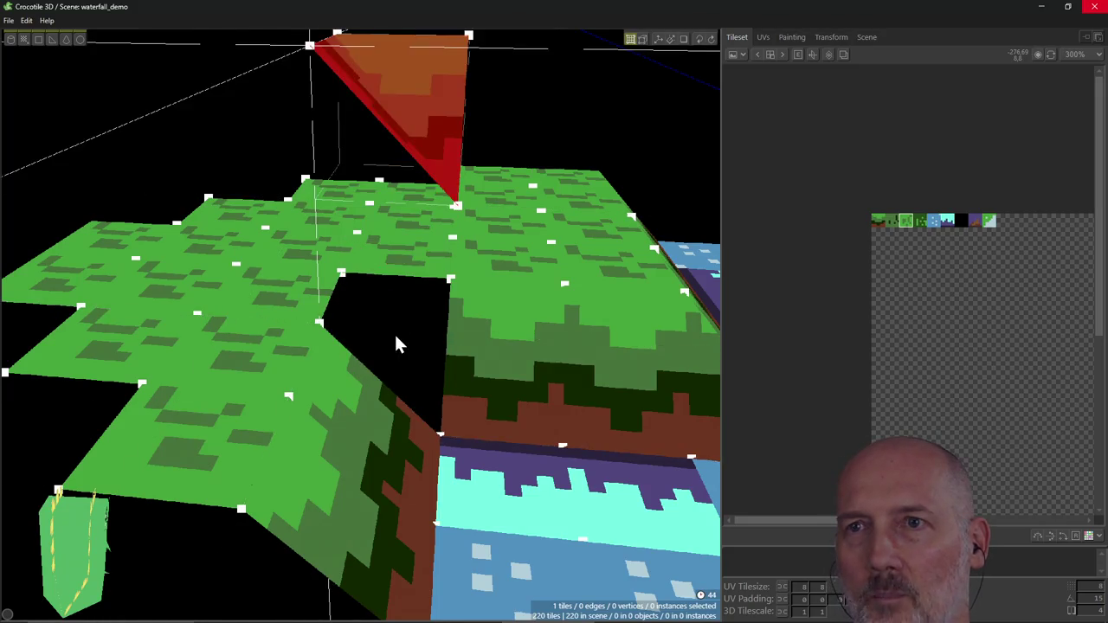
{"action": "scroll", "coordinate": [396, 344], "scroll_direction": "down", "scroll_amount": 1}
{"action": "left_click", "coordinate": [321, 215]}
{"action": "right_click_drag", "start_coordinate": [351, 238], "coordinate": [329, 216]}
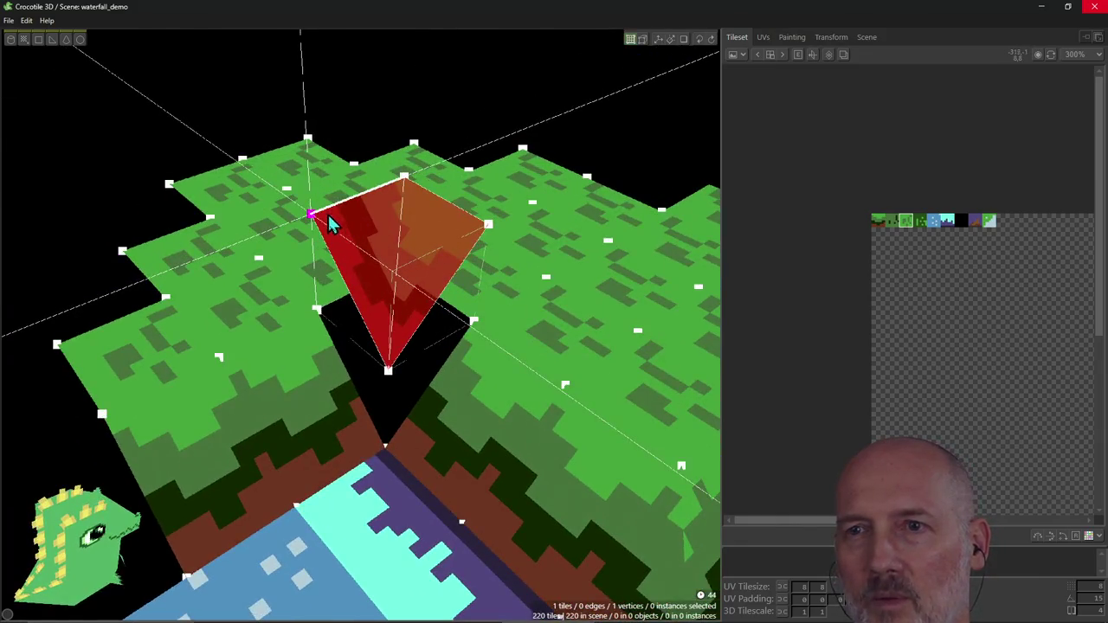
{"action": "key", "text": "Right"}
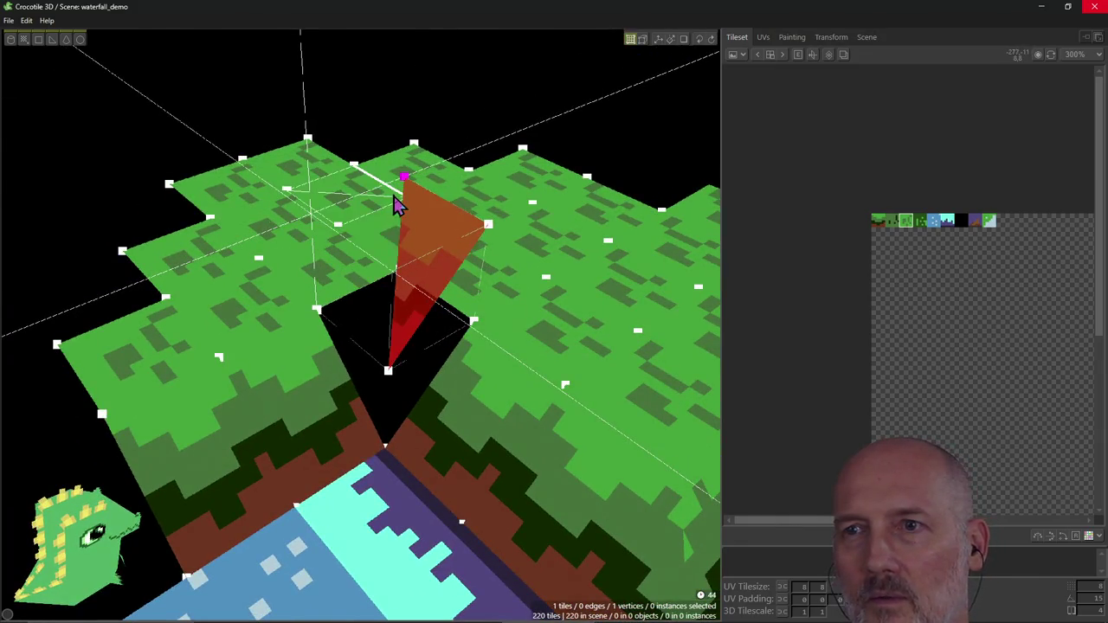
Step: Delete the stray triangle tile above the gap and orbit to face the gap
{"action": "left_click", "coordinate": [418, 309]}
{"action": "right_click_drag", "start_coordinate": [423, 263], "coordinate": [410, 267]}
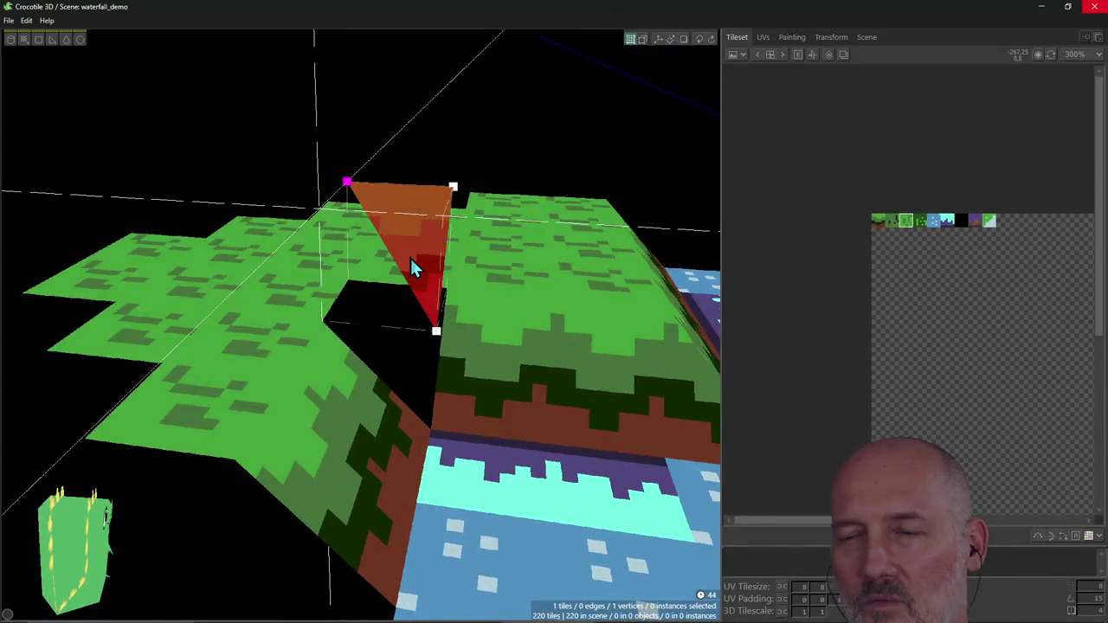
{"action": "key", "text": "Up"}
{"action": "key", "text": "Down"}
{"action": "key", "text": "Down"}
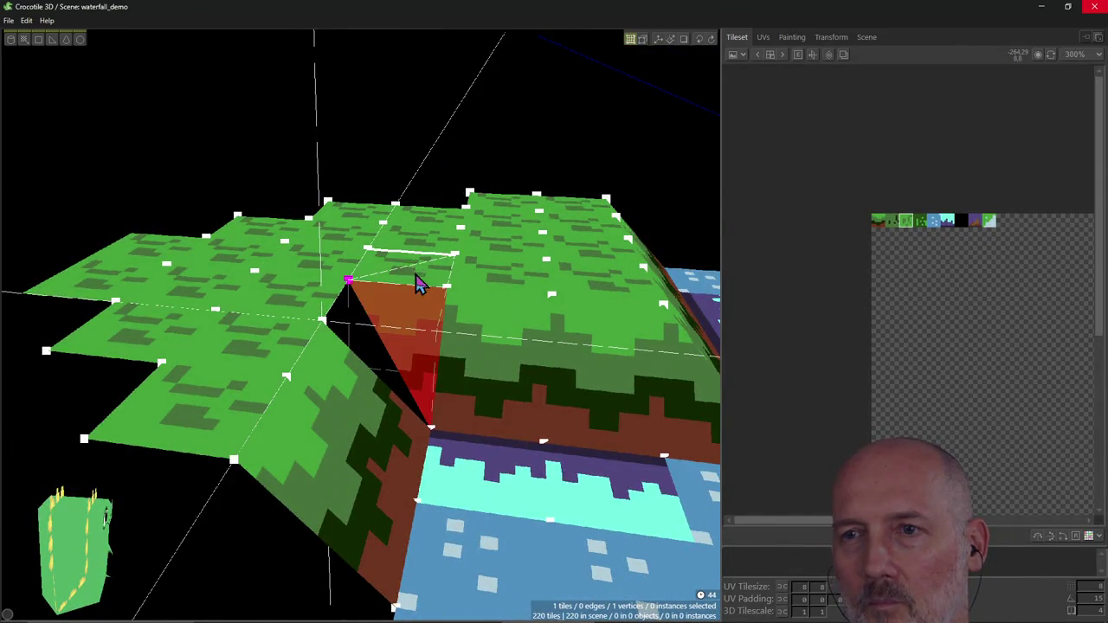
{"action": "key", "text": "Delete"}
{"action": "mouse_move", "coordinate": [425, 289]}
{"action": "right_mouse_down"}
{"action": "mouse_move", "coordinate": [466, 302]}
{"action": "mouse_move", "coordinate": [412, 337]}
{"action": "right_mouse_up"}
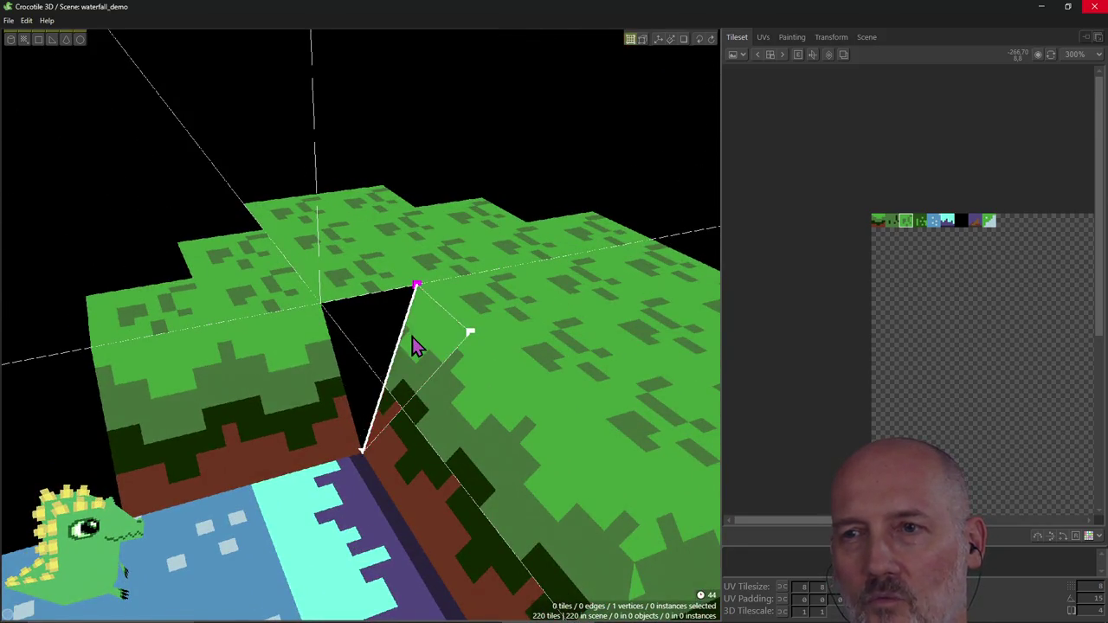
{"action": "right_click_drag", "start_coordinate": [403, 153], "coordinate": [408, 145]}
{"action": "left_click_drag", "start_coordinate": [410, 149], "coordinate": [477, 133]}
{"action": "mouse_move", "coordinate": [477, 133]}
{"action": "right_mouse_down"}
{"action": "mouse_move", "coordinate": [416, 328]}
{"action": "mouse_move", "coordinate": [452, 307]}
{"action": "mouse_move", "coordinate": [427, 304]}
{"action": "mouse_move", "coordinate": [456, 314]}
{"action": "mouse_move", "coordinate": [411, 184]}
{"action": "right_mouse_up"}
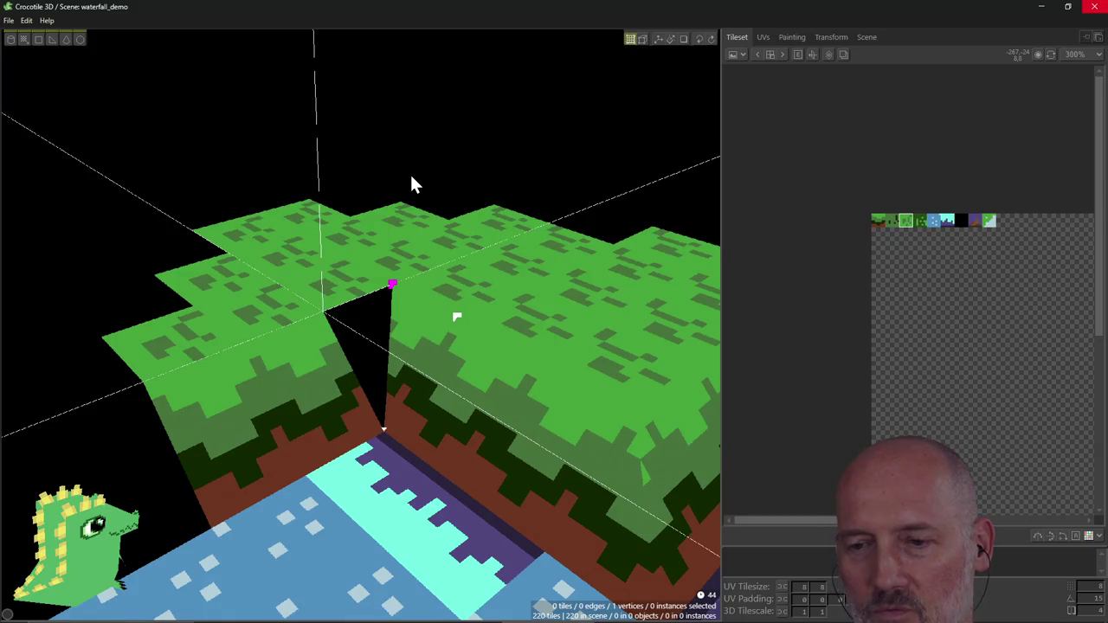
{"action": "scroll", "coordinate": [411, 183], "scroll_direction": "up", "scroll_amount": 2}
Step: Fill a triangle tile between the gap's two edges, comparing the result with undo and redo
{"action": "scroll", "coordinate": [411, 183], "scroll_direction": "up", "scroll_amount": 2}
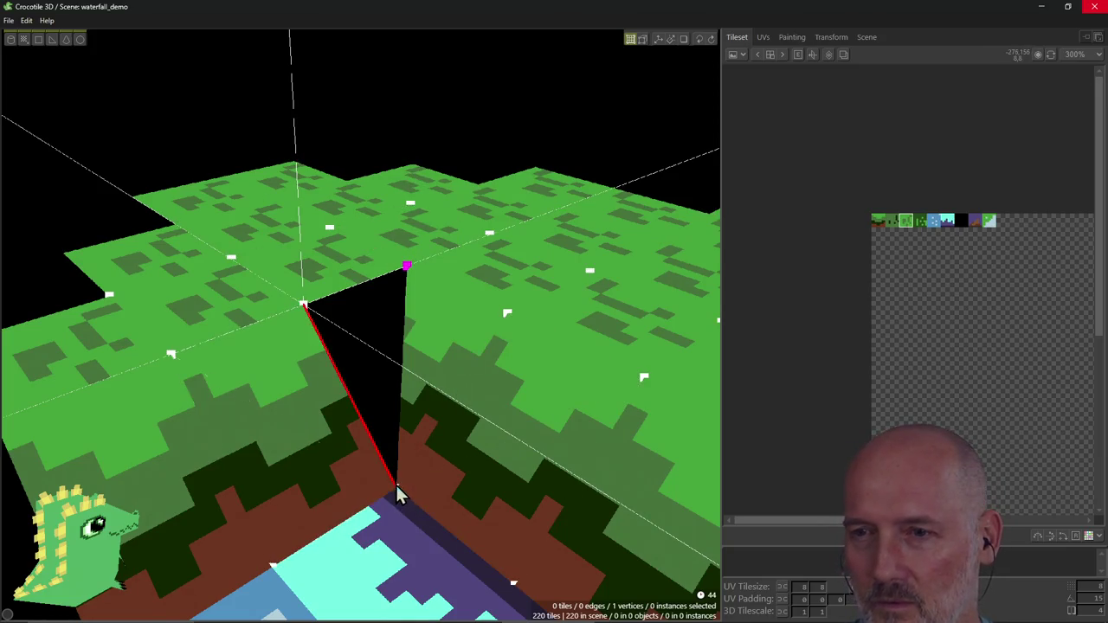
{"action": "left_click", "coordinate": [430, 436]}
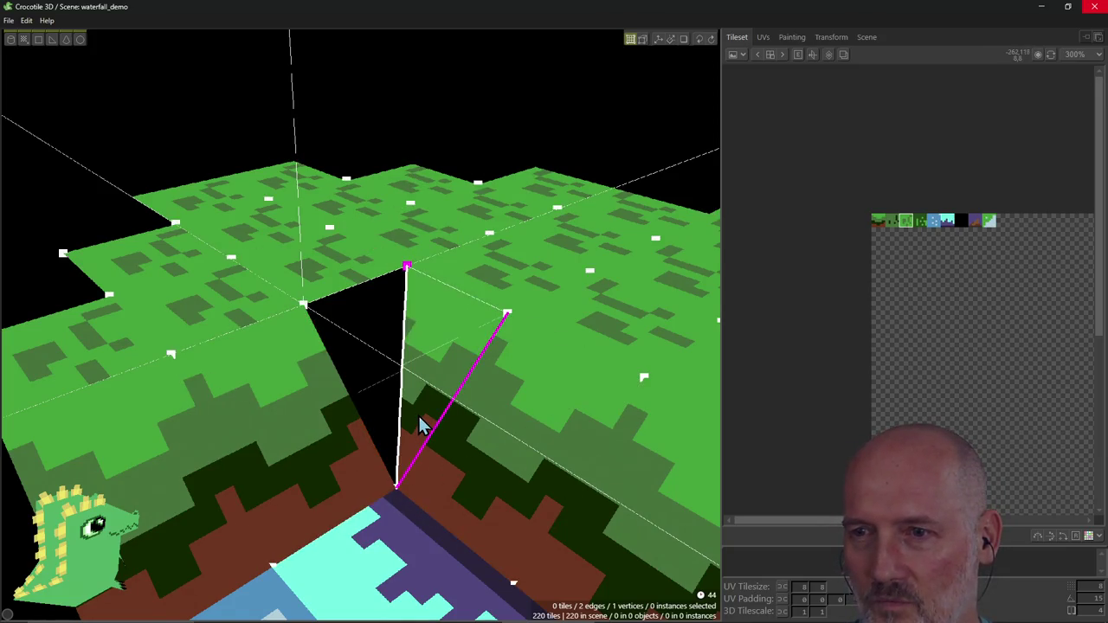
{"action": "left_click", "coordinate": [397, 492]}
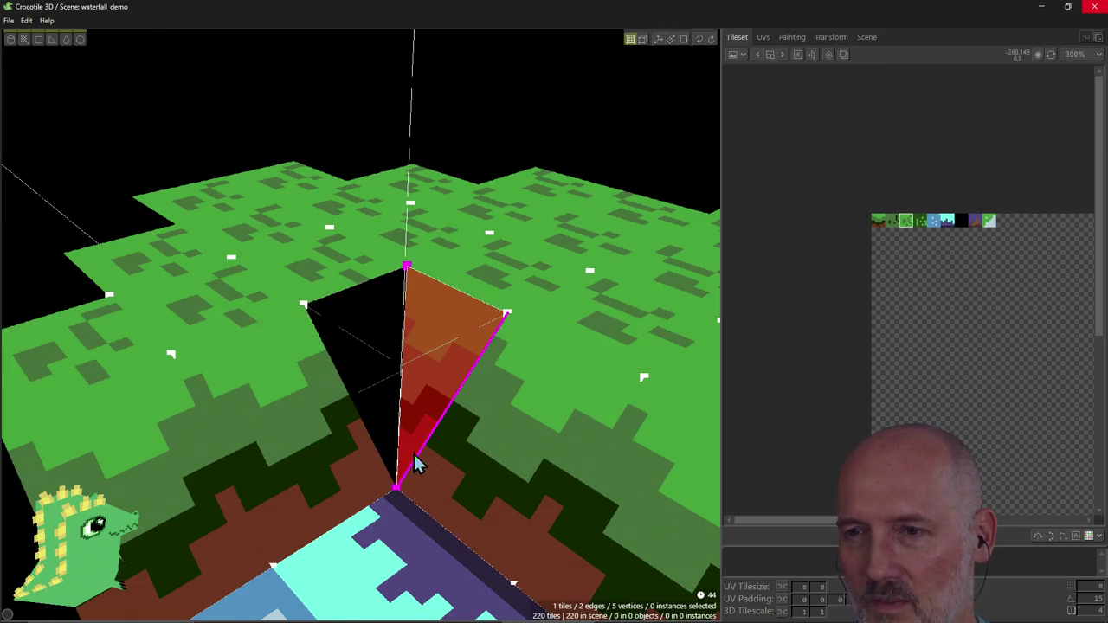
{"action": "key", "text": "Escape"}
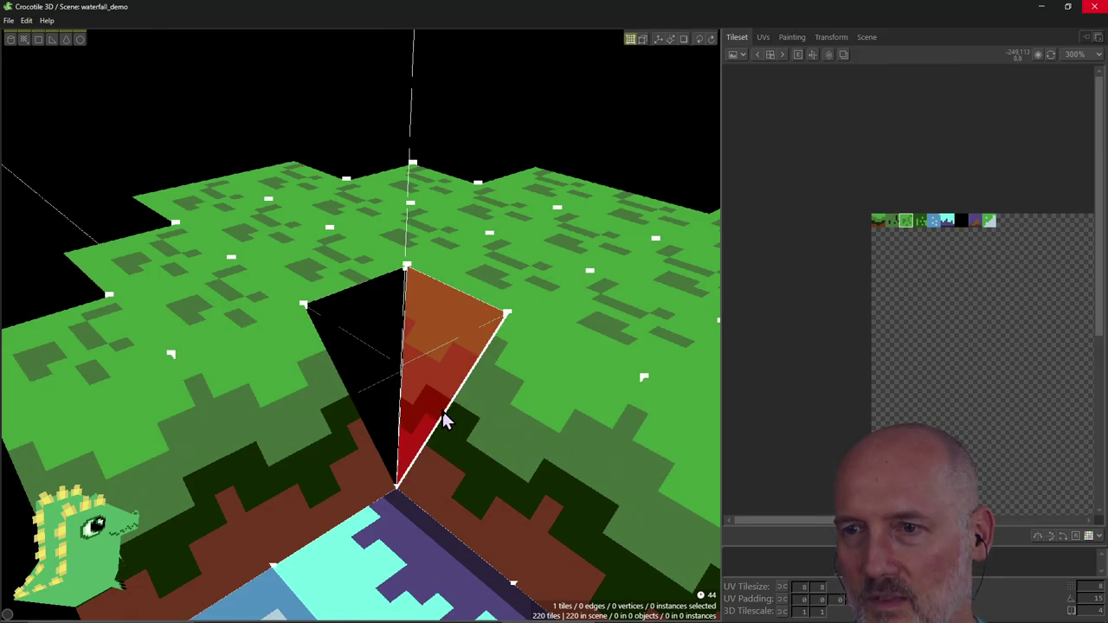
{"action": "left_click", "coordinate": [415, 462]}
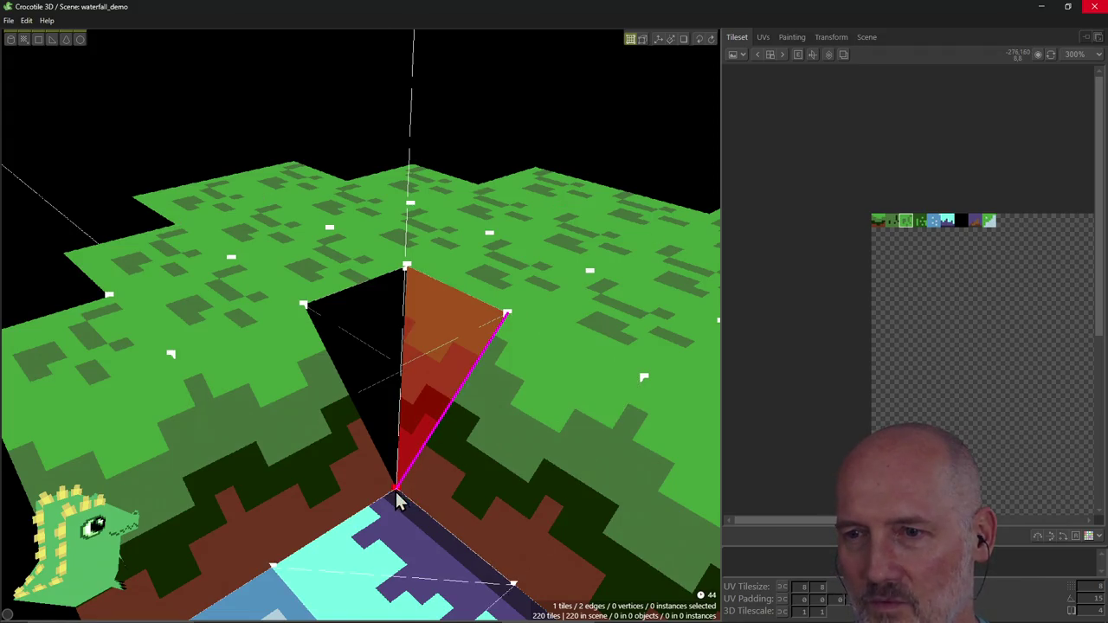
{"action": "key", "text": "f"}
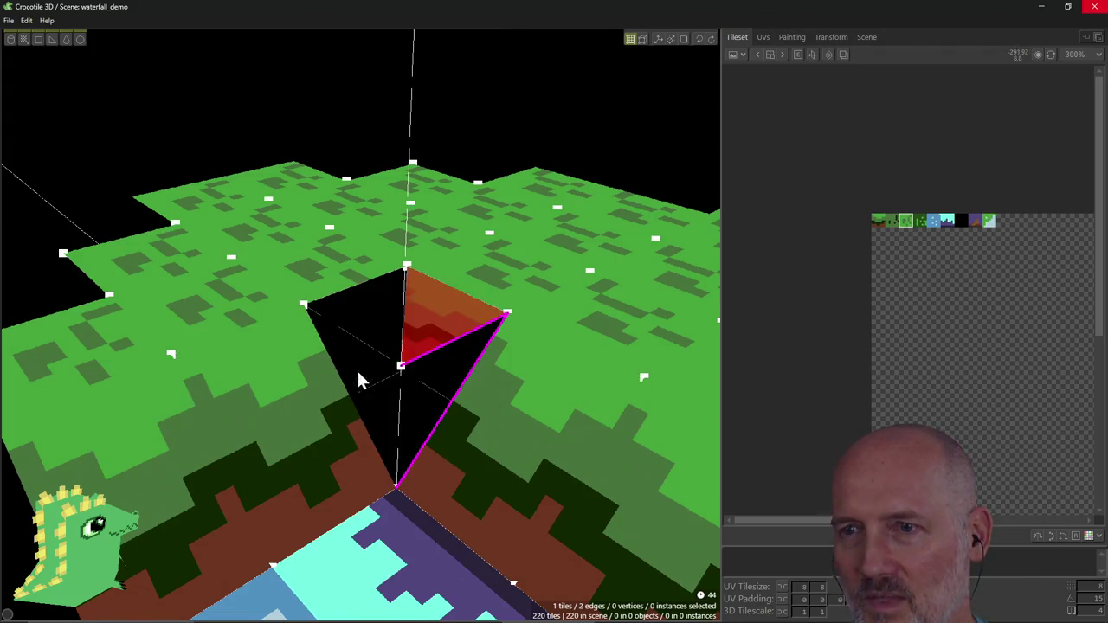
{"action": "key", "text": "ctrl+z"}
{"action": "key", "text": "ctrl+y"}
{"action": "key", "text": "ctrl+z"}
{"action": "key", "text": "ctrl+y"}
{"action": "key", "text": "ctrl+z"}
{"action": "key", "text": "ctrl+y"}
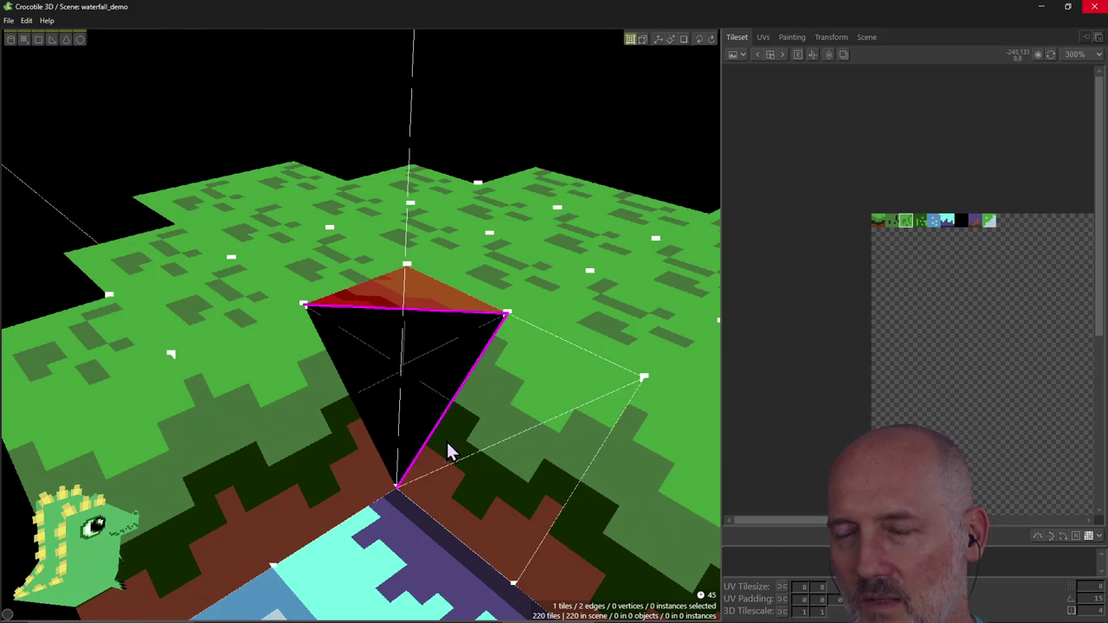
Step: Place a tile against the triangle's right edge and a triangle in the corner gap, then bring up the online guide
{"action": "left_click", "coordinate": [474, 393]}
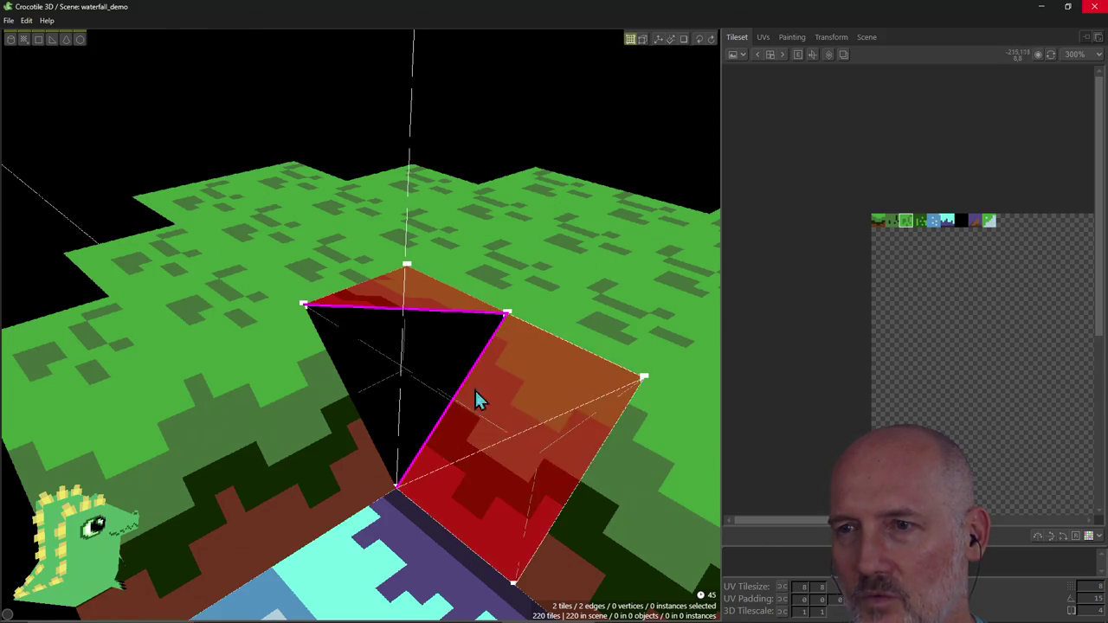
{"action": "left_click", "coordinate": [496, 453]}
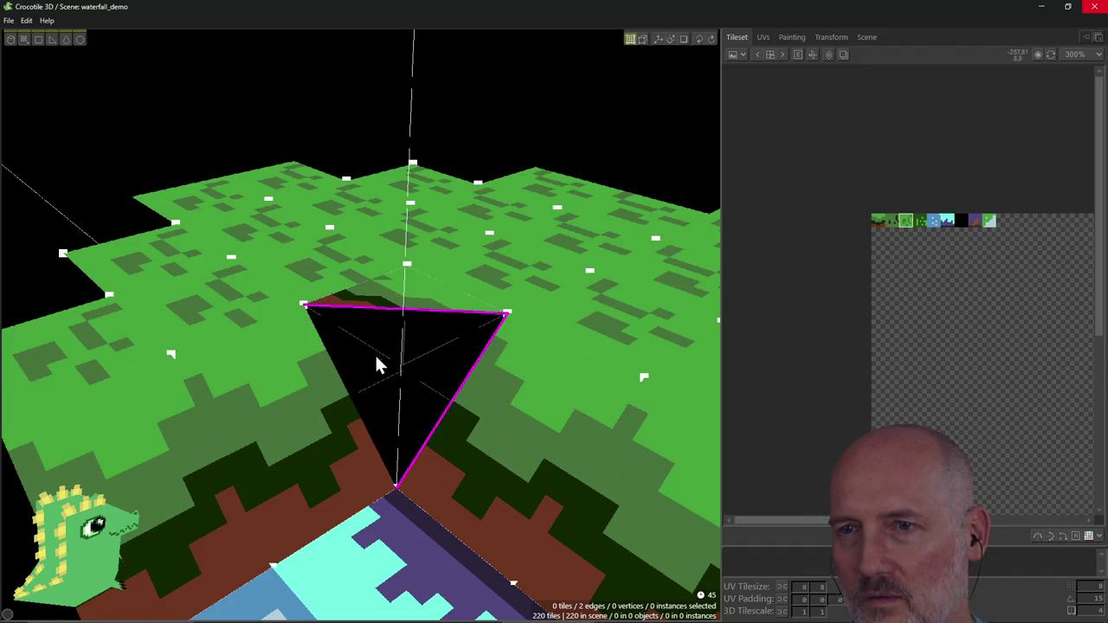
{"action": "left_click", "coordinate": [319, 334]}
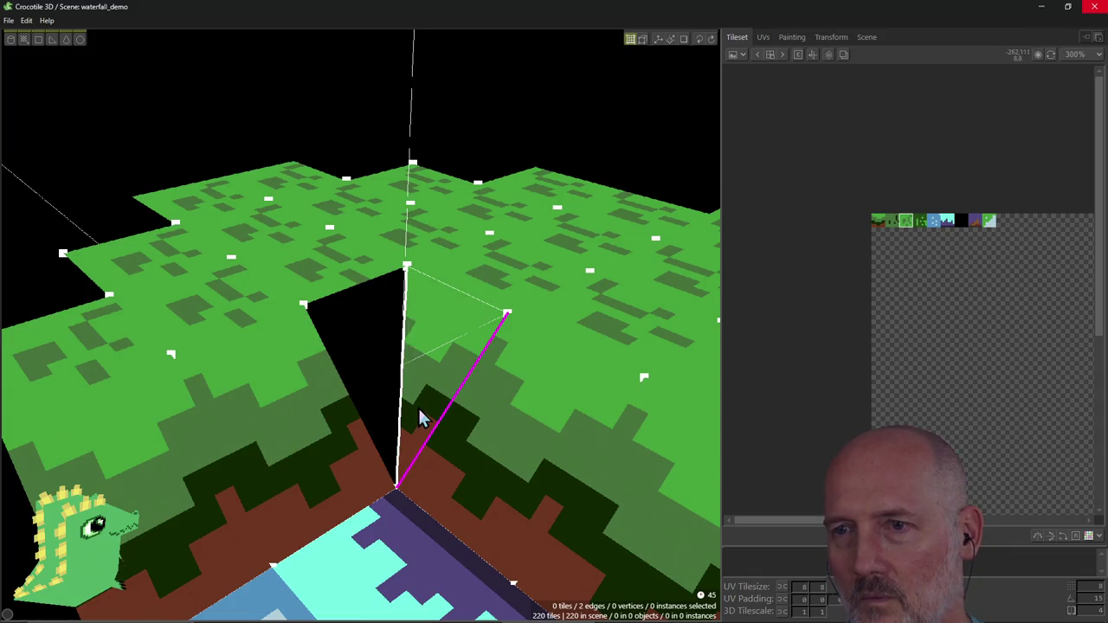
{"action": "mouse_move", "coordinate": [426, 394]}
{"action": "right_mouse_down"}
{"action": "mouse_move", "coordinate": [373, 407]}
{"action": "mouse_move", "coordinate": [438, 368]}
{"action": "right_mouse_up"}
{"action": "left_click", "coordinate": [415, 339]}
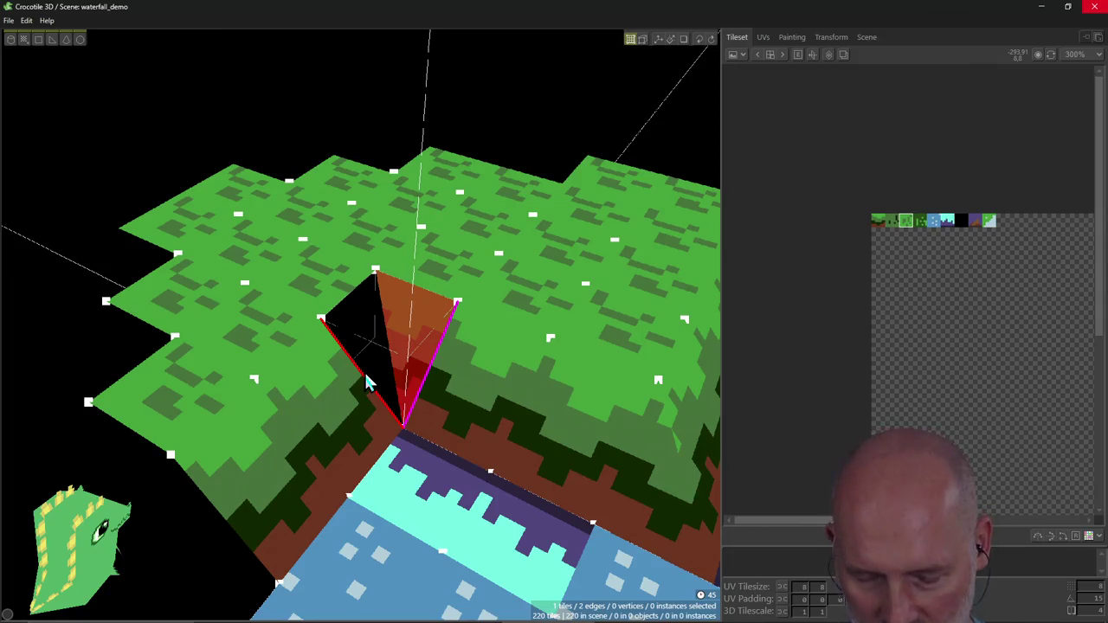
{"action": "key", "text": "alt+Tab"}
{"action": "scroll", "coordinate": [324, 405], "scroll_direction": "up", "scroll_amount": 3}
{"action": "scroll", "coordinate": [324, 405], "scroll_direction": "up", "scroll_amount": 2}
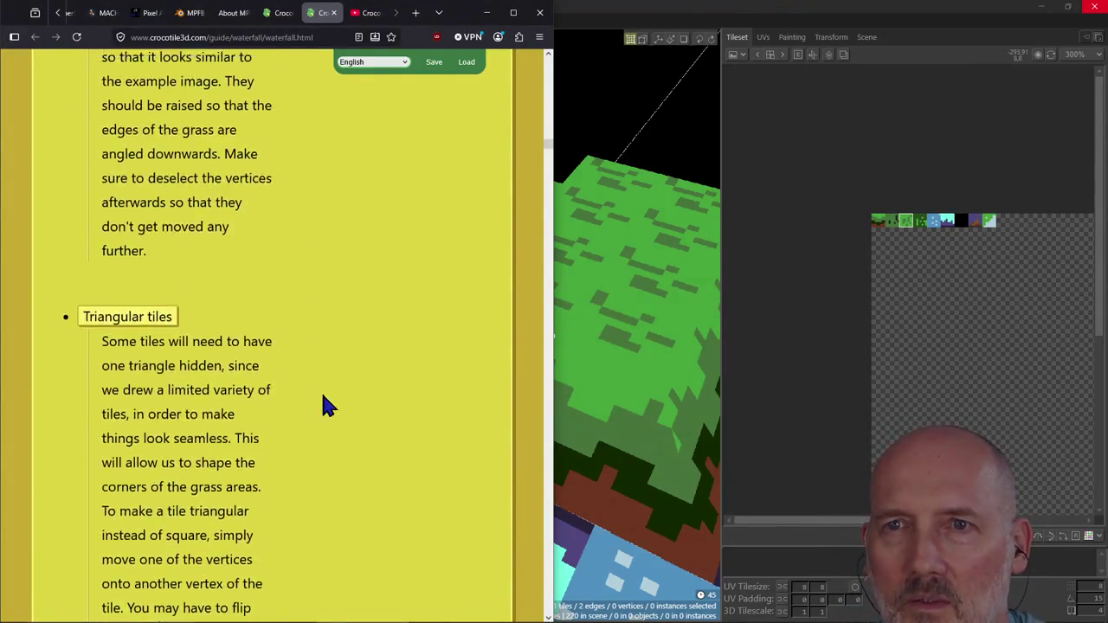
{"action": "scroll", "coordinate": [325, 405], "scroll_direction": "up", "scroll_amount": 4}
{"action": "scroll", "coordinate": [324, 405], "scroll_direction": "up", "scroll_amount": 1}
{"action": "scroll", "coordinate": [325, 405], "scroll_direction": "down", "scroll_amount": 2}
{"action": "scroll", "coordinate": [324, 405], "scroll_direction": "down", "scroll_amount": 3}
{"action": "scroll", "coordinate": [324, 405], "scroll_direction": "down", "scroll_amount": 1}
{"action": "scroll", "coordinate": [324, 405], "scroll_direction": "down", "scroll_amount": 4}
{"action": "scroll", "coordinate": [325, 405], "scroll_direction": "down", "scroll_amount": 3}
{"action": "scroll", "coordinate": [324, 405], "scroll_direction": "down", "scroll_amount": 1}
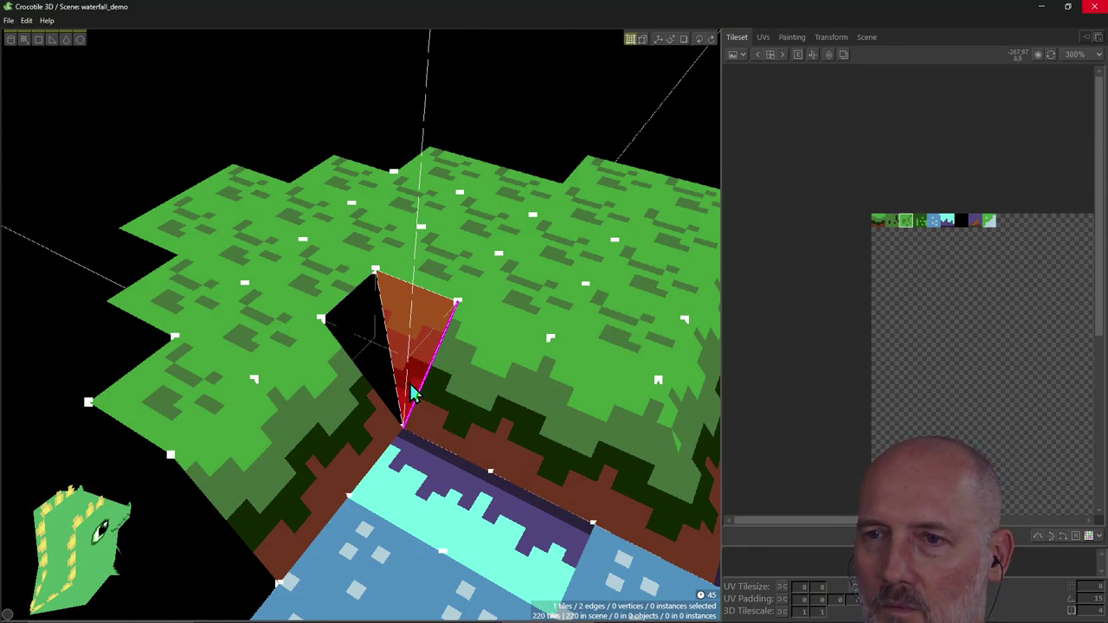
{"action": "key", "text": "Delete"}
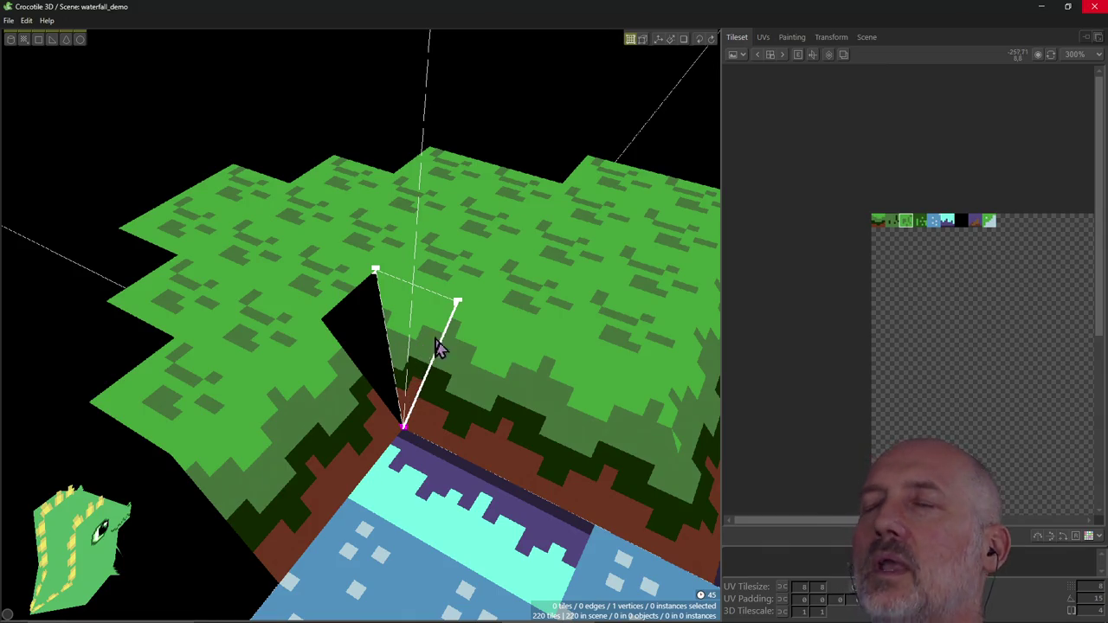
Step: Select the grass corner's top-edge vertices and try raising them, then undo
{"action": "scroll", "coordinate": [435, 341], "scroll_direction": "up", "scroll_amount": 2}
{"action": "scroll", "coordinate": [435, 340], "scroll_direction": "up", "scroll_amount": 2}
{"action": "scroll", "coordinate": [407, 320], "scroll_direction": "up", "scroll_amount": 2}
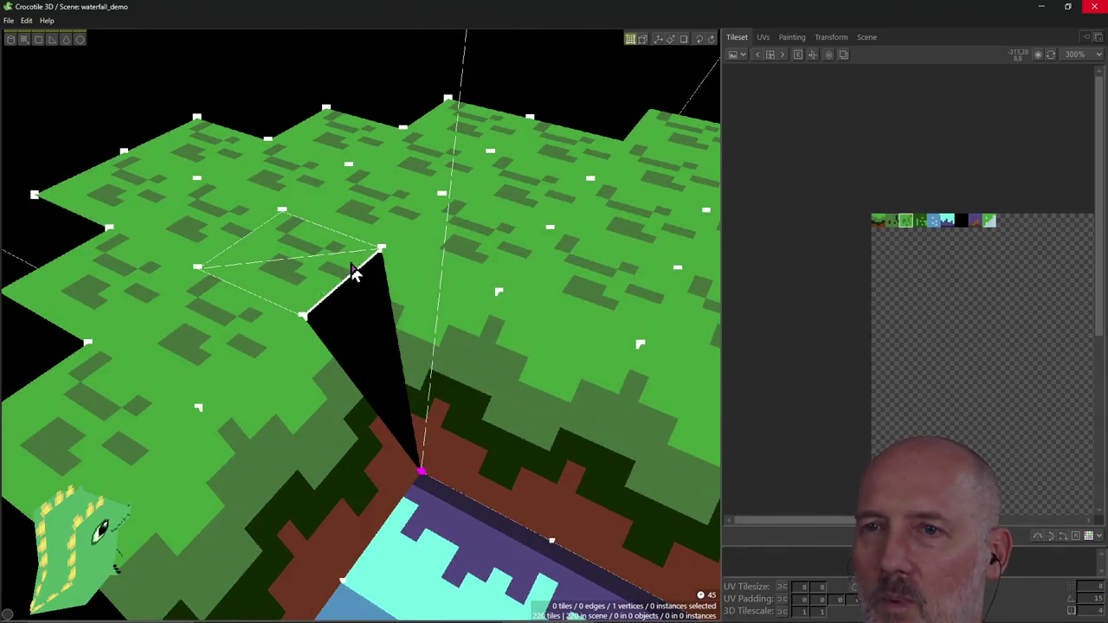
{"action": "left_click", "coordinate": [299, 288], "text": "shift"}
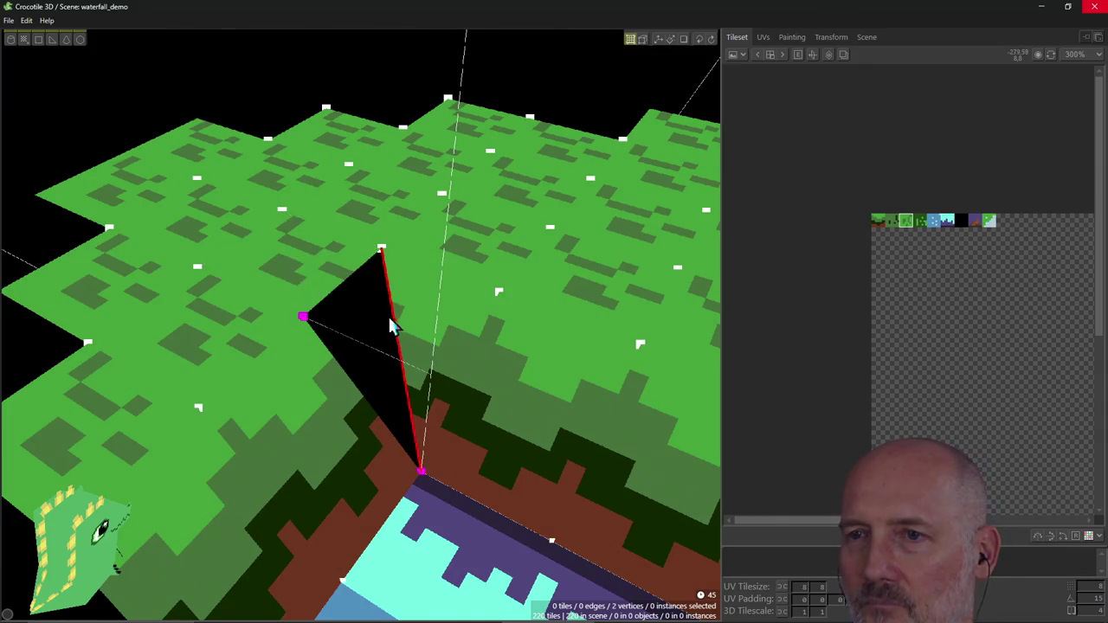
{"action": "left_click", "coordinate": [304, 277], "text": "shift"}
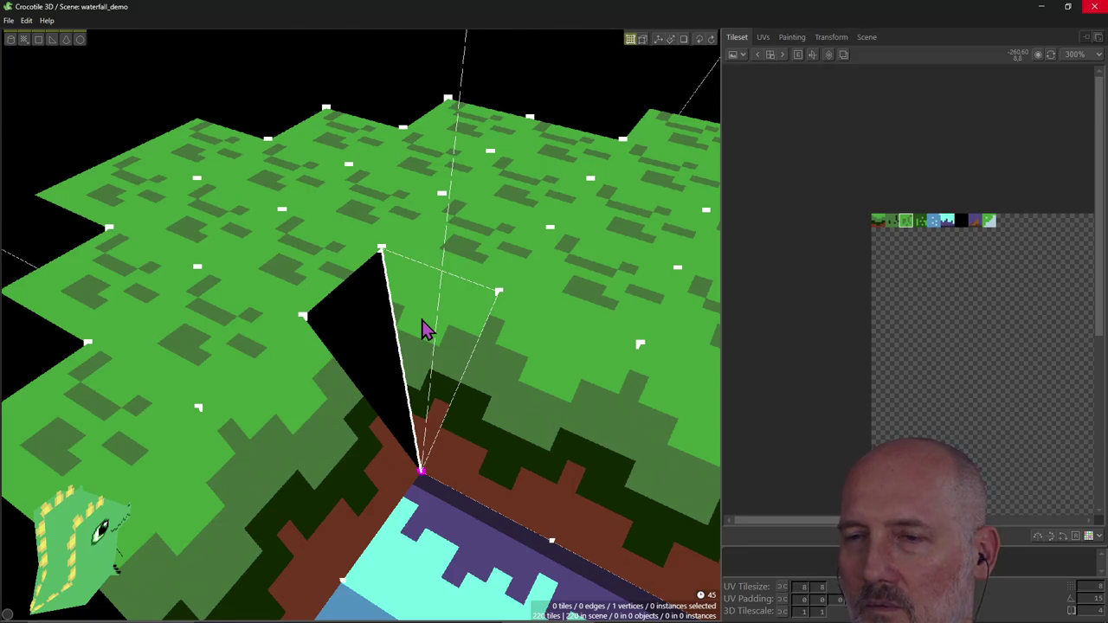
{"action": "left_click", "coordinate": [470, 305], "text": "shift"}
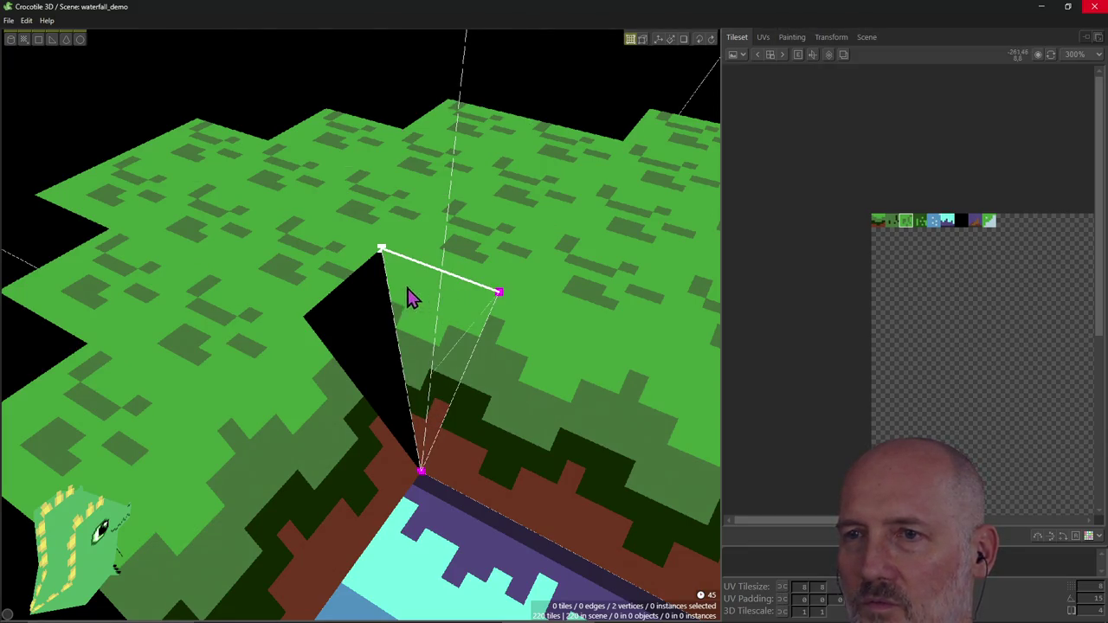
{"action": "left_click_drag", "start_coordinate": [423, 347], "coordinate": [424, 348]}
{"action": "key", "text": "ctrl+z"}
{"action": "key", "text": "ctrl+z"}
{"action": "key", "text": "ctrl+z"}
Step: Delete the triangle tile in the gap and select the vertex at the diagonal edge's end
{"action": "left_click", "coordinate": [424, 360]}
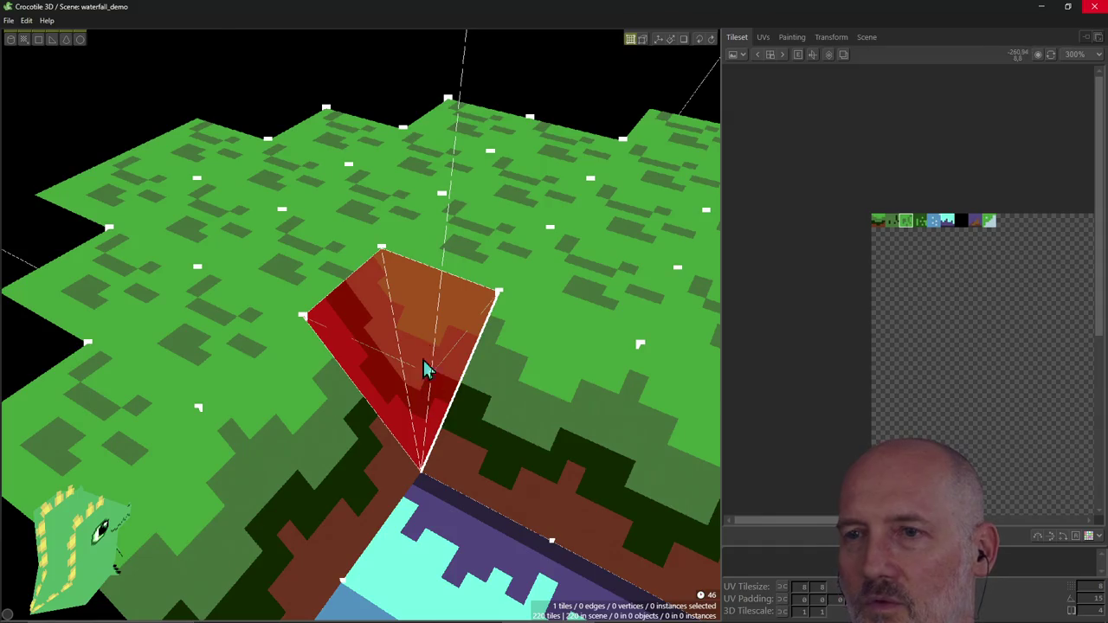
{"action": "key", "text": "Delete"}
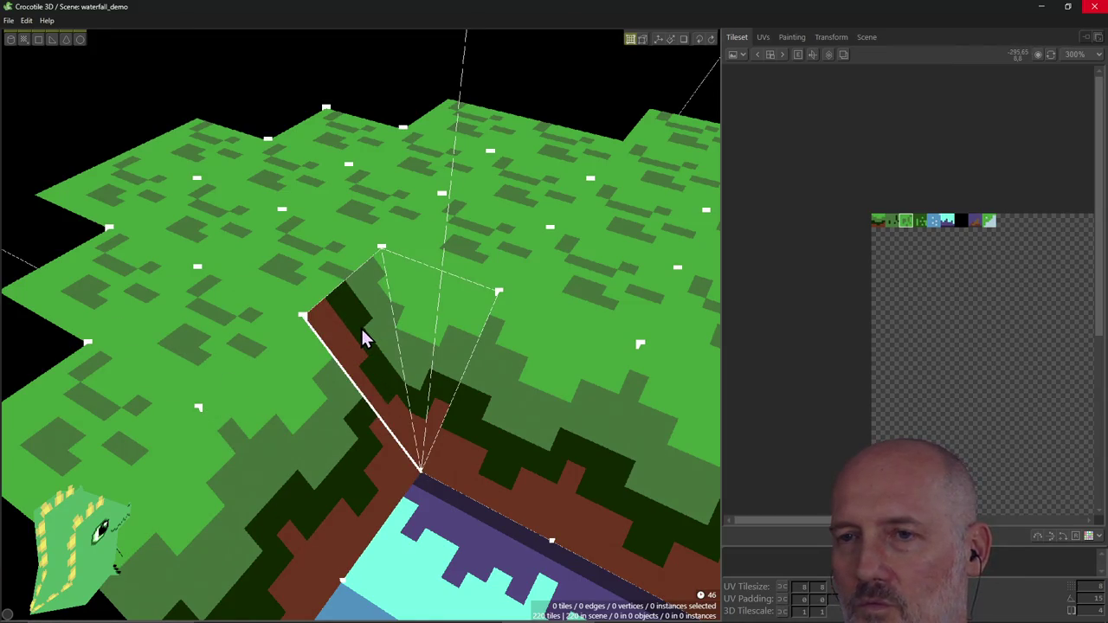
{"action": "left_click", "coordinate": [303, 317]}
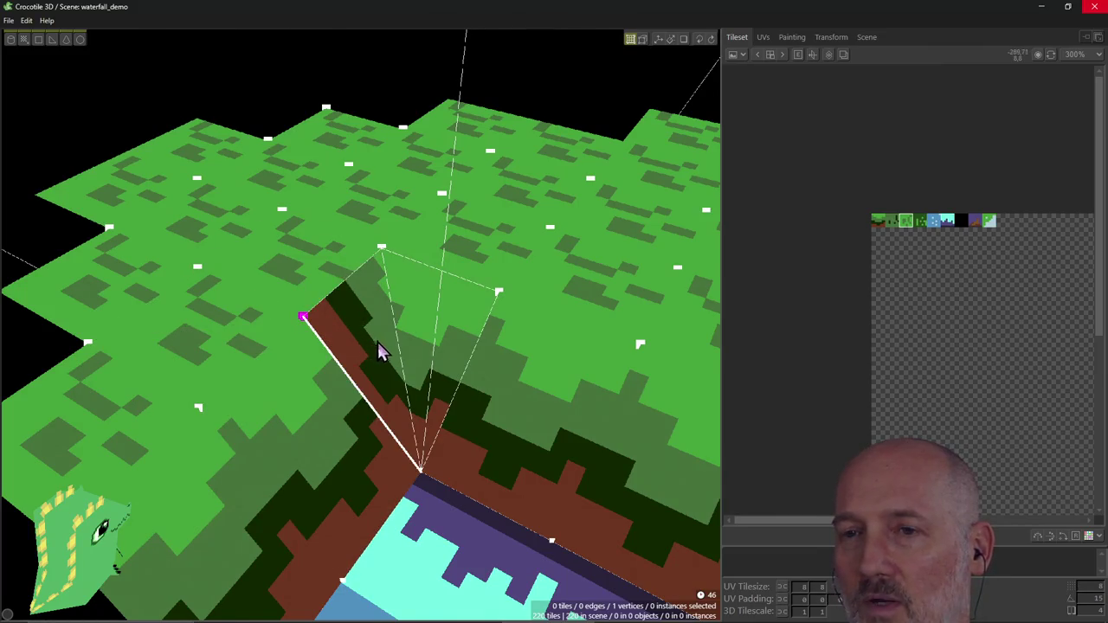
{"action": "right_click_drag", "start_coordinate": [323, 353], "coordinate": [312, 337]}
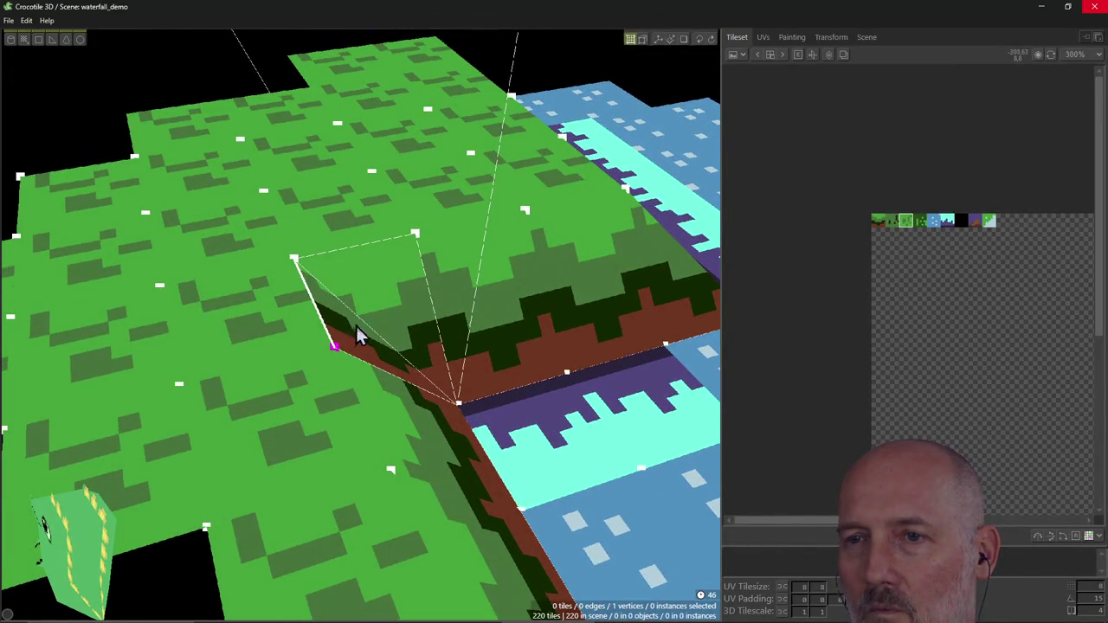
{"action": "right_click_drag", "start_coordinate": [396, 302], "coordinate": [363, 335]}
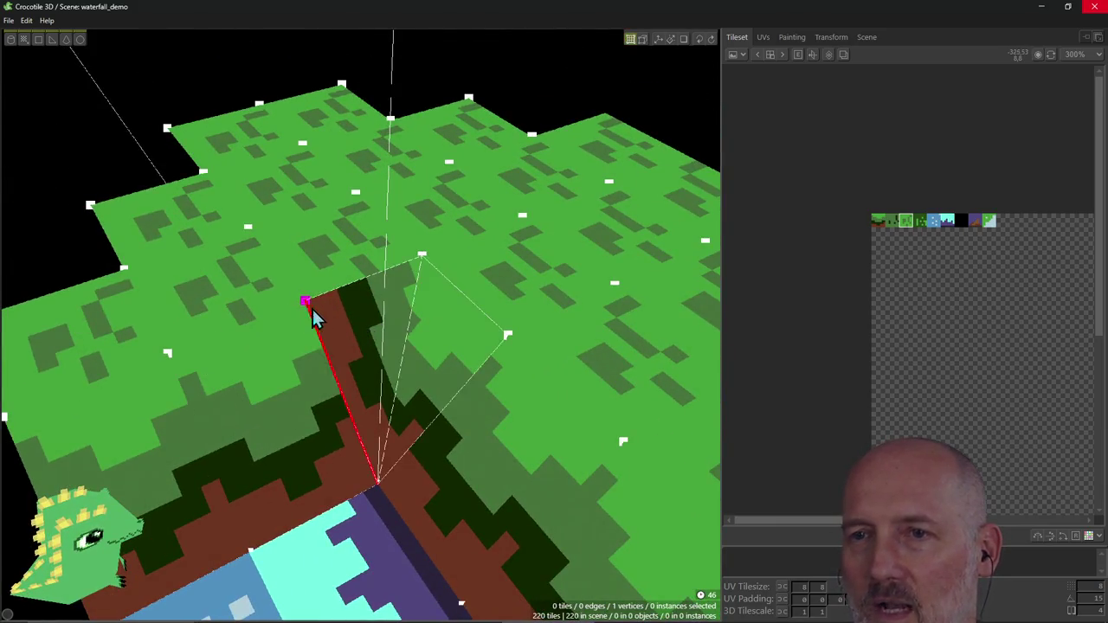
{"action": "left_click", "coordinate": [313, 319]}
{"action": "key", "text": "ctrl+z"}
{"action": "key", "text": "ctrl+y"}
{"action": "key", "text": "ctrl+z"}
{"action": "key", "text": "ctrl+y"}
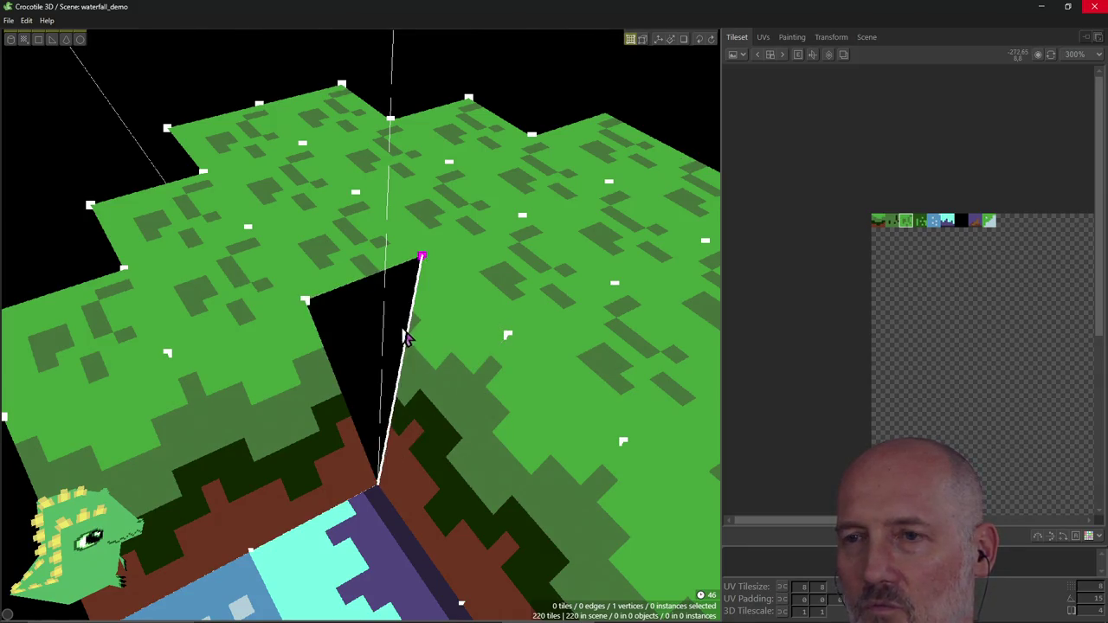
{"action": "left_click", "coordinate": [422, 258]}
{"action": "left_click", "coordinate": [433, 336]}
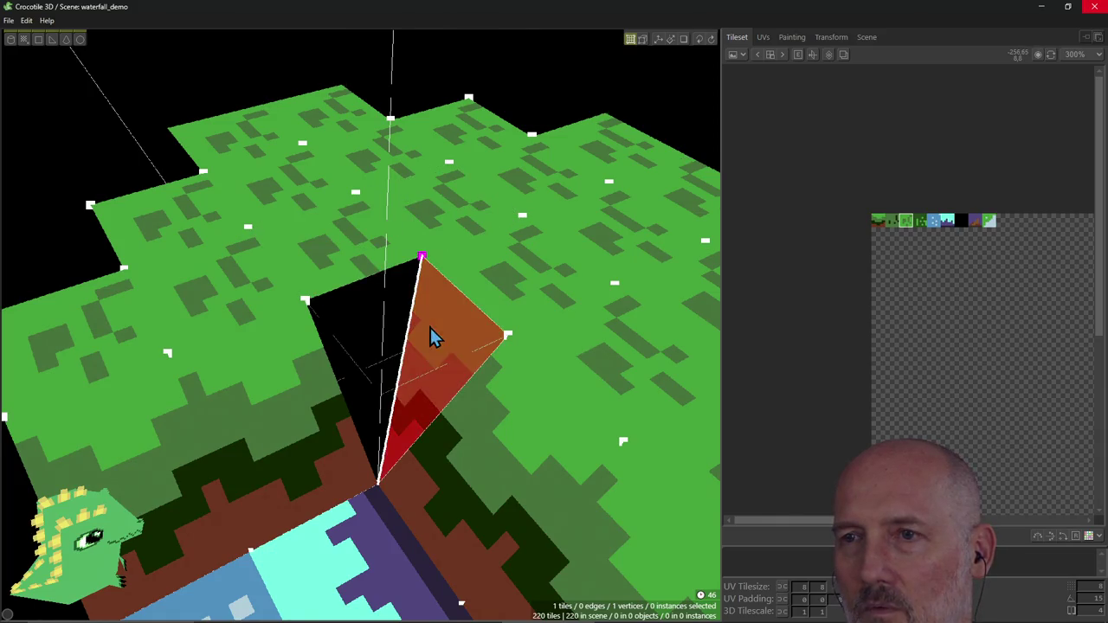
{"action": "right_click_drag", "start_coordinate": [433, 338], "coordinate": [433, 353]}
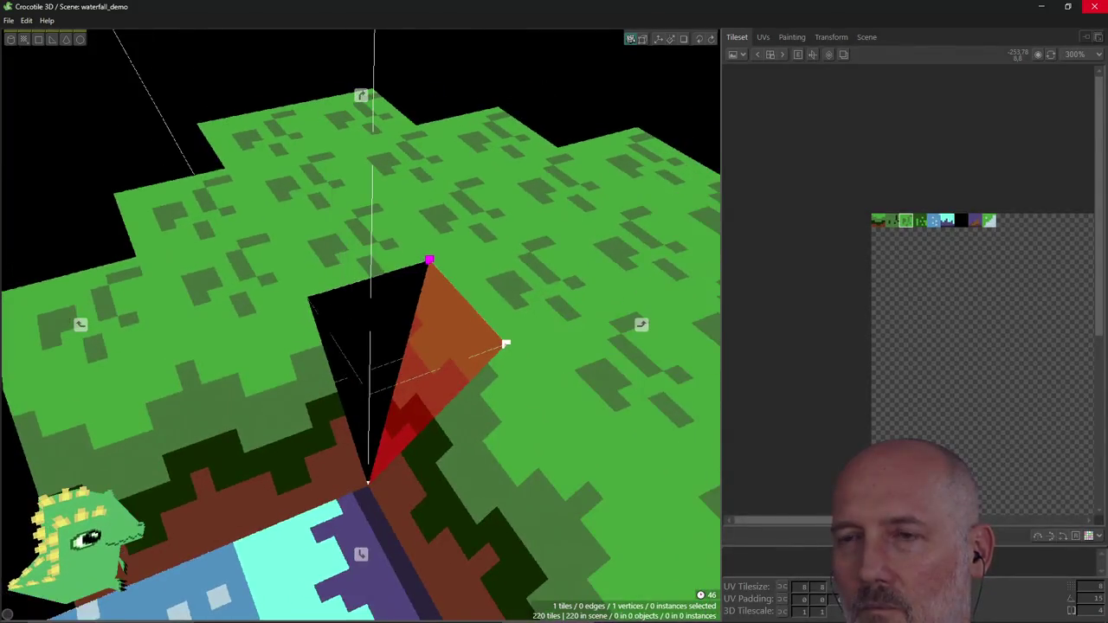
{"action": "mouse_move", "coordinate": [431, 373]}
{"action": "right_mouse_down"}
{"action": "mouse_move", "coordinate": [431, 329]}
{"action": "mouse_move", "coordinate": [419, 383]}
{"action": "right_mouse_up"}
{"action": "left_click", "coordinate": [425, 360]}
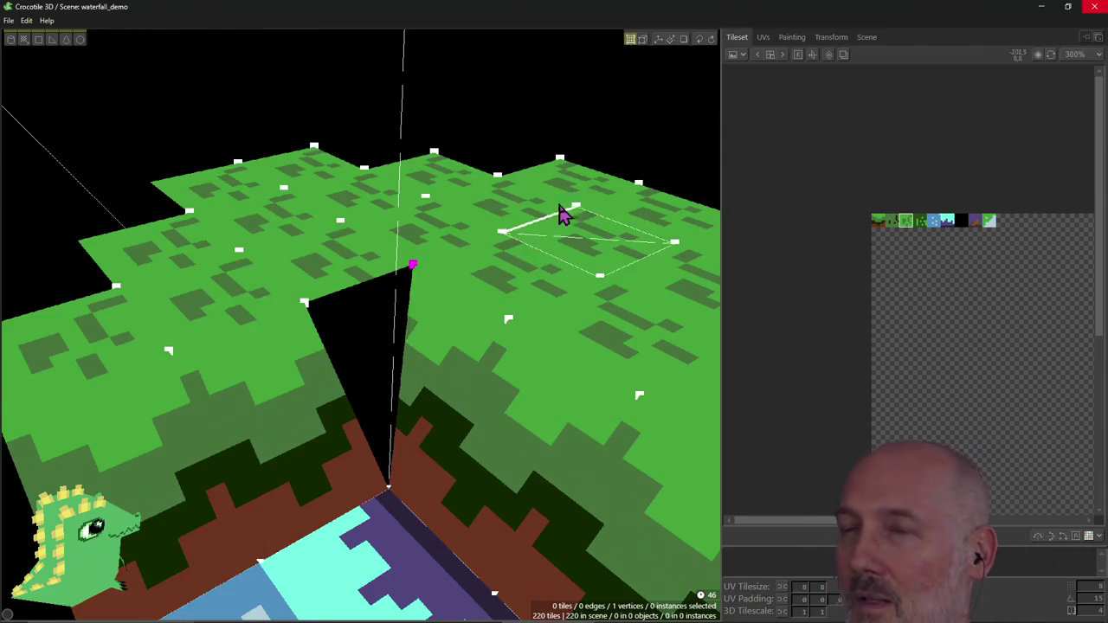
{"action": "scroll", "coordinate": [539, 285], "scroll_direction": "up", "scroll_amount": 2}
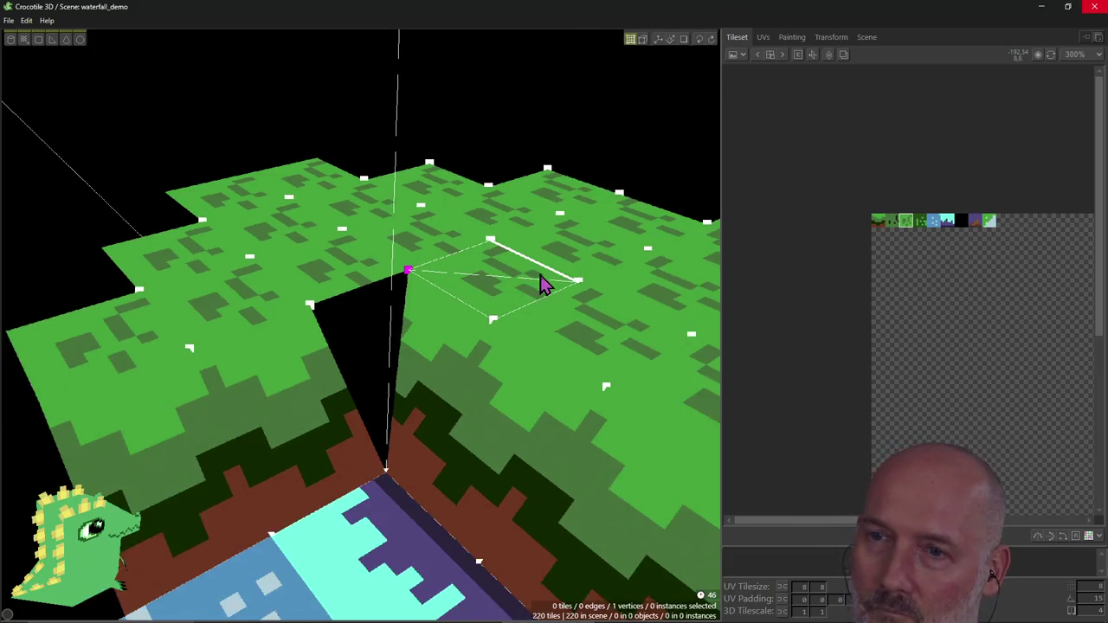
{"action": "left_click", "coordinate": [416, 344]}
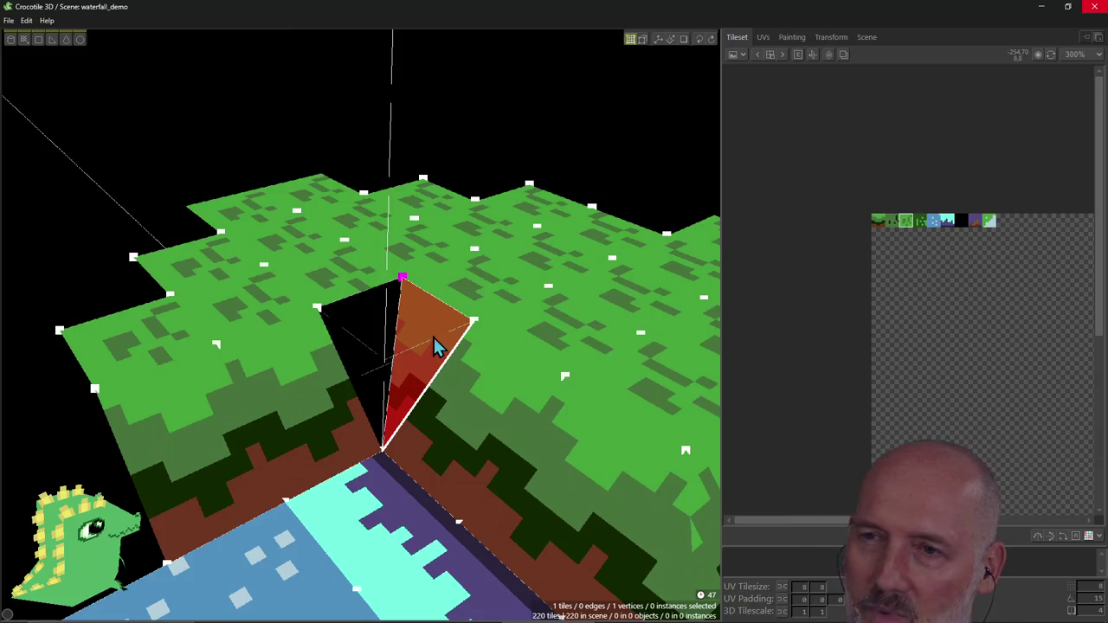
{"action": "scroll", "coordinate": [435, 344], "scroll_direction": "down", "scroll_amount": 2}
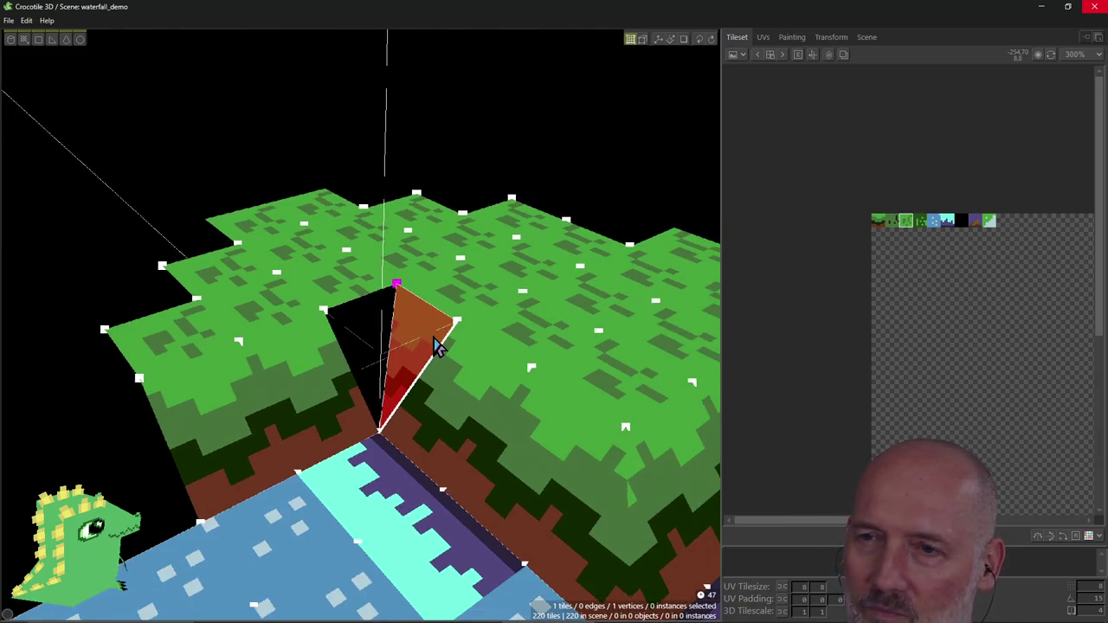
{"action": "left_click", "coordinate": [395, 321]}
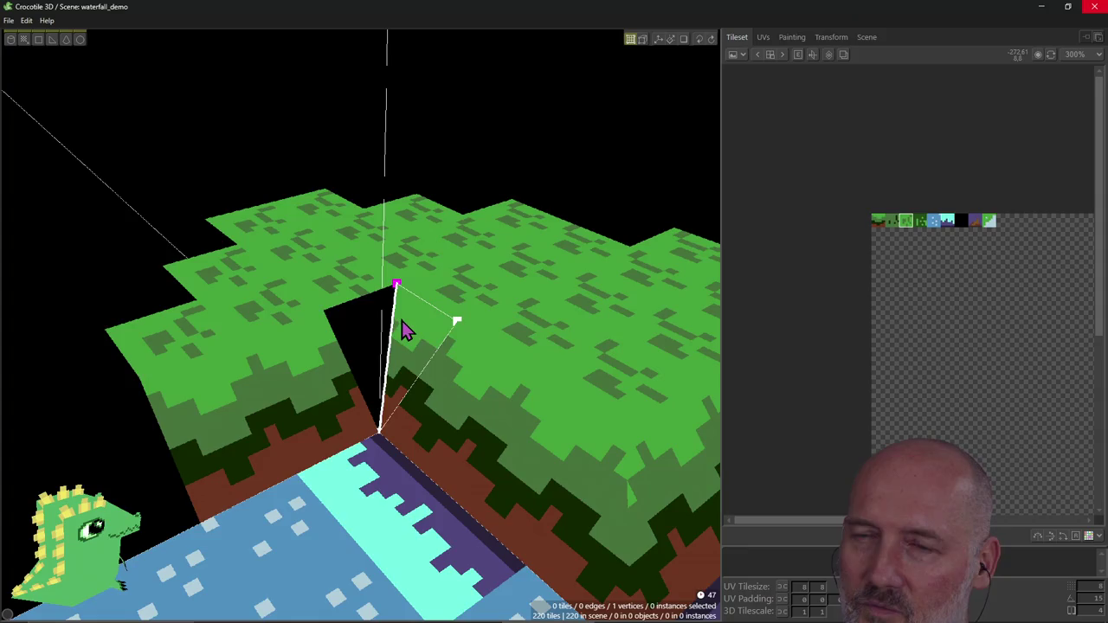
{"action": "right_click_drag", "start_coordinate": [424, 378], "coordinate": [508, 482]}
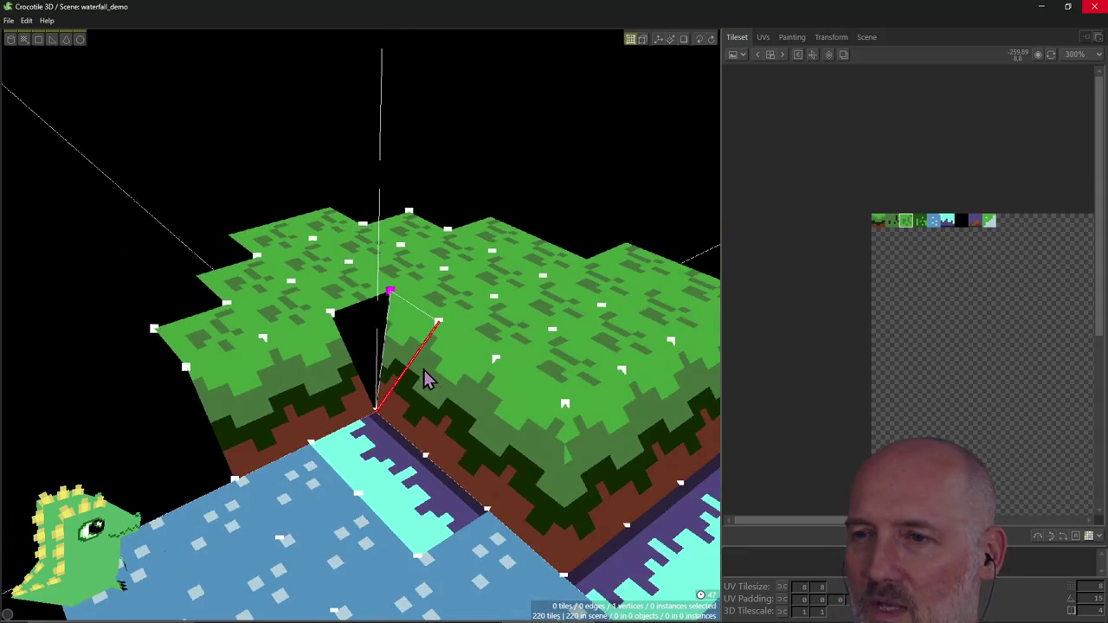
{"action": "left_click", "coordinate": [523, 441]}
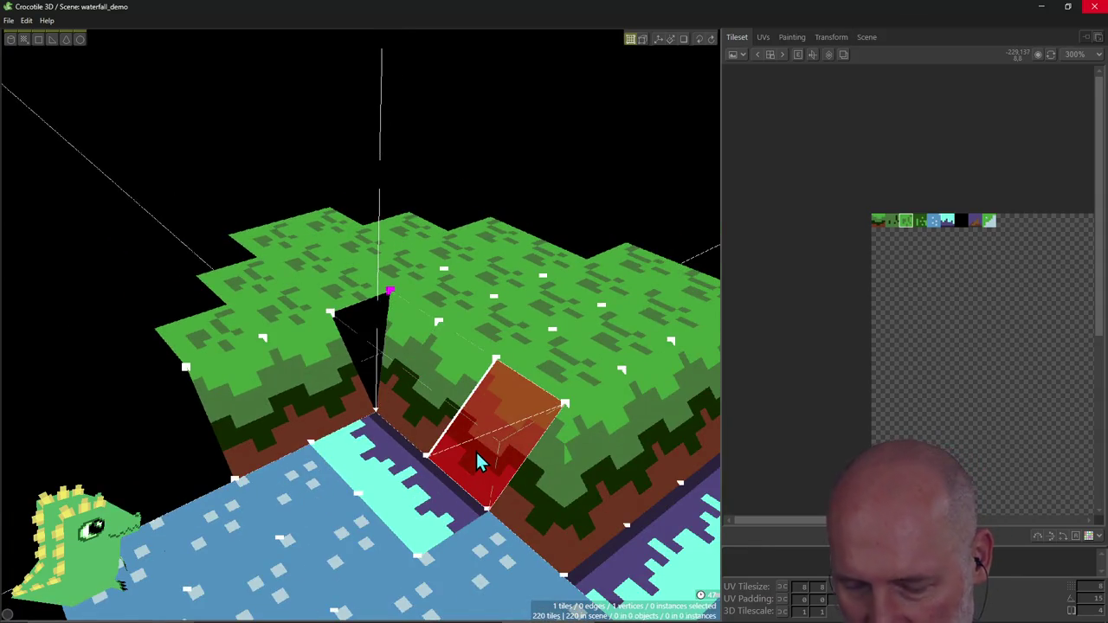
{"action": "left_click", "coordinate": [517, 418]}
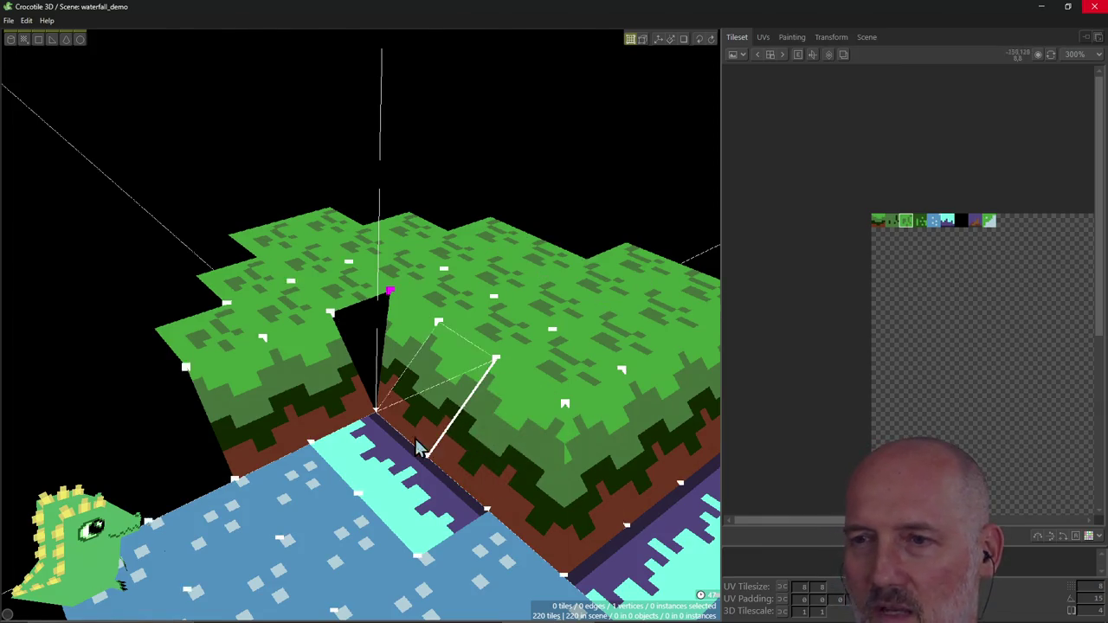
{"action": "left_click", "coordinate": [486, 450]}
{"action": "left_click", "coordinate": [486, 450]}
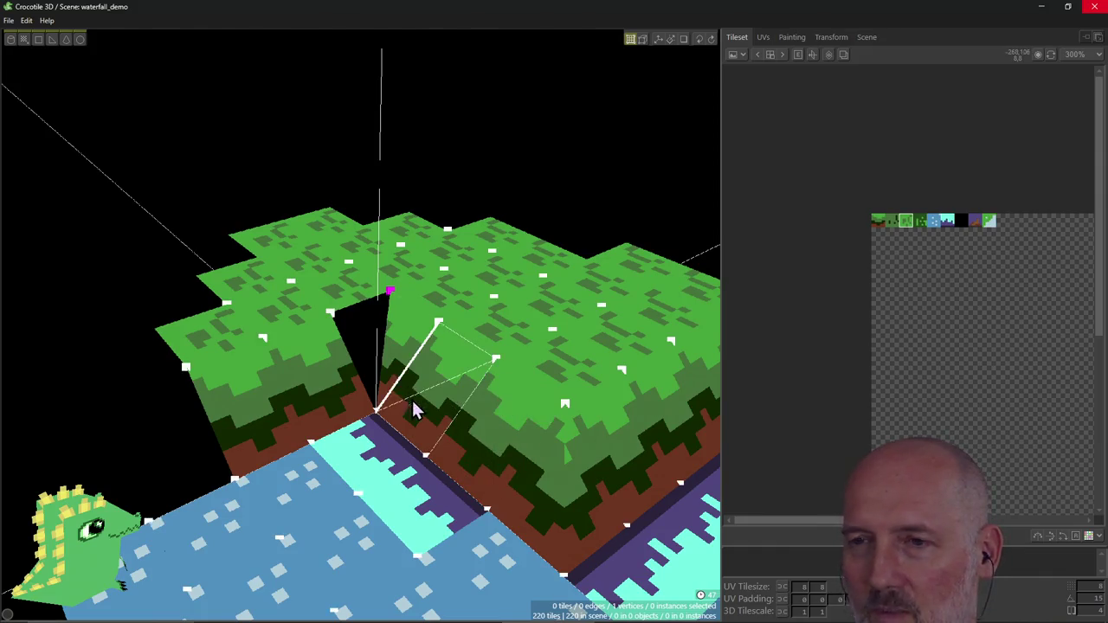
{"action": "scroll", "coordinate": [410, 410], "scroll_direction": "up", "scroll_amount": 3}
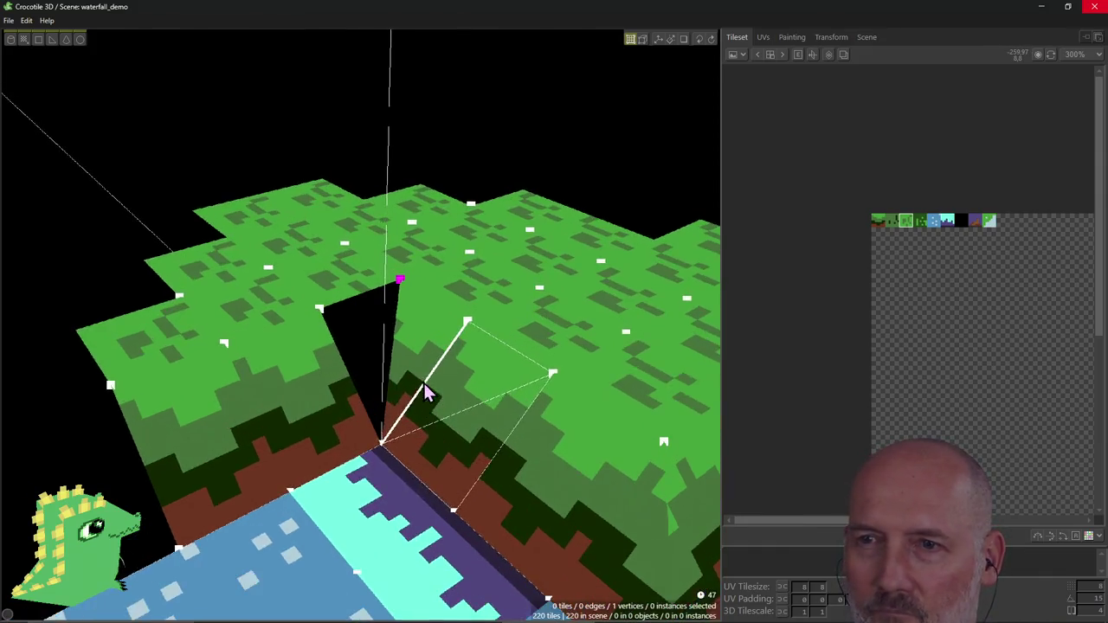
{"action": "scroll", "coordinate": [366, 363], "scroll_direction": "up", "scroll_amount": 2}
{"action": "left_click", "coordinate": [416, 362]}
{"action": "key", "text": "v"}
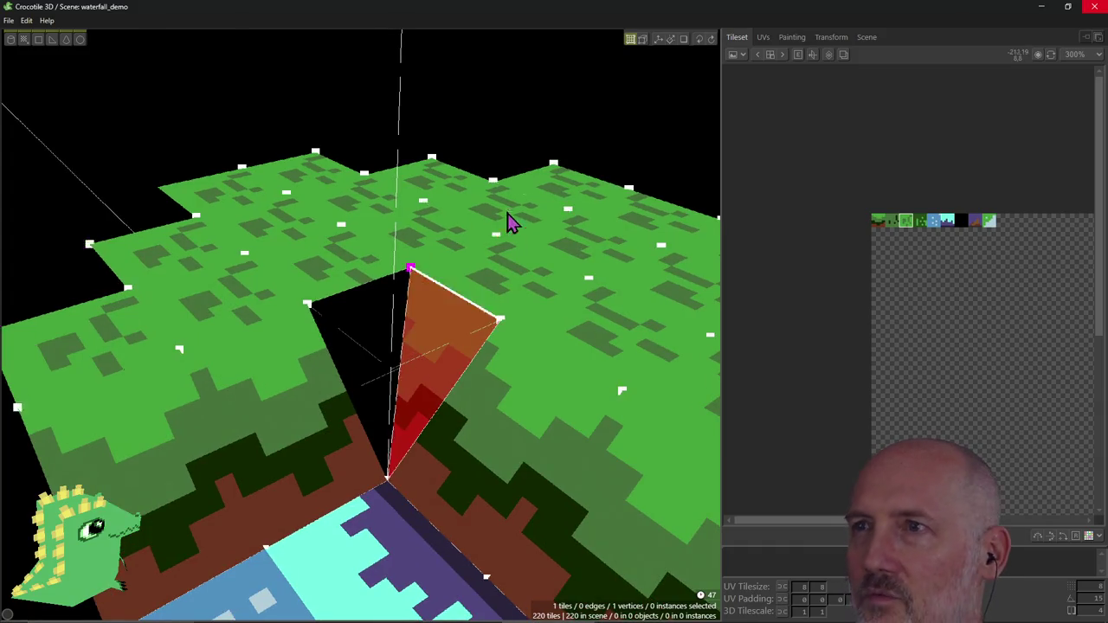
Step: Place an upright wall tile above the corner gap, plus more tiles along its lower edge
{"action": "key", "text": "space"}
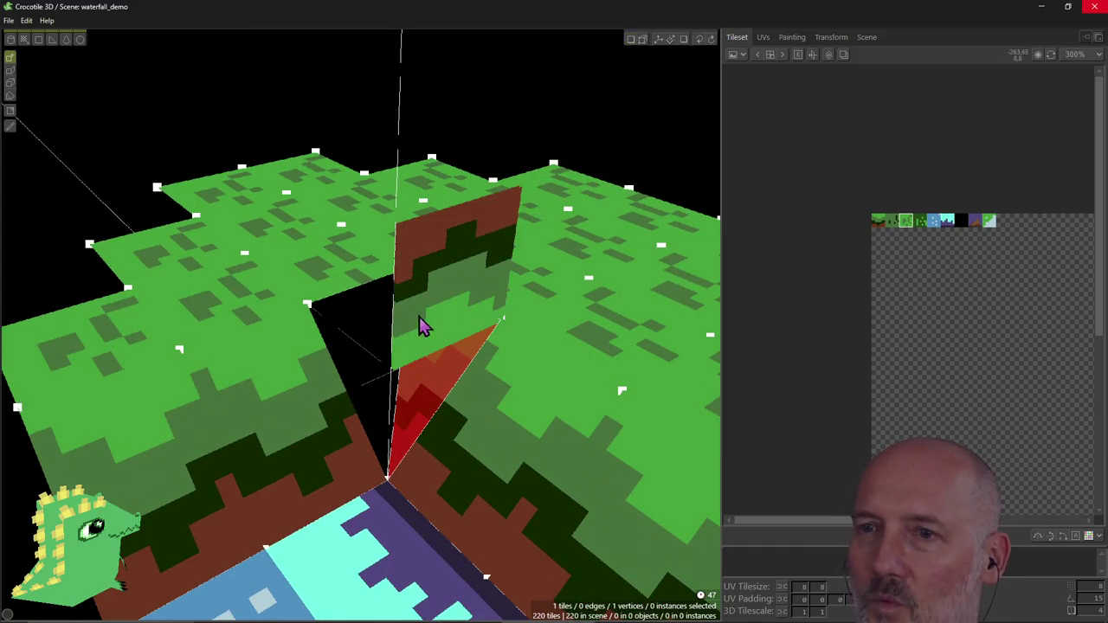
{"action": "scroll", "coordinate": [437, 334], "scroll_direction": "down", "scroll_amount": 2}
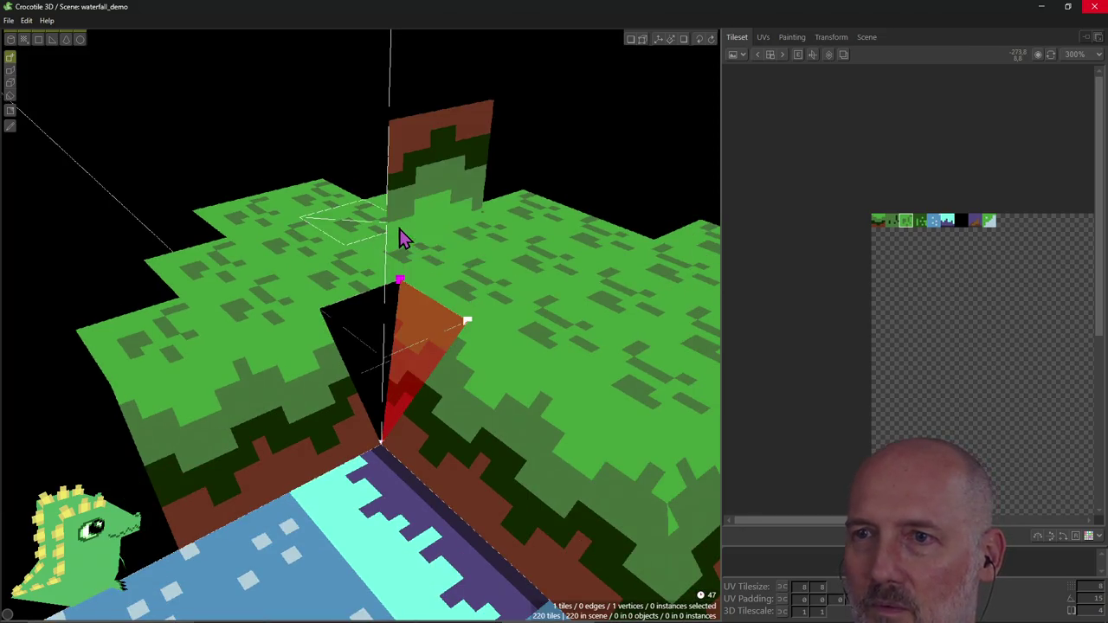
{"action": "left_click", "coordinate": [467, 217]}
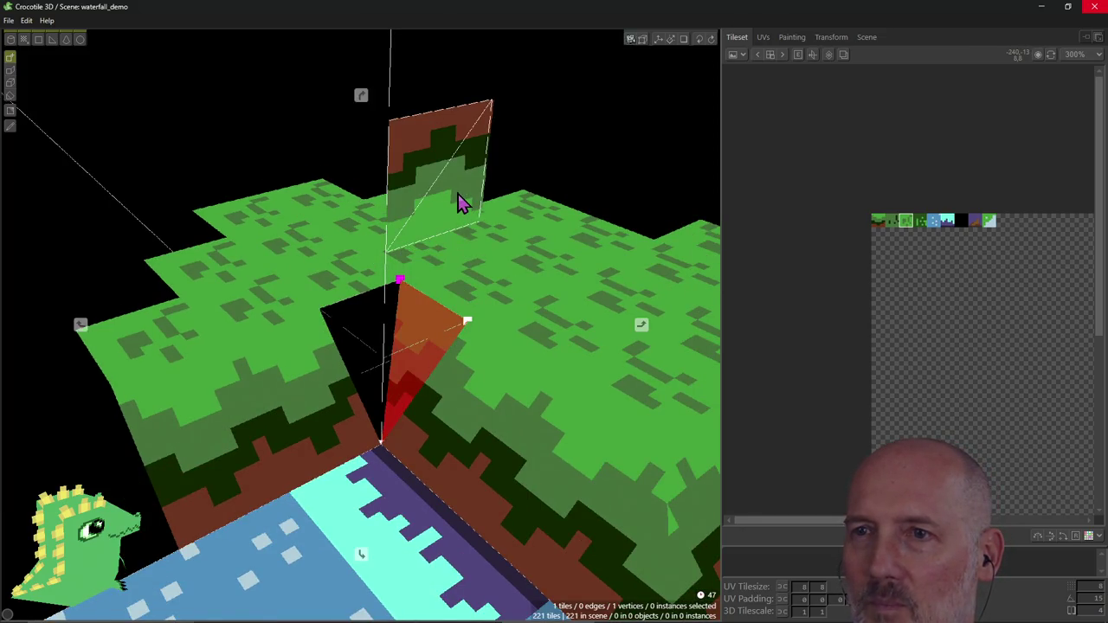
{"action": "right_click_drag", "start_coordinate": [458, 201], "coordinate": [448, 193]}
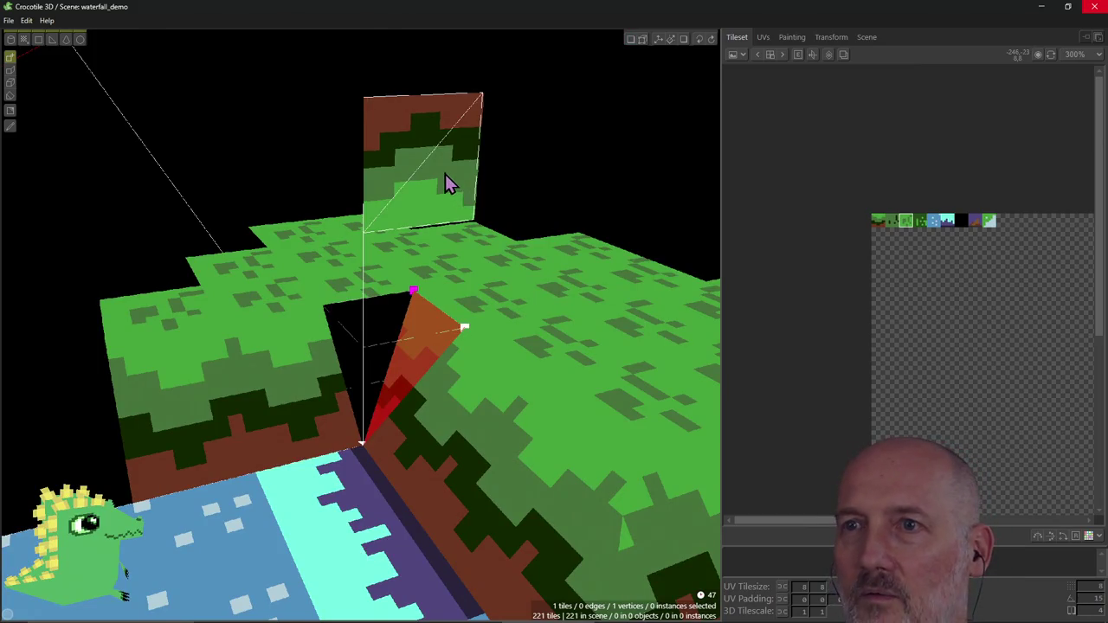
{"action": "mouse_move", "coordinate": [404, 176]}
{"action": "right_mouse_down"}
{"action": "mouse_move", "coordinate": [361, 324]}
{"action": "mouse_move", "coordinate": [441, 188]}
{"action": "right_mouse_up"}
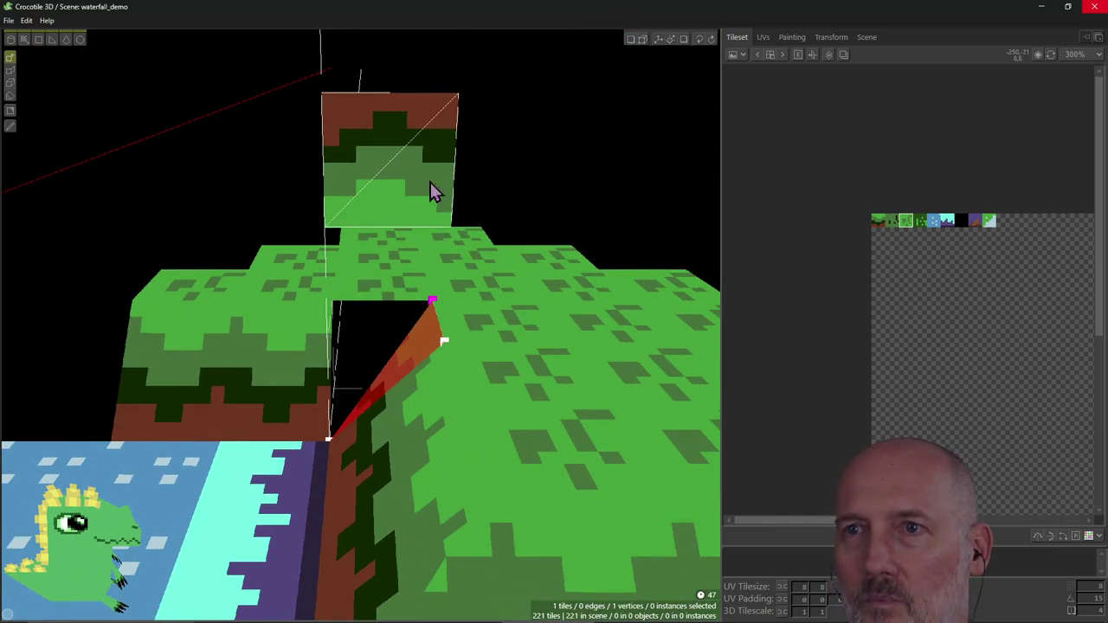
{"action": "right_click_drag", "start_coordinate": [400, 166], "coordinate": [410, 216]}
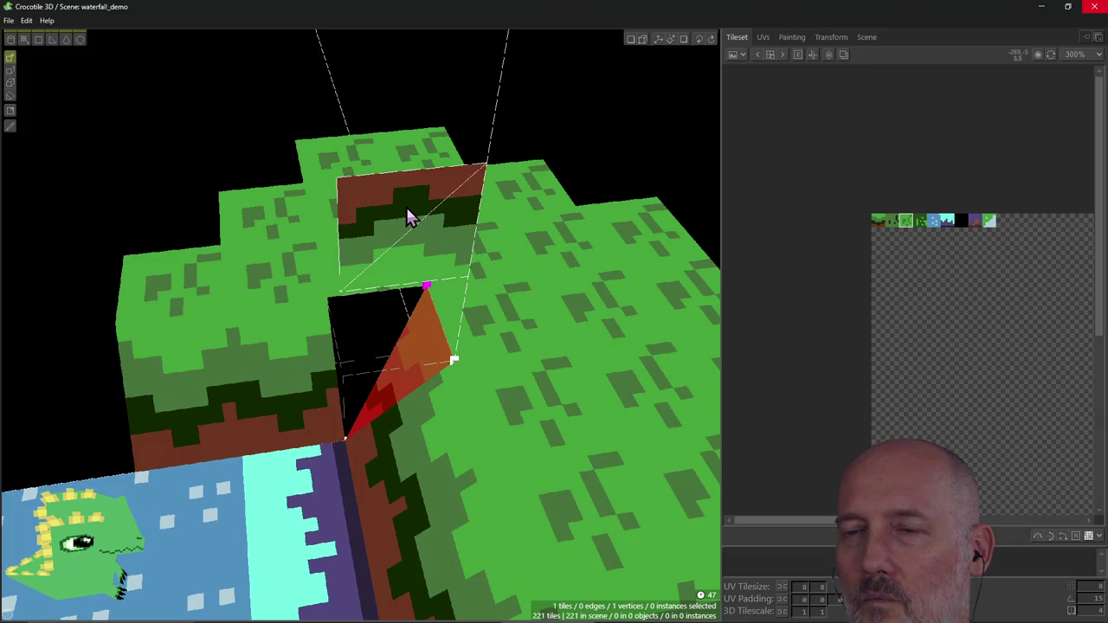
{"action": "left_click", "coordinate": [419, 273]}
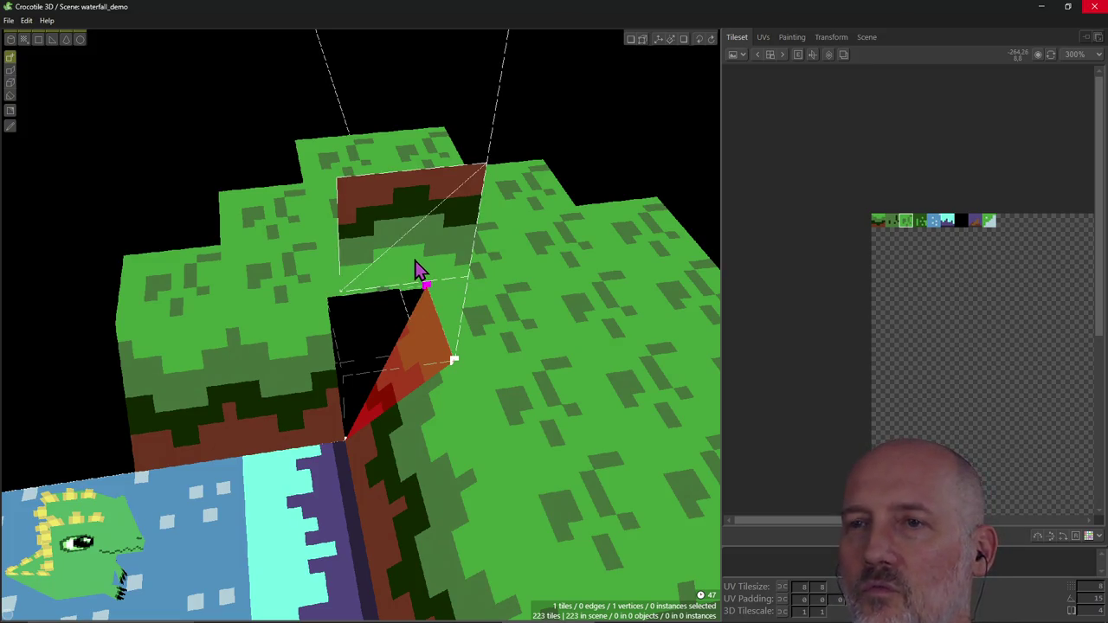
{"action": "right_click_drag", "start_coordinate": [403, 260], "coordinate": [402, 263]}
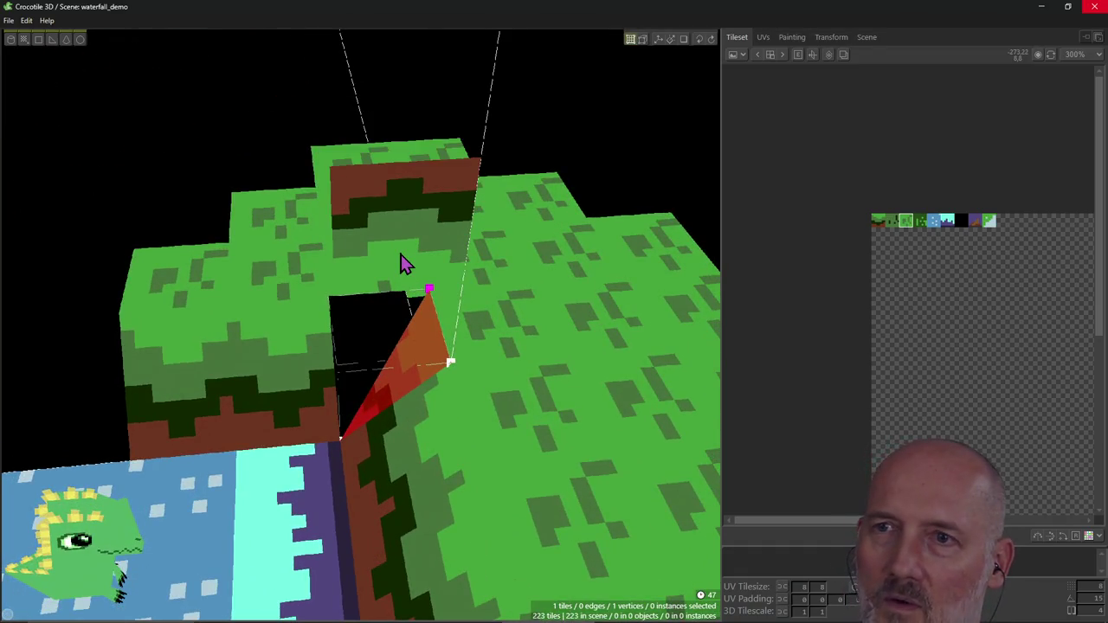
Step: Select the new wall tile in vertex mode, trial a rotation, then return to drawing
{"action": "key", "text": "v"}
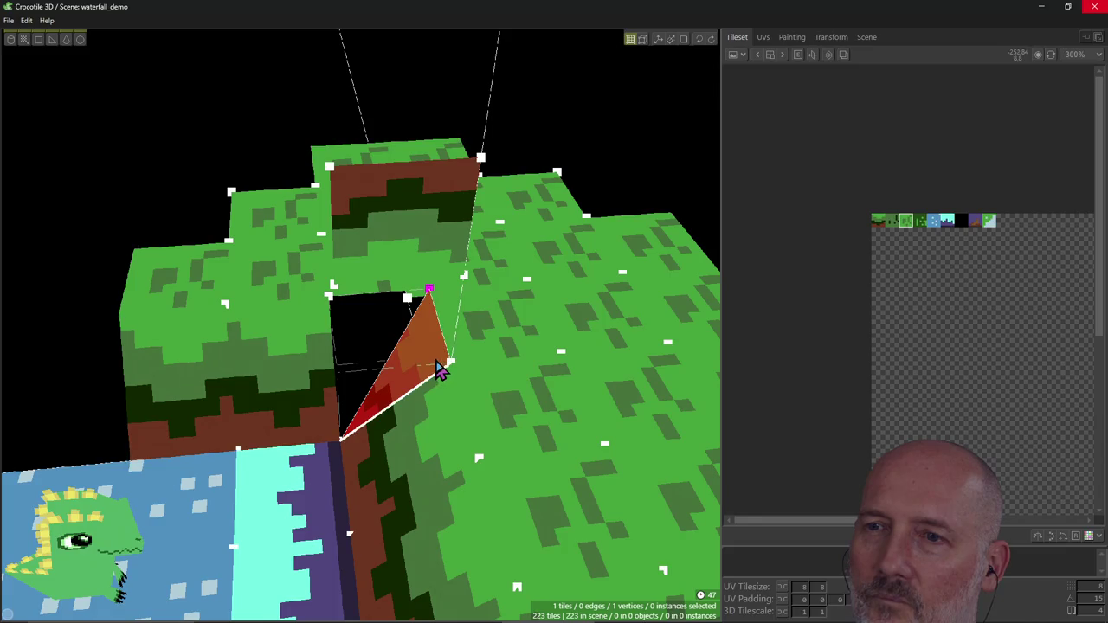
{"action": "left_click", "coordinate": [430, 289]}
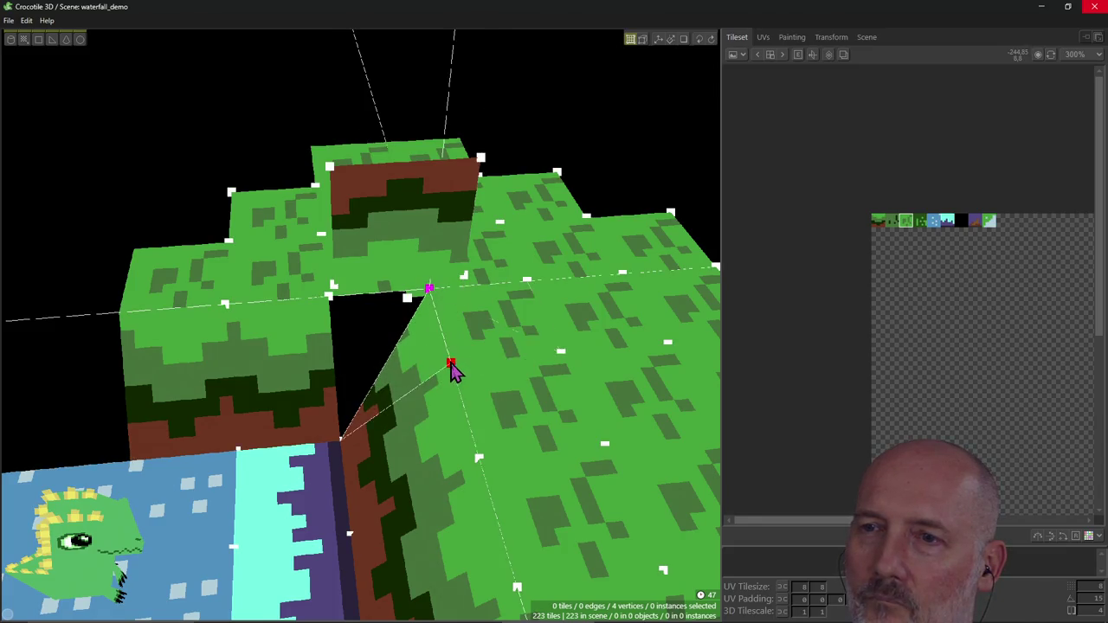
{"action": "left_click", "coordinate": [424, 216]}
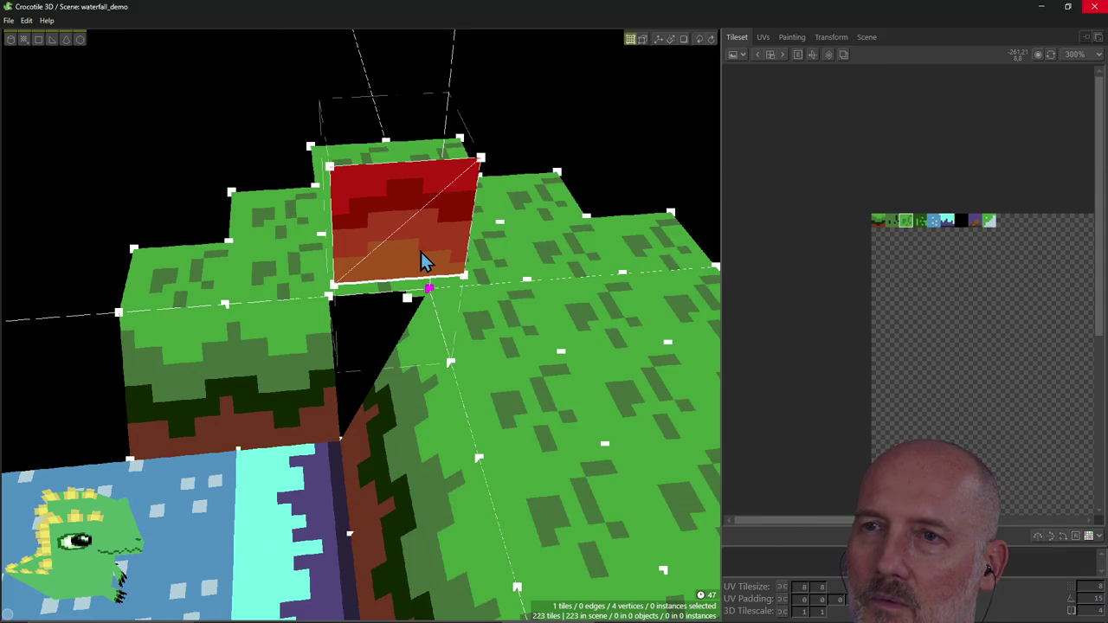
{"action": "key", "text": "r"}
{"action": "key", "text": "r"}
{"action": "key", "text": "r"}
{"action": "key", "text": "r"}
{"action": "key", "text": "Escape"}
{"action": "left_click", "coordinate": [415, 216]}
{"action": "key", "text": "Escape"}
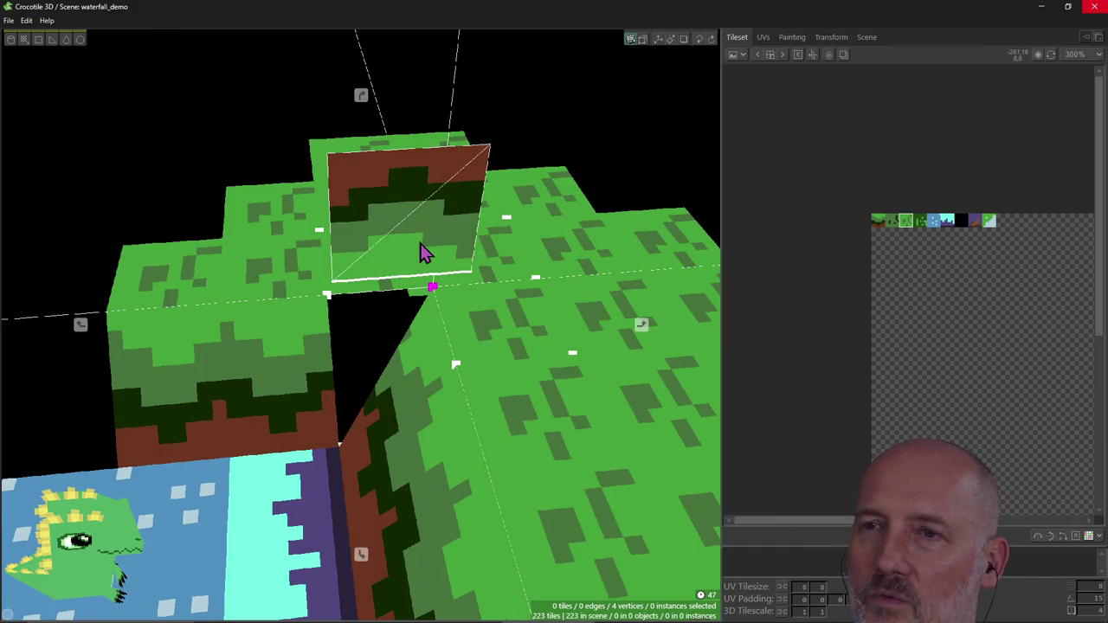
{"action": "left_click", "coordinate": [421, 251]}
{"action": "key", "text": "Tab"}
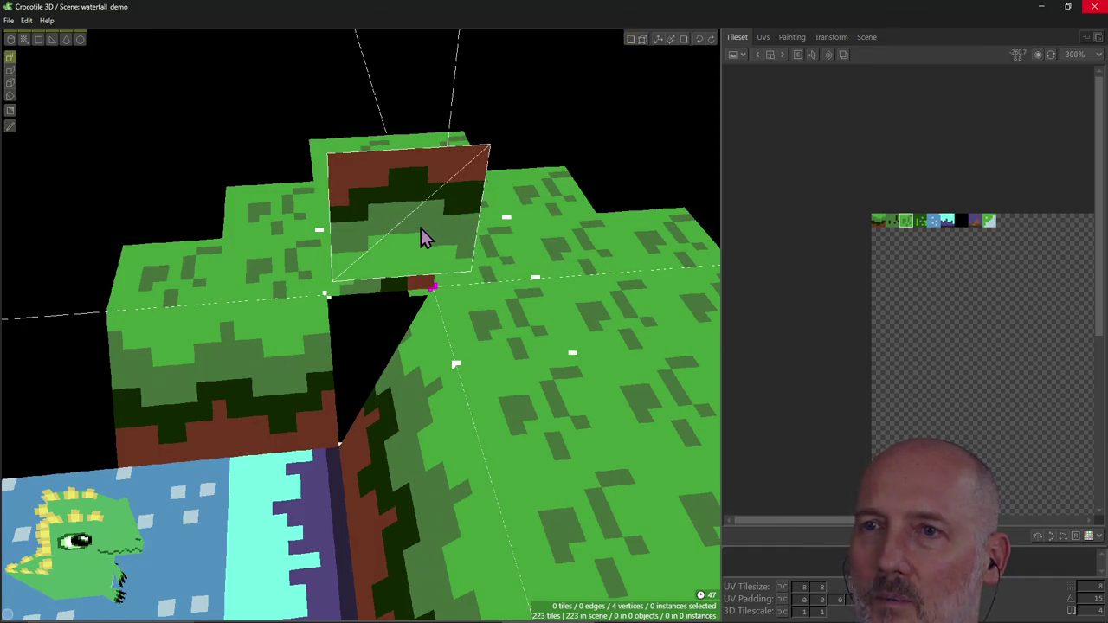
{"action": "mouse_move", "coordinate": [483, 142]}
{"action": "right_mouse_down"}
{"action": "mouse_move", "coordinate": [477, 177]}
{"action": "mouse_move", "coordinate": [403, 241]}
{"action": "right_mouse_up"}
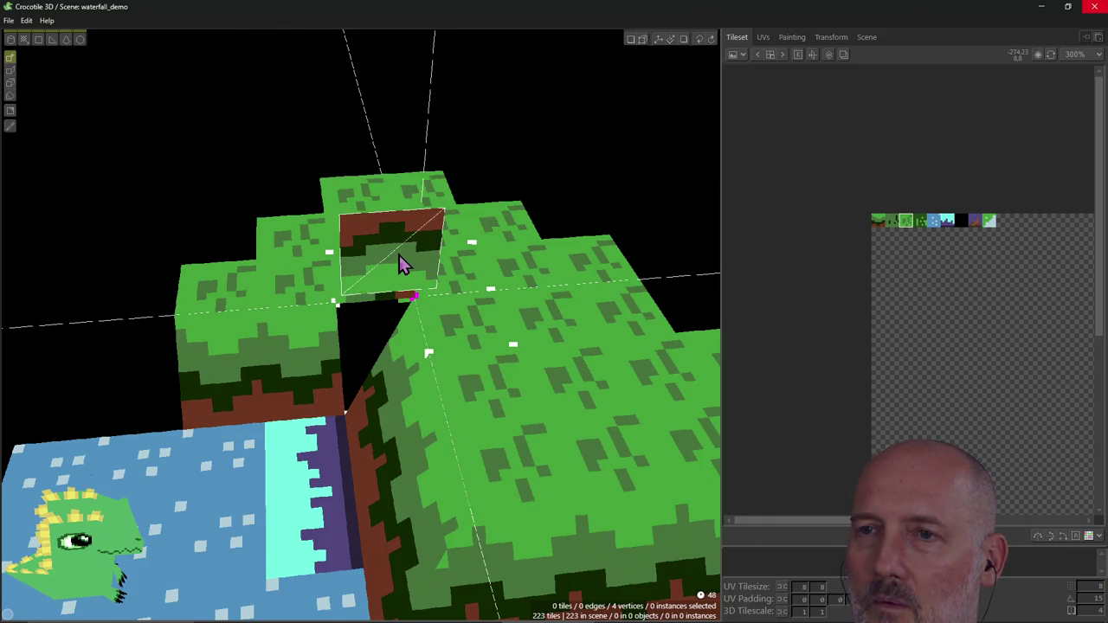
{"action": "right_click_drag", "start_coordinate": [384, 280], "coordinate": [401, 237]}
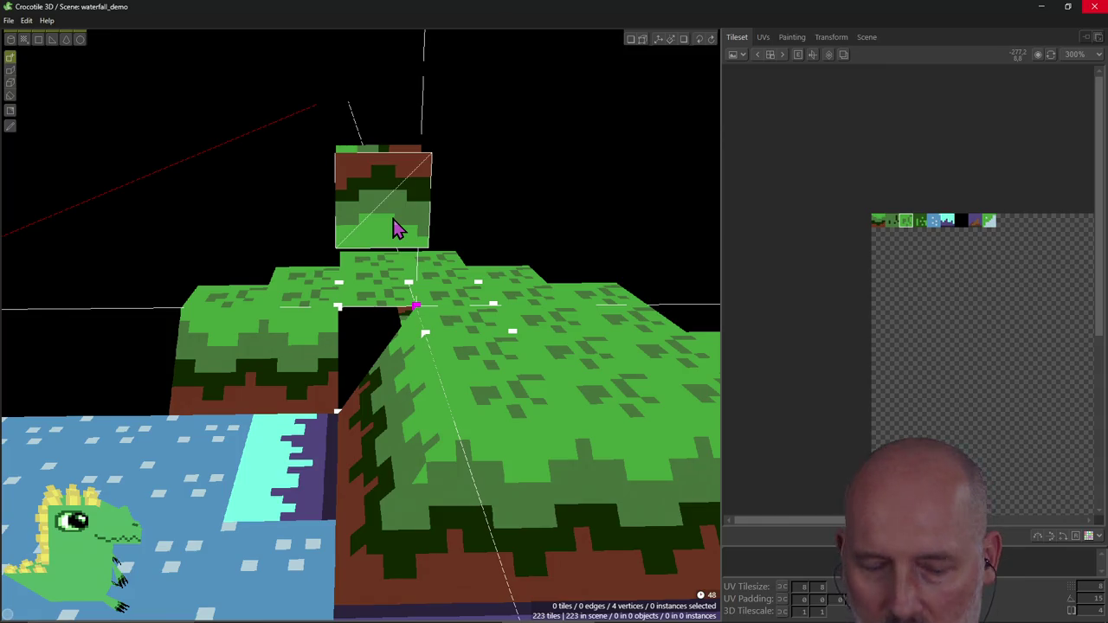
Step: Erase the sideways tile and place a replacement there with the grass edge on top
{"action": "key", "text": "d"}
{"action": "right_click_drag", "start_coordinate": [348, 227], "coordinate": [352, 222]}
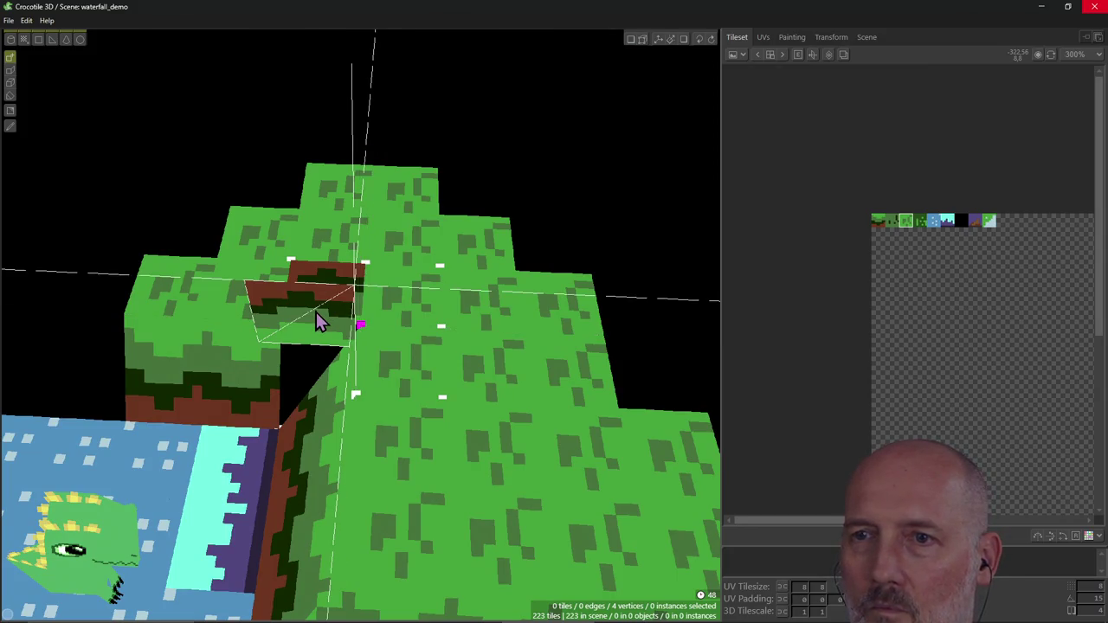
{"action": "right_click_drag", "start_coordinate": [309, 336], "coordinate": [342, 286]}
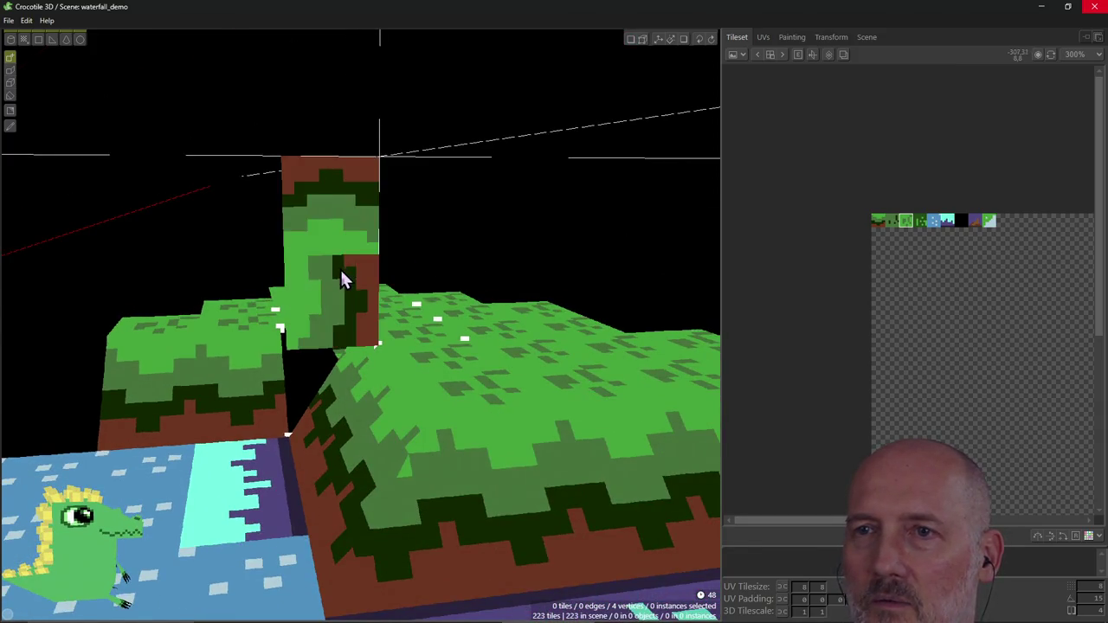
{"action": "right_click", "coordinate": [341, 205]}
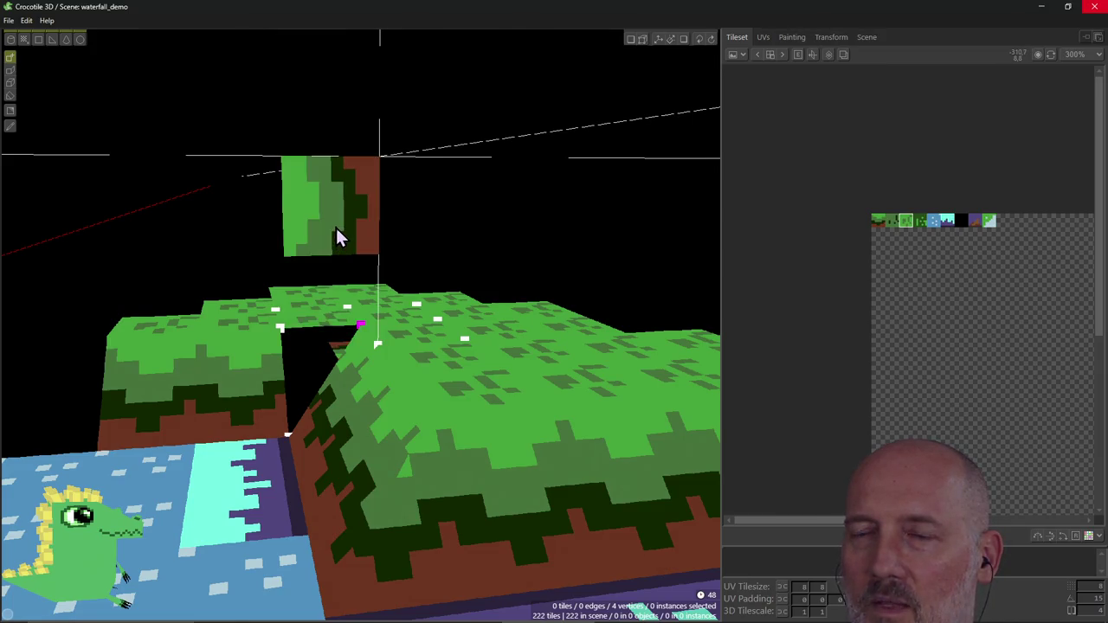
{"action": "key", "text": "r"}
{"action": "key", "text": "r"}
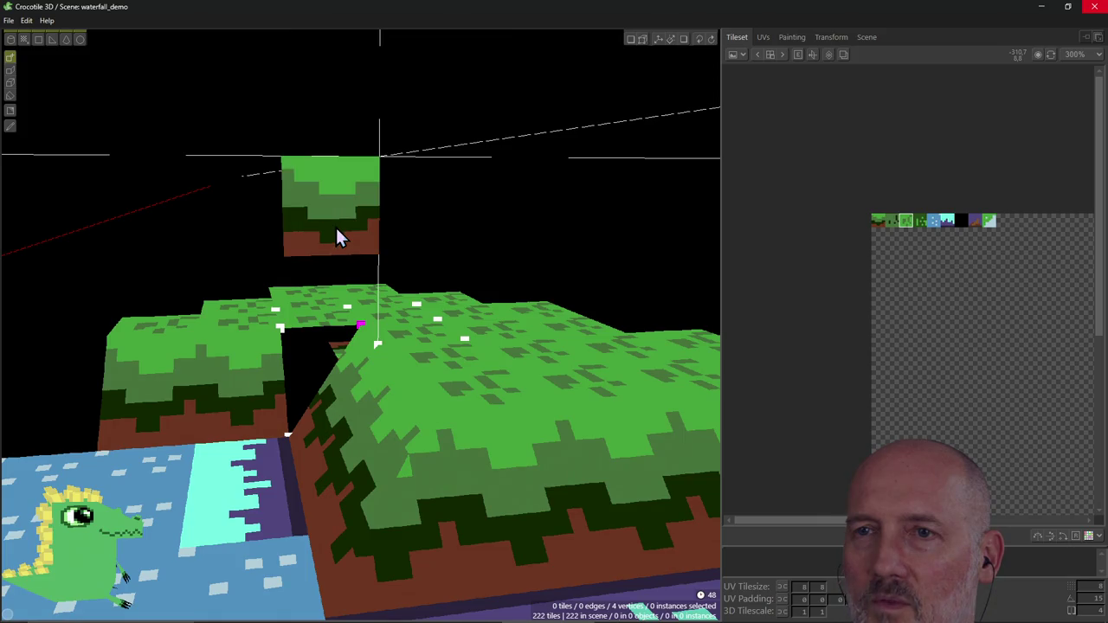
{"action": "left_click", "coordinate": [339, 210]}
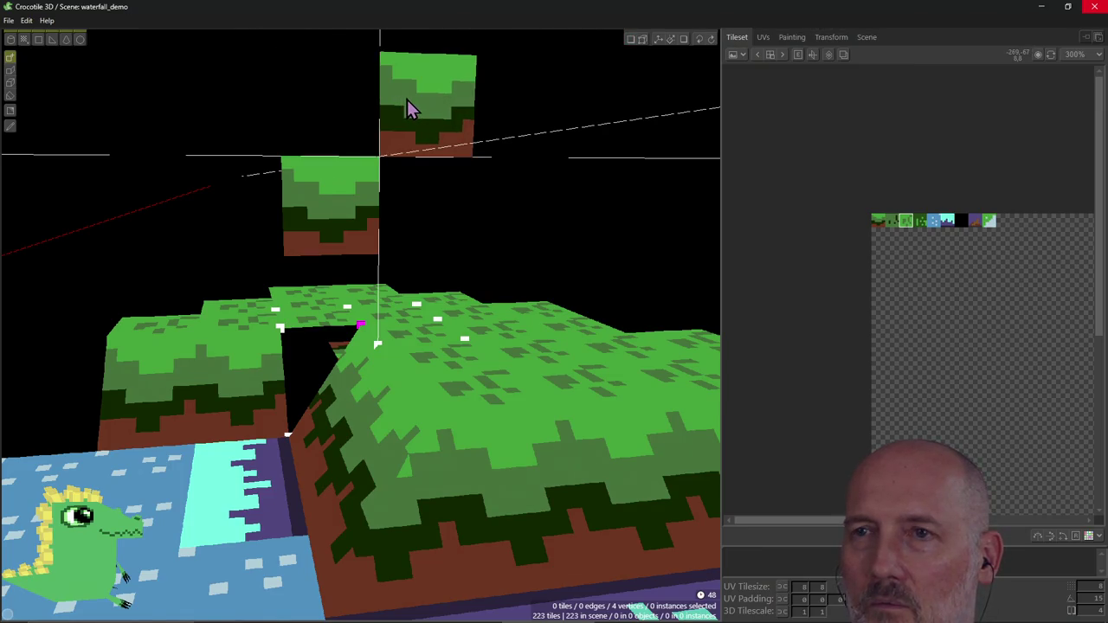
{"action": "right_click_drag", "start_coordinate": [407, 104], "coordinate": [408, 173]}
{"action": "right_click_drag", "start_coordinate": [381, 385], "coordinate": [463, 369]}
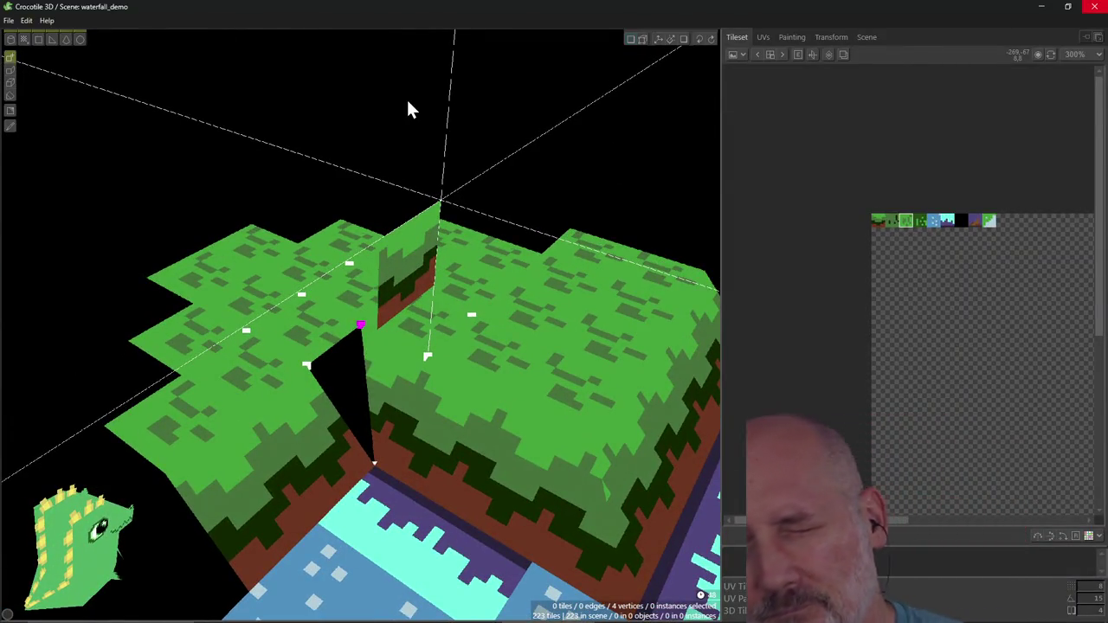
{"action": "right_click_drag", "start_coordinate": [361, 554], "coordinate": [450, 165]}
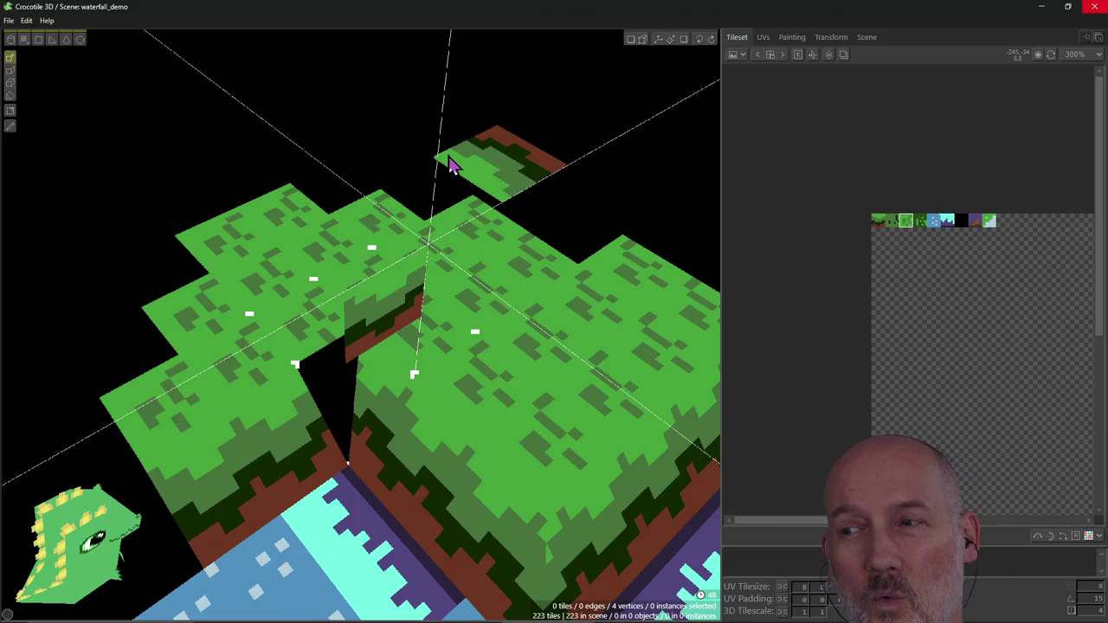
Step: In vertex mode, select the wall face inside the corner gap and test moving its corner
{"action": "key", "text": "Tab"}
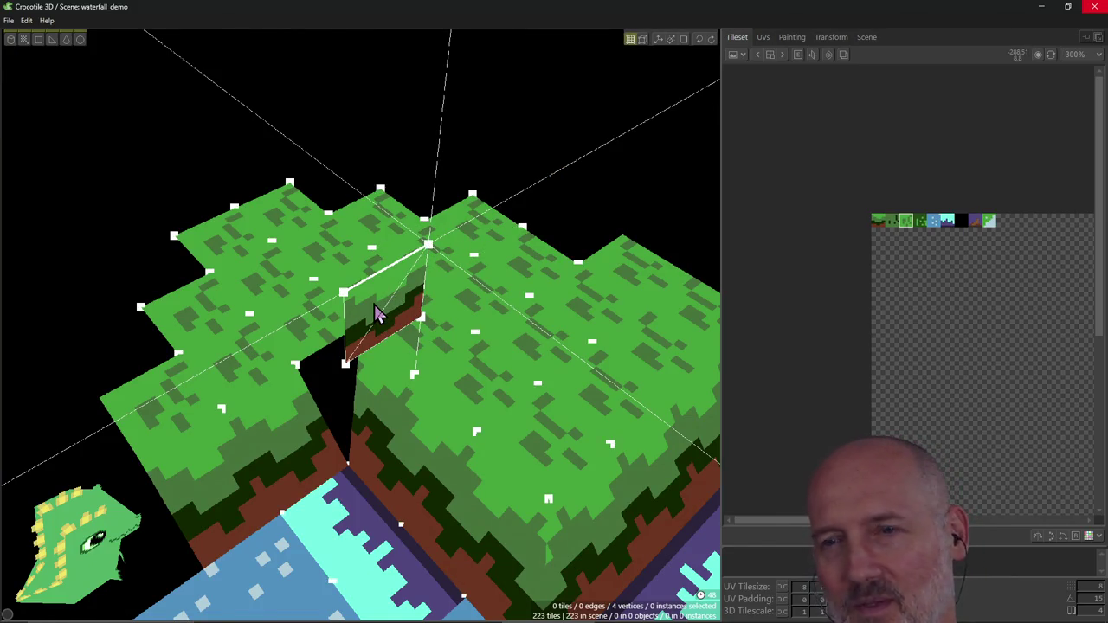
{"action": "left_click", "coordinate": [374, 305]}
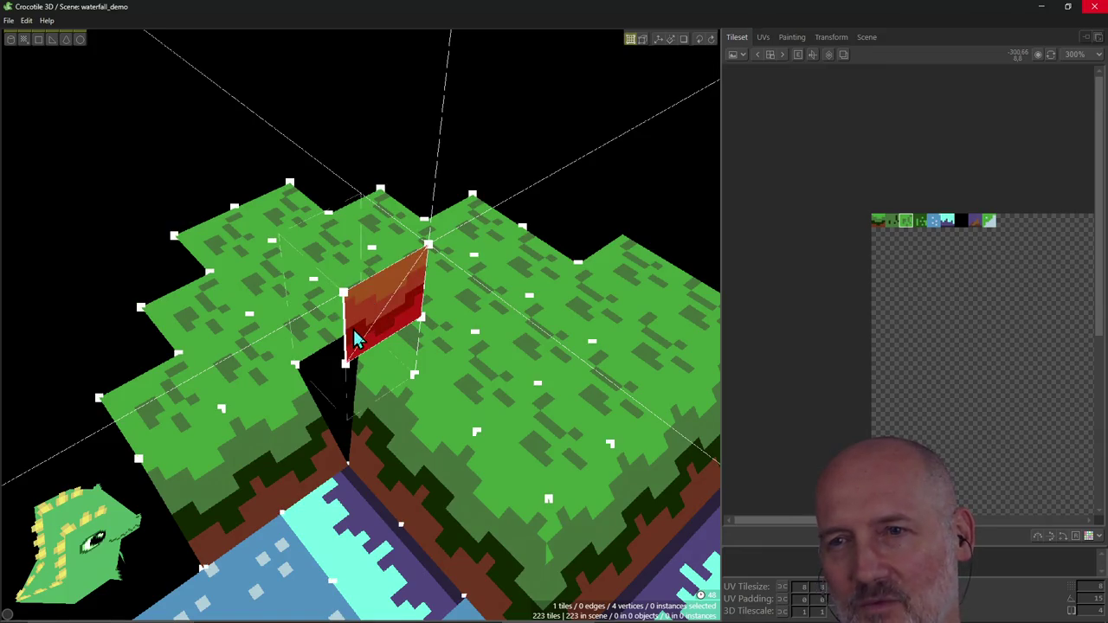
{"action": "left_click_drag", "start_coordinate": [347, 292], "coordinate": [401, 284]}
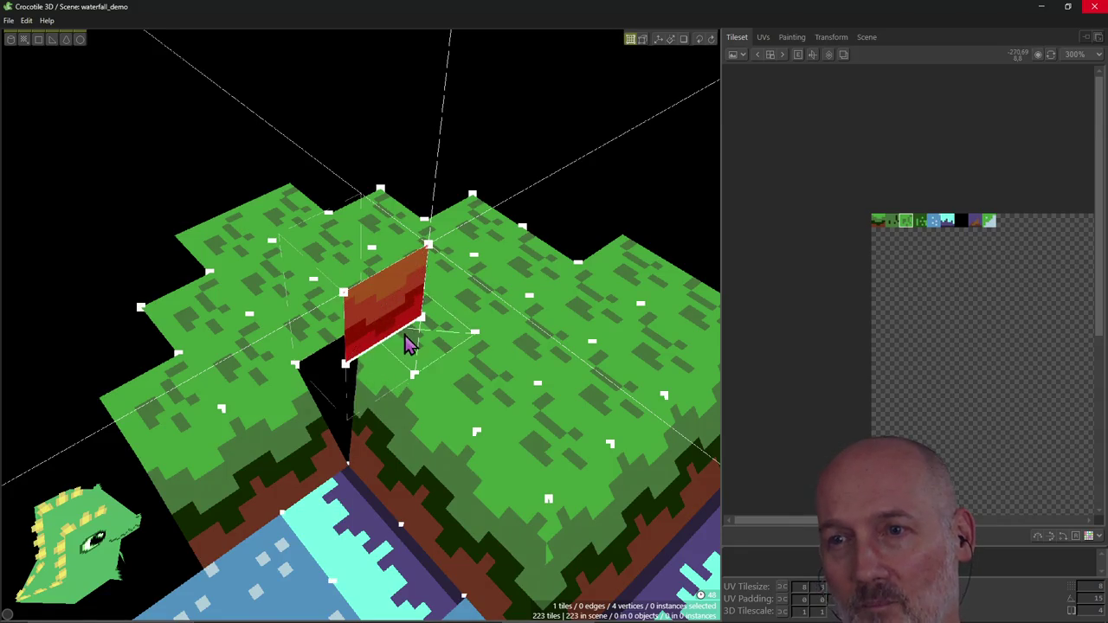
{"action": "left_click", "coordinate": [380, 307]}
{"action": "left_click", "coordinate": [394, 310]}
{"action": "left_click", "coordinate": [370, 309]}
{"action": "left_click", "coordinate": [400, 319]}
{"action": "left_click", "coordinate": [380, 312]}
{"action": "left_click", "coordinate": [376, 309]}
{"action": "right_click_drag", "start_coordinate": [376, 309], "coordinate": [362, 295]}
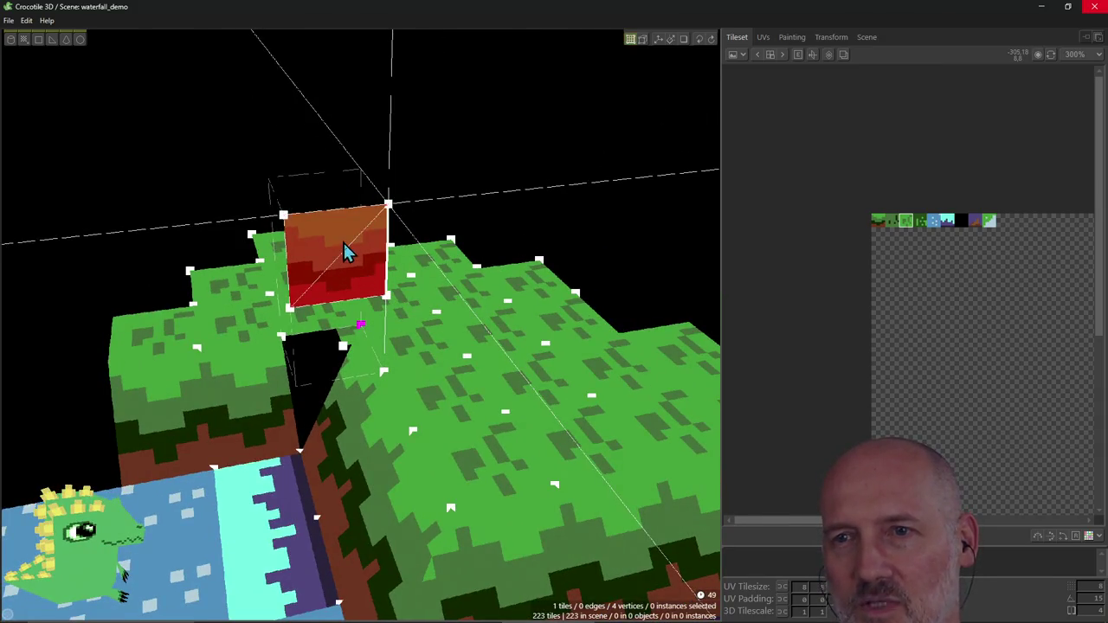
{"action": "left_click", "coordinate": [313, 238]}
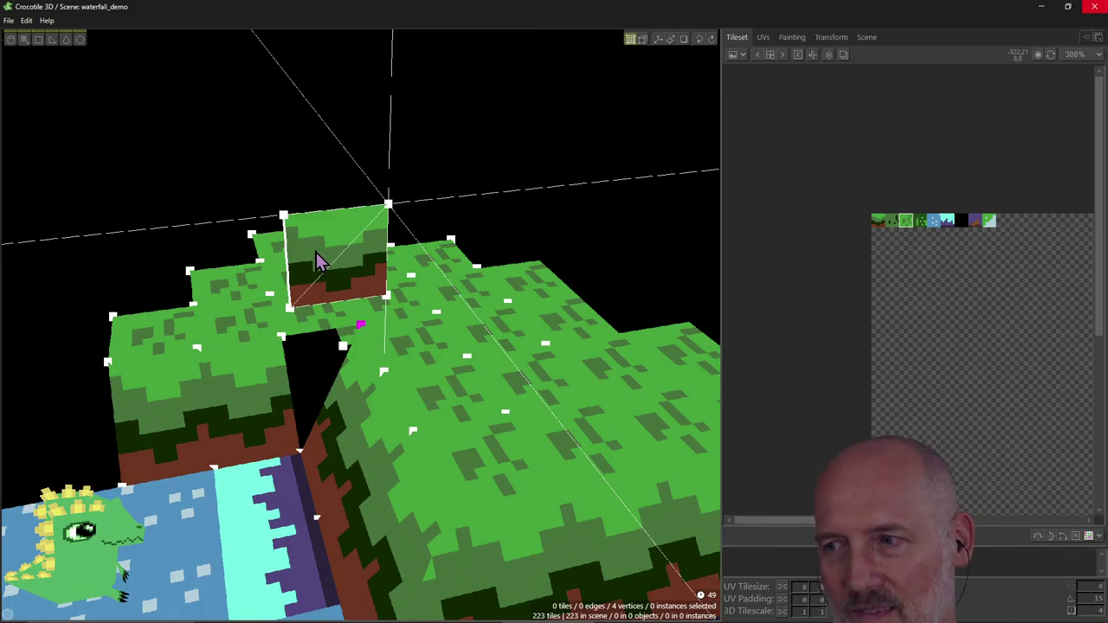
Step: Add a triangle tile reaching into the gap and pull the wall's corner vertex up to slant it
{"action": "left_click", "coordinate": [299, 450]}
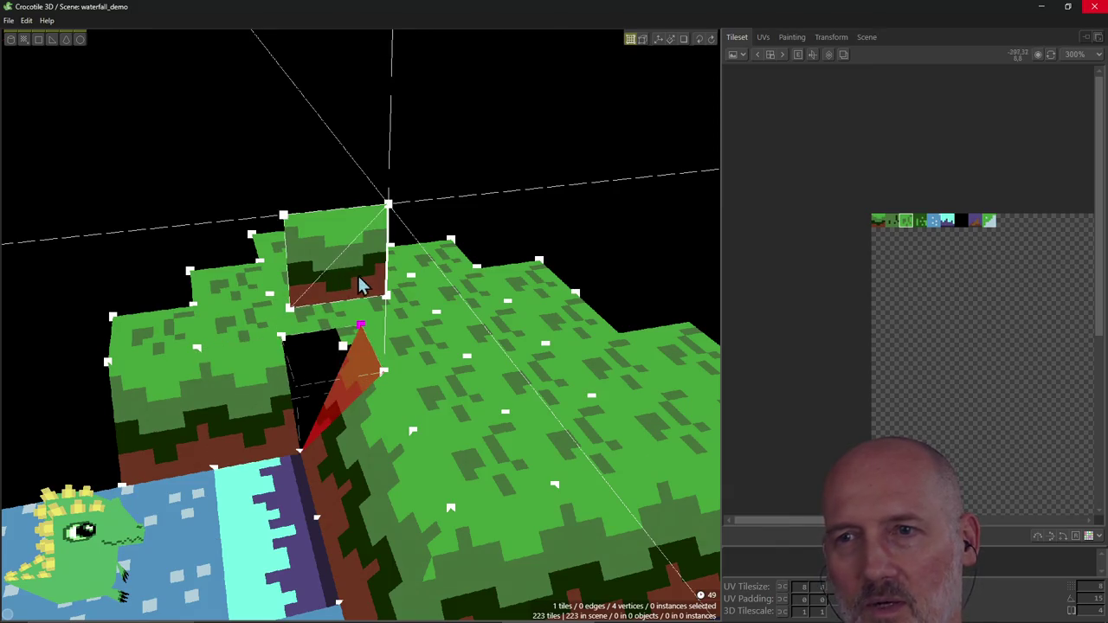
{"action": "left_click", "coordinate": [337, 265], "text": "shift"}
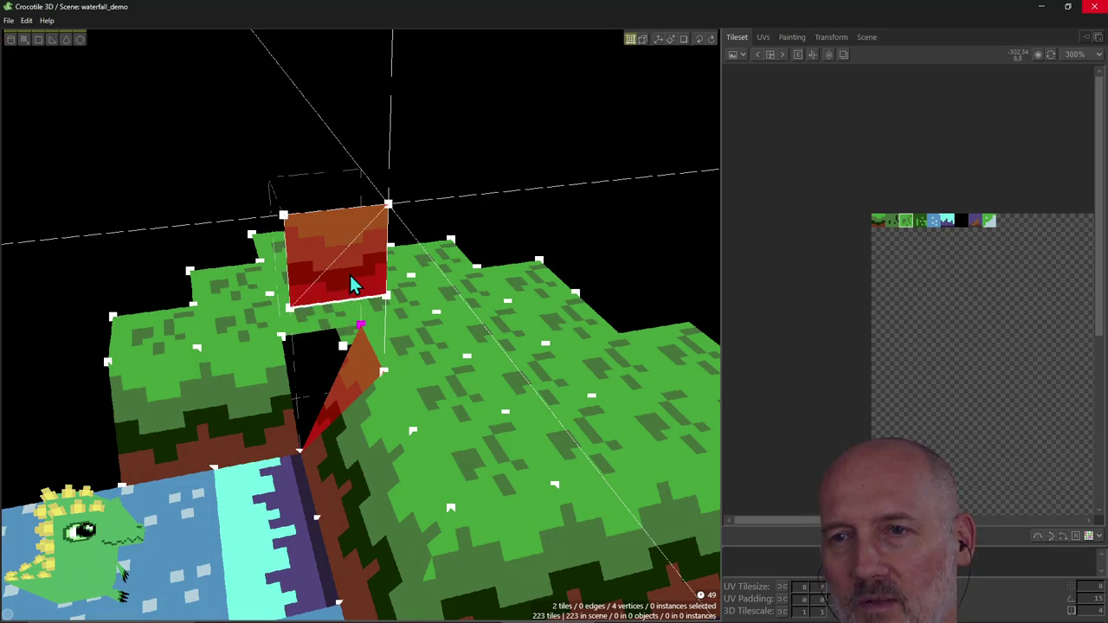
{"action": "mouse_move", "coordinate": [353, 284]}
{"action": "right_mouse_down"}
{"action": "mouse_move", "coordinate": [360, 552]}
{"action": "mouse_move", "coordinate": [342, 264]}
{"action": "right_mouse_up"}
{"action": "left_click", "coordinate": [328, 247], "text": "shift"}
{"action": "left_click_drag", "start_coordinate": [328, 246], "coordinate": [412, 223]}
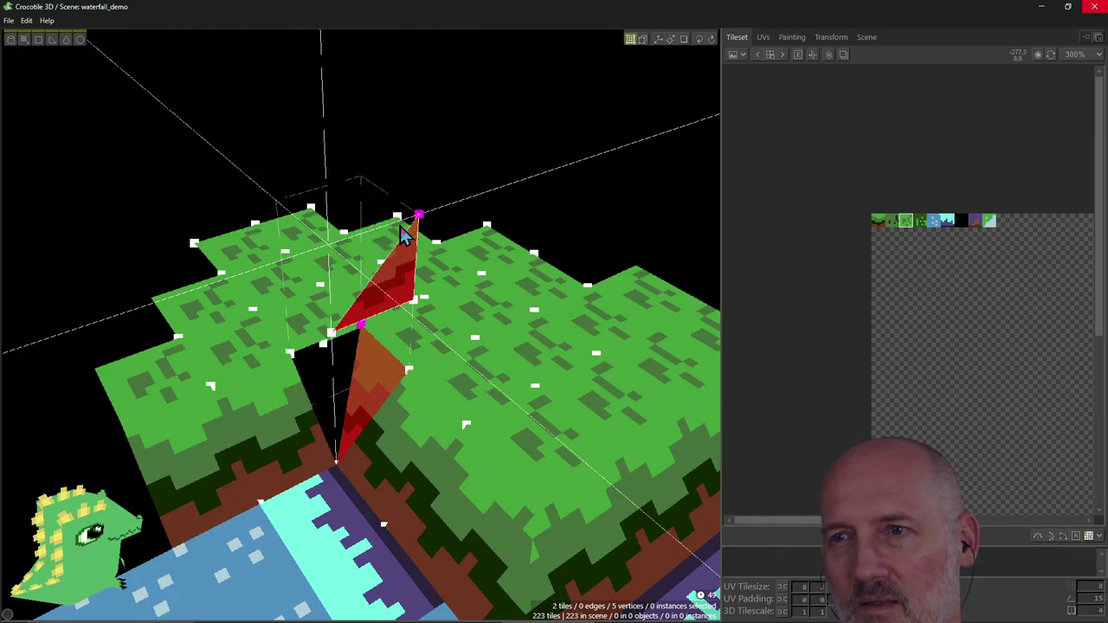
{"action": "left_click", "coordinate": [389, 281], "text": "ctrl"}
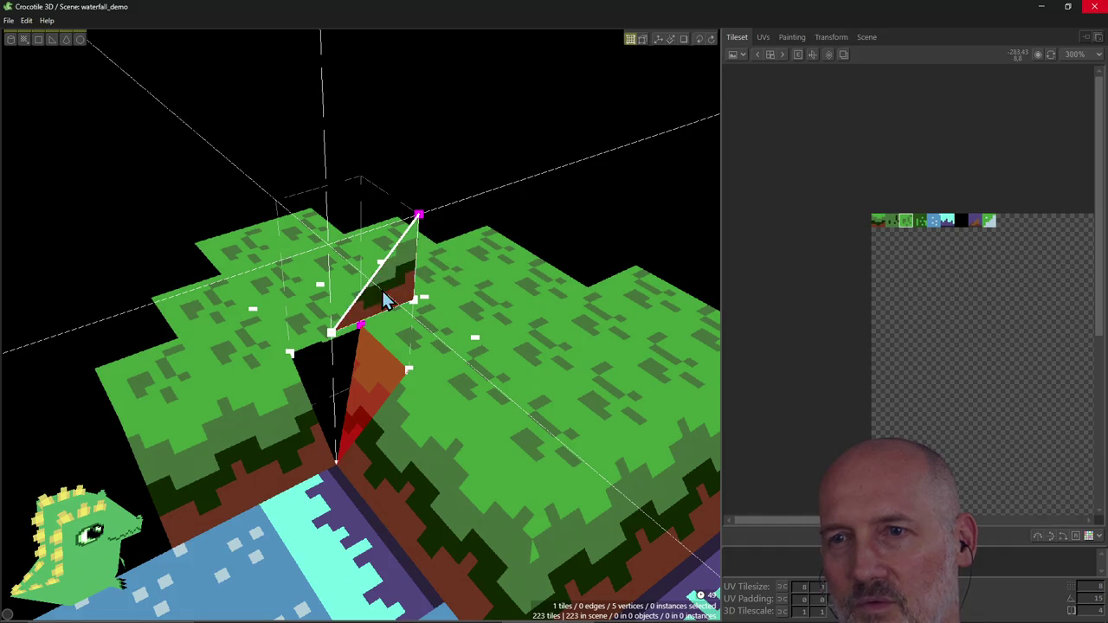
{"action": "right_click_drag", "start_coordinate": [396, 268], "coordinate": [404, 344]}
Step: Stretch the triangle's corner up to the grass corner and adjust the brown wall's vertex
{"action": "left_click", "coordinate": [400, 331], "text": "shift"}
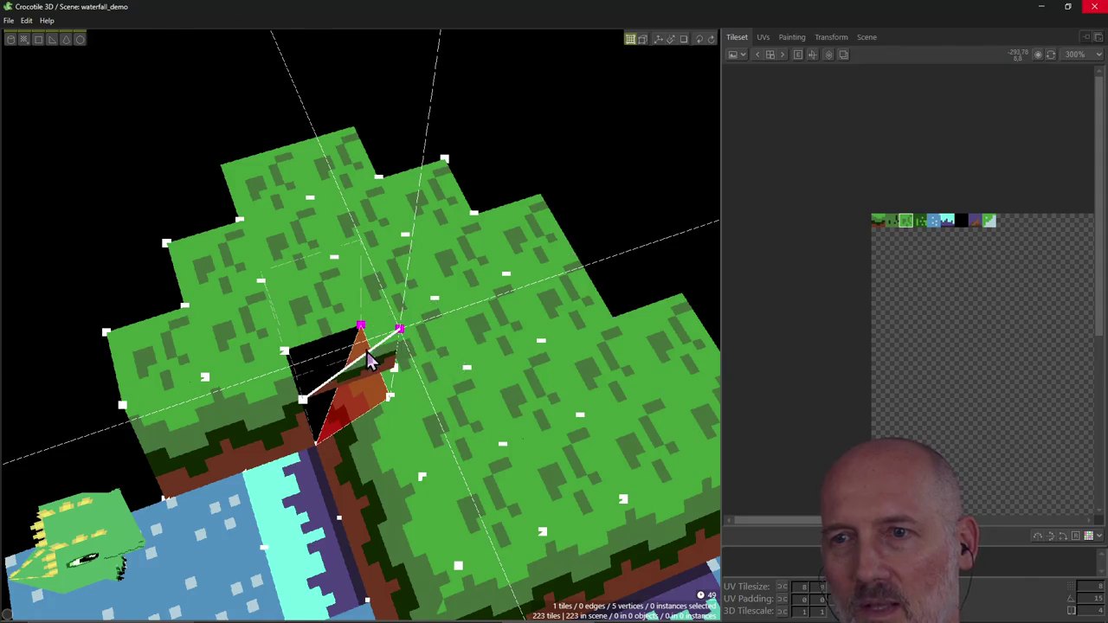
{"action": "right_click_drag", "start_coordinate": [367, 351], "coordinate": [390, 353]}
{"action": "left_click_drag", "start_coordinate": [390, 353], "coordinate": [395, 316]}
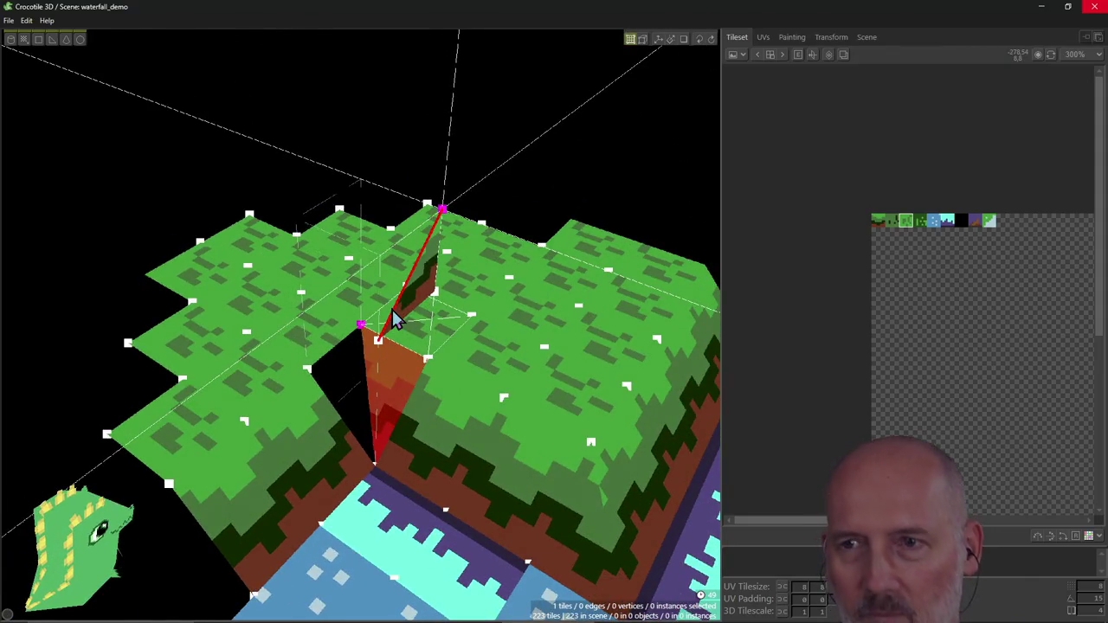
{"action": "left_click", "coordinate": [414, 315], "text": "ctrl"}
{"action": "left_click", "coordinate": [418, 282]}
{"action": "right_click_drag", "start_coordinate": [418, 282], "coordinate": [415, 305]}
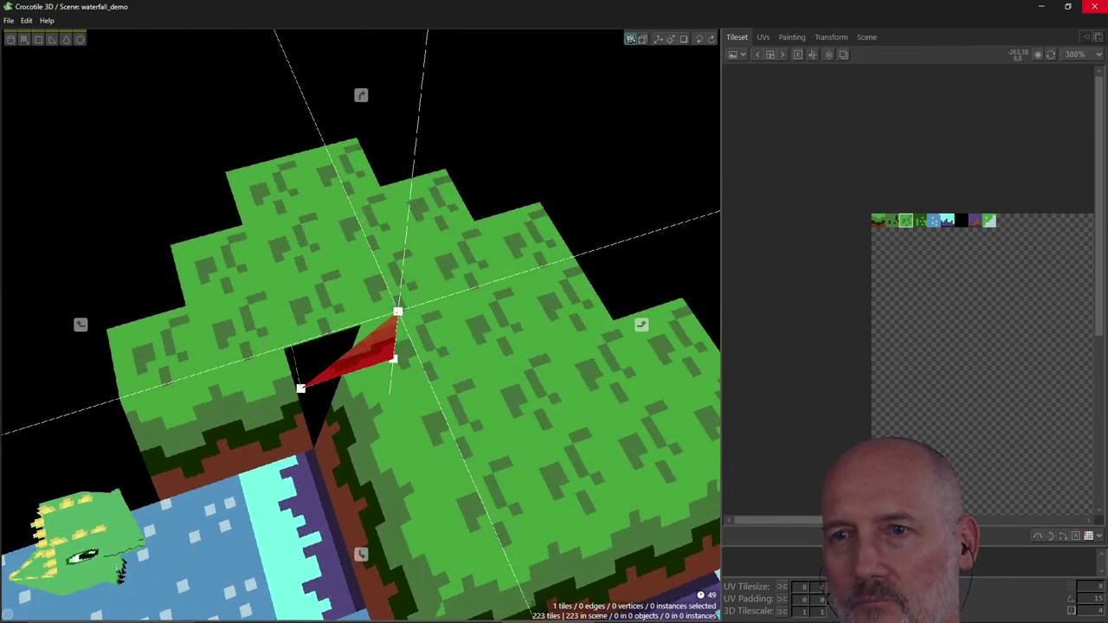
{"action": "left_click", "coordinate": [397, 315]}
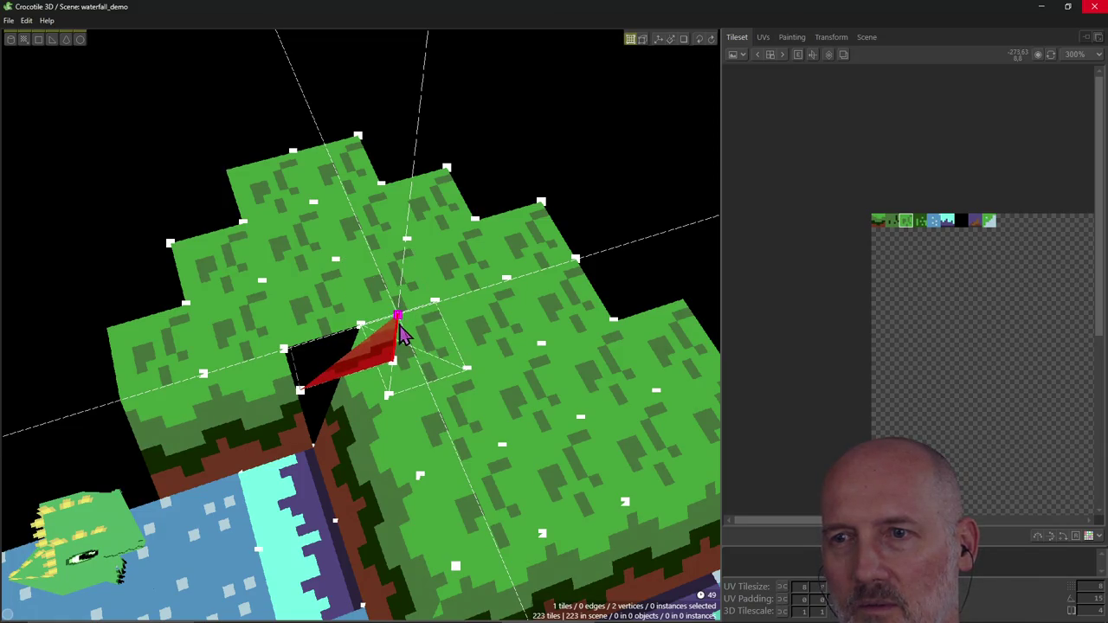
{"action": "left_click_drag", "start_coordinate": [398, 317], "coordinate": [398, 317]}
{"action": "key", "text": "ctrl+z"}
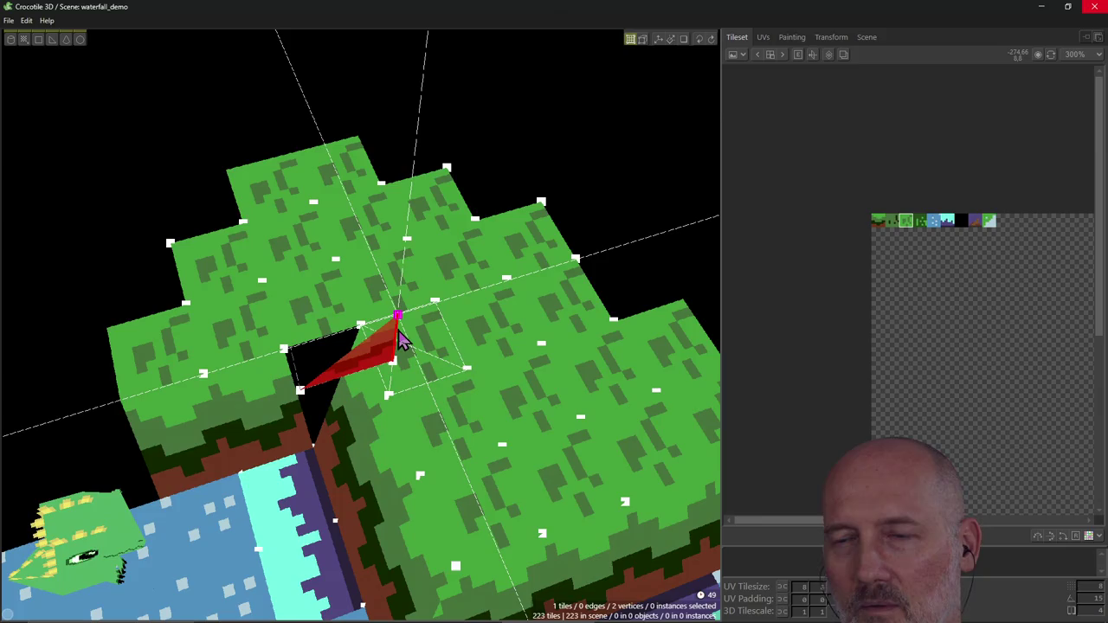
{"action": "left_click_drag", "start_coordinate": [387, 356], "coordinate": [400, 329]}
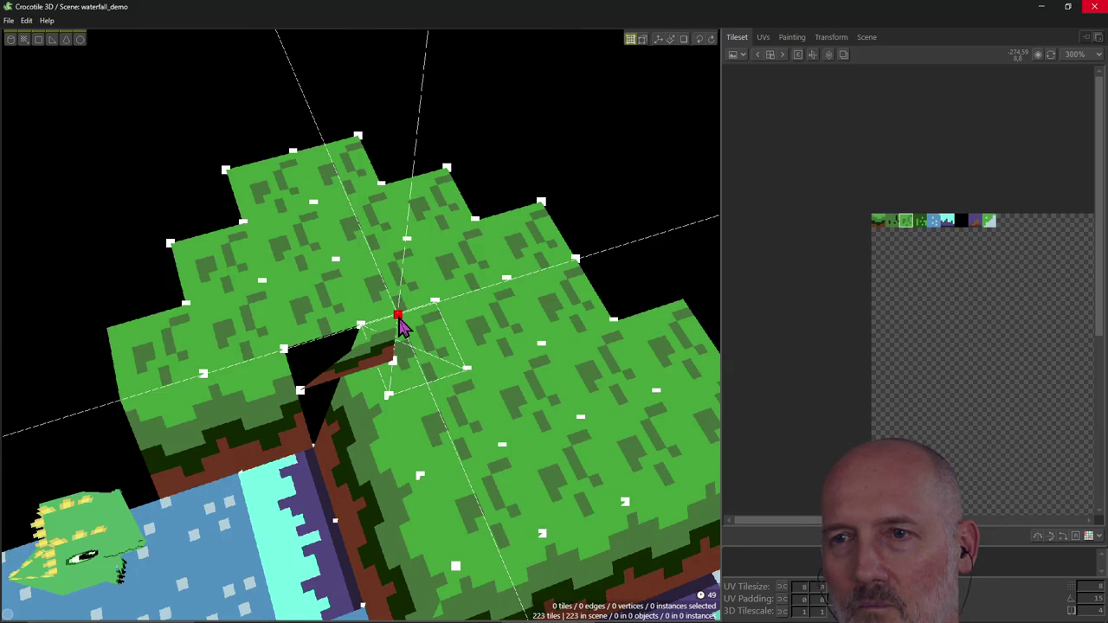
{"action": "right_click_drag", "start_coordinate": [419, 361], "coordinate": [415, 344]}
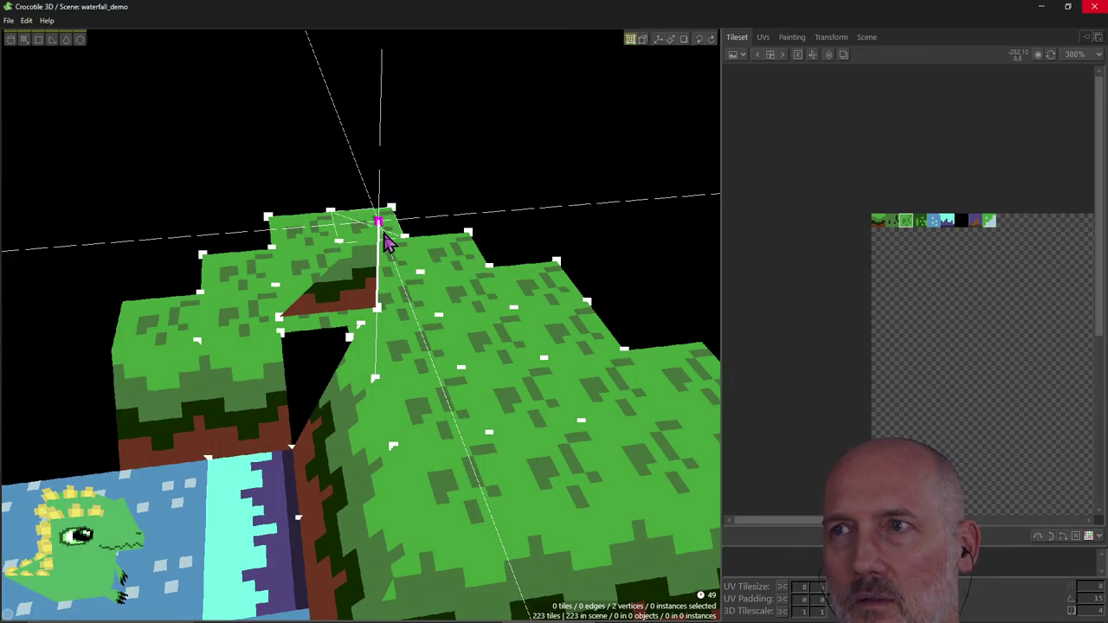
Step: Inspect the corner from several angles, then undo until the triangle tile is gone from the gap
{"action": "right_click_drag", "start_coordinate": [386, 242], "coordinate": [396, 225]}
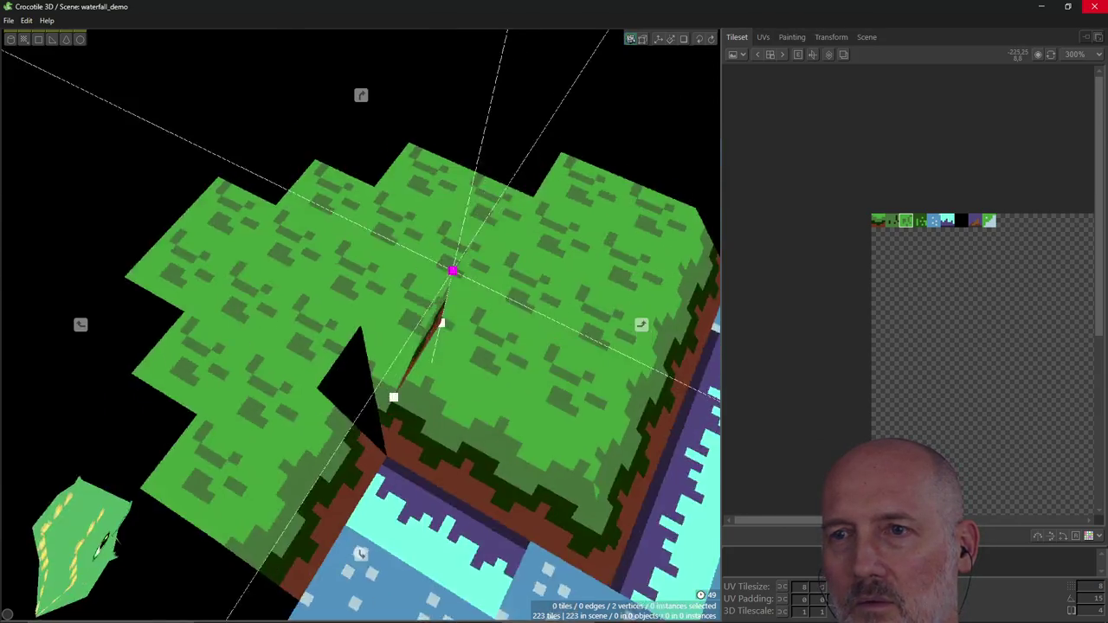
{"action": "right_click_drag", "start_coordinate": [490, 269], "coordinate": [493, 317]}
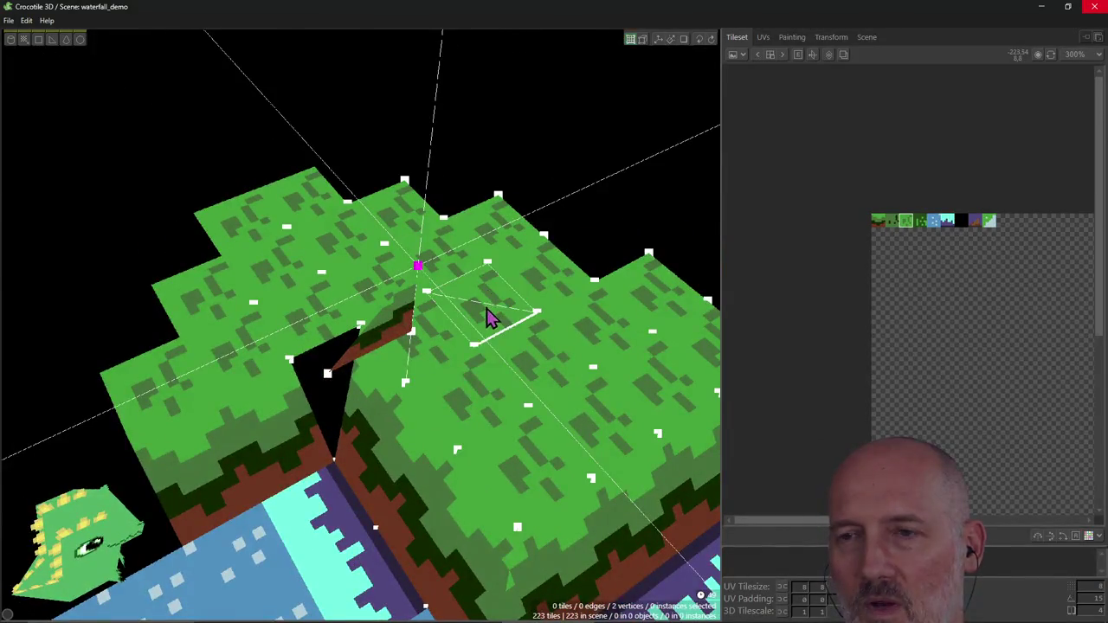
{"action": "mouse_move", "coordinate": [418, 353]}
{"action": "right_mouse_down"}
{"action": "mouse_move", "coordinate": [406, 381]}
{"action": "mouse_move", "coordinate": [396, 362]}
{"action": "right_mouse_up"}
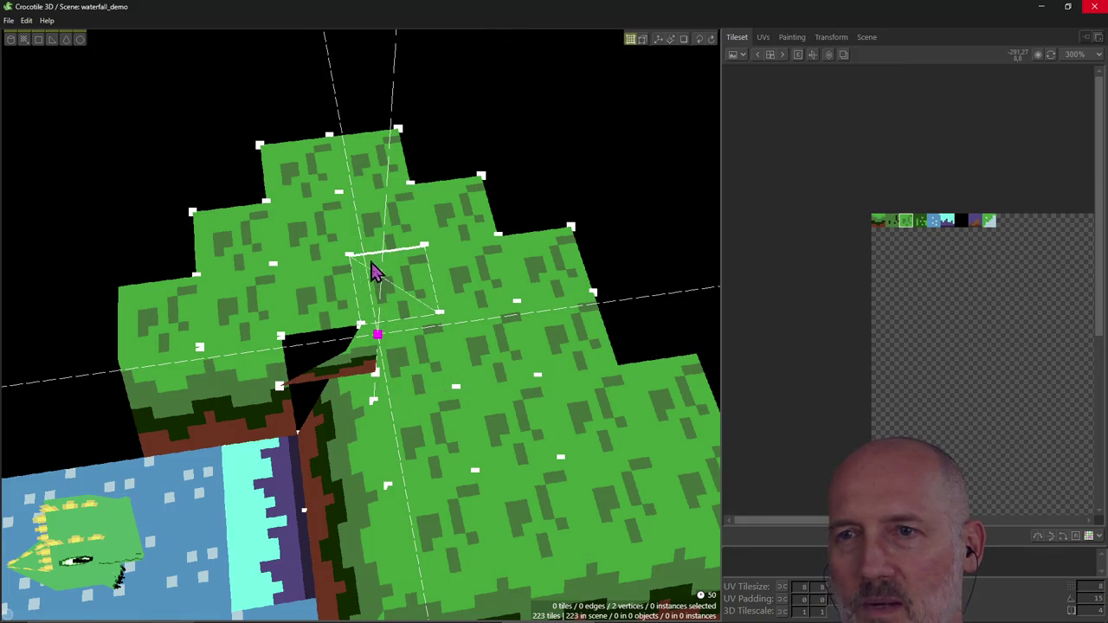
{"action": "mouse_move", "coordinate": [353, 363]}
{"action": "right_mouse_down"}
{"action": "mouse_move", "coordinate": [389, 346]}
{"action": "mouse_move", "coordinate": [353, 364]}
{"action": "right_mouse_up"}
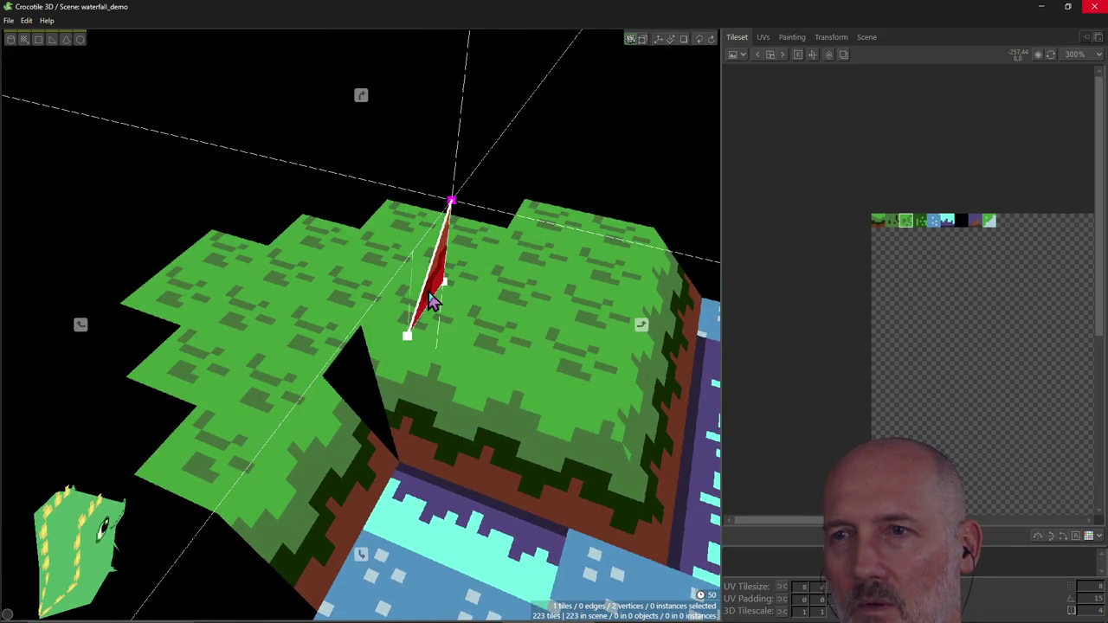
{"action": "right_click_drag", "start_coordinate": [432, 301], "coordinate": [432, 349]}
{"action": "key", "text": "ctrl+z"}
{"action": "key", "text": "ctrl+z"}
{"action": "key", "text": "ctrl+y"}
{"action": "key", "text": "ctrl+y"}
{"action": "key", "text": "ctrl+z"}
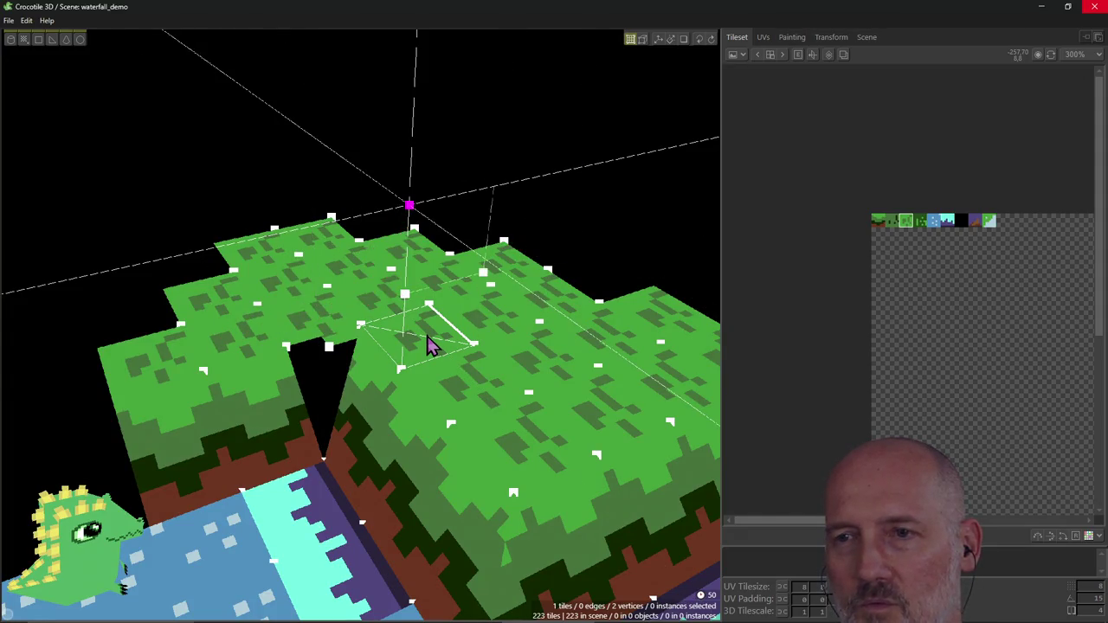
{"action": "key", "text": "ctrl+y"}
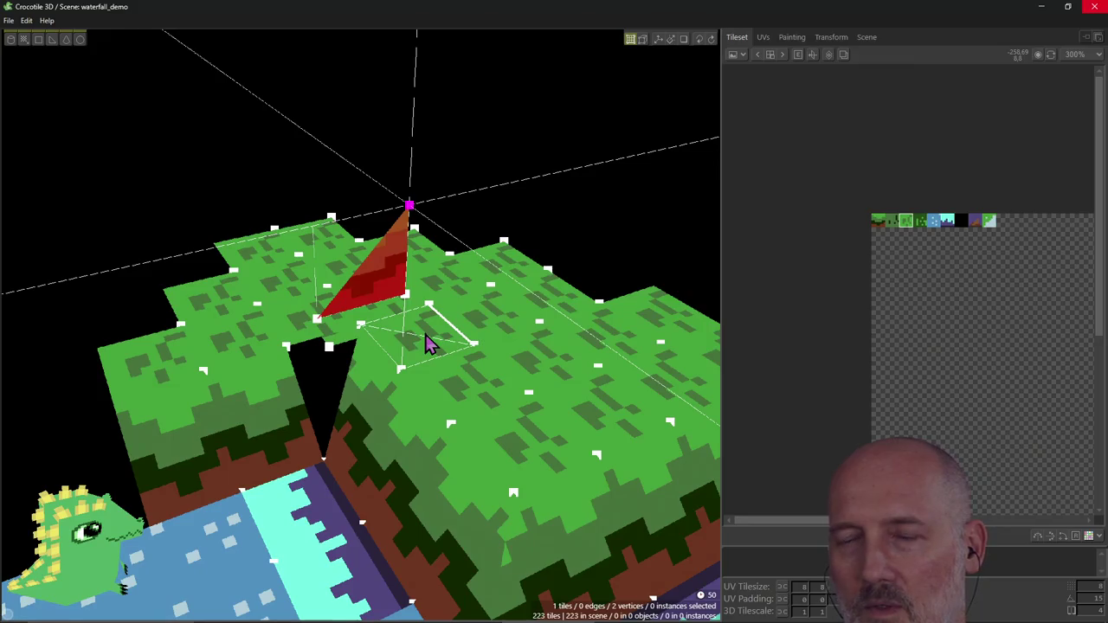
{"action": "key", "text": "ctrl+z"}
{"action": "key", "text": "ctrl+z"}
{"action": "key", "text": "ctrl+z"}
{"action": "key", "text": "ctrl+z"}
Step: Select the gap's slanted edge and place the 3D cursor on its top corner vertex
{"action": "left_click", "coordinate": [374, 398]}
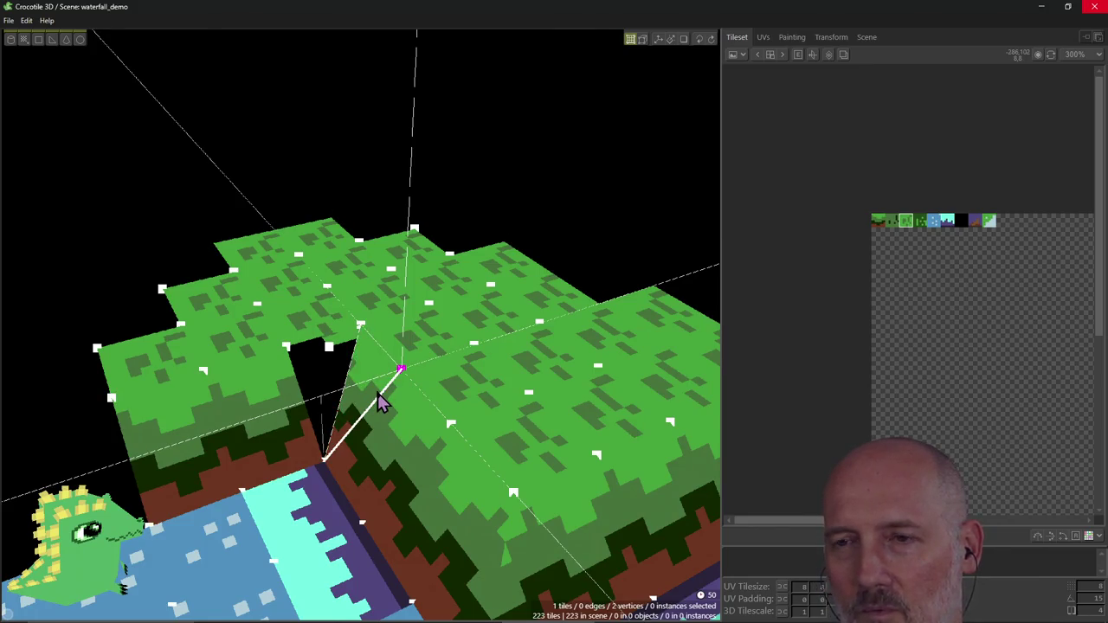
{"action": "key", "text": "ctrl+z"}
{"action": "key", "text": "ctrl+z"}
{"action": "key", "text": "ctrl+y"}
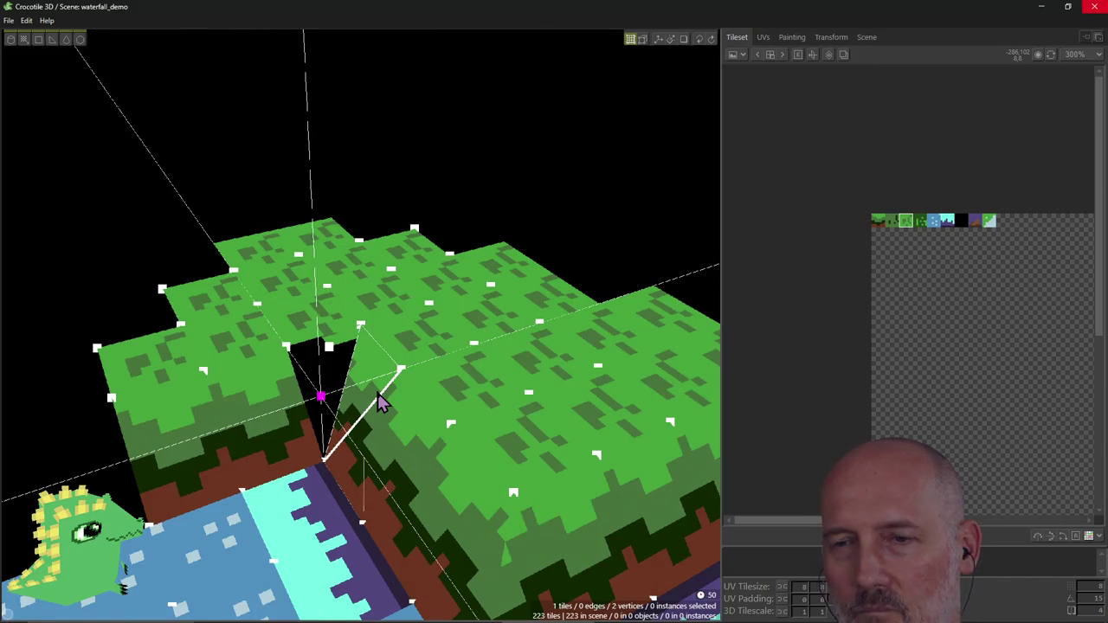
{"action": "key", "text": "ctrl+z"}
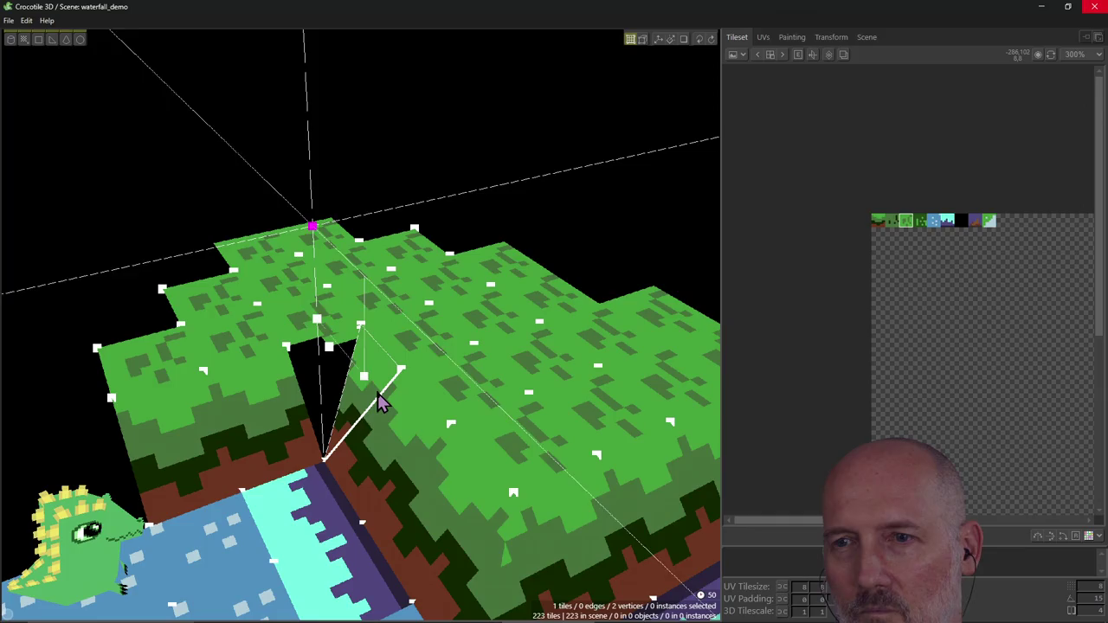
{"action": "mouse_move", "coordinate": [459, 366]}
{"action": "right_mouse_down"}
{"action": "mouse_move", "coordinate": [415, 347]}
{"action": "mouse_move", "coordinate": [407, 355]}
{"action": "mouse_move", "coordinate": [408, 327]}
{"action": "mouse_move", "coordinate": [364, 329]}
{"action": "right_mouse_up"}
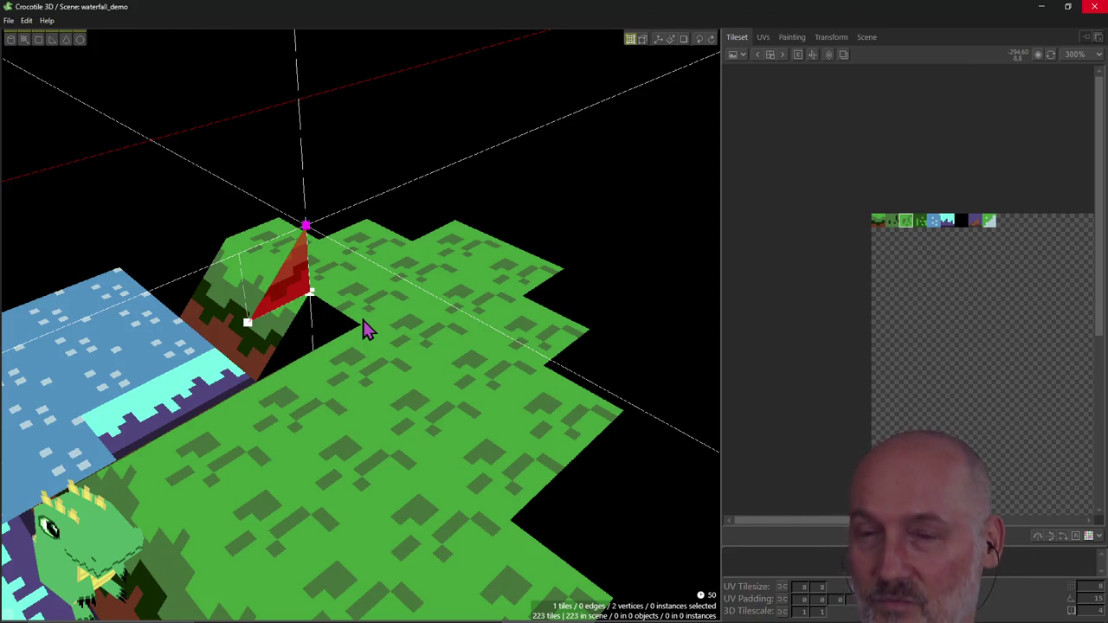
Step: Show vertex points and nudge the triangle's corner vertex with the arrow keys toward the gap corner
{"action": "right_click_drag", "start_coordinate": [363, 328], "coordinate": [361, 325]}
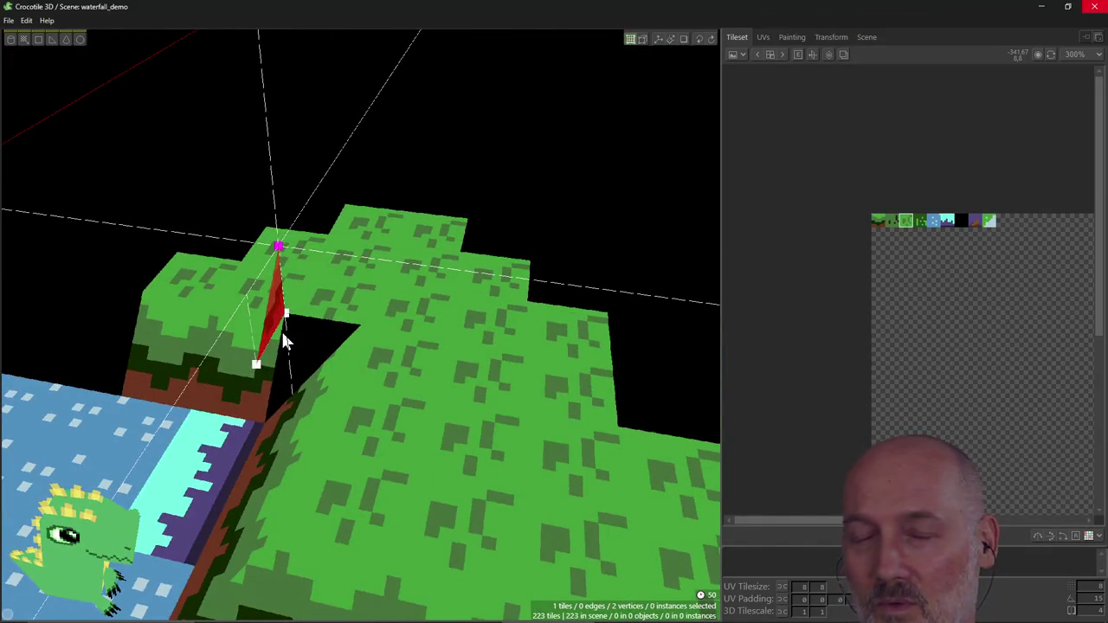
{"action": "key", "text": "v"}
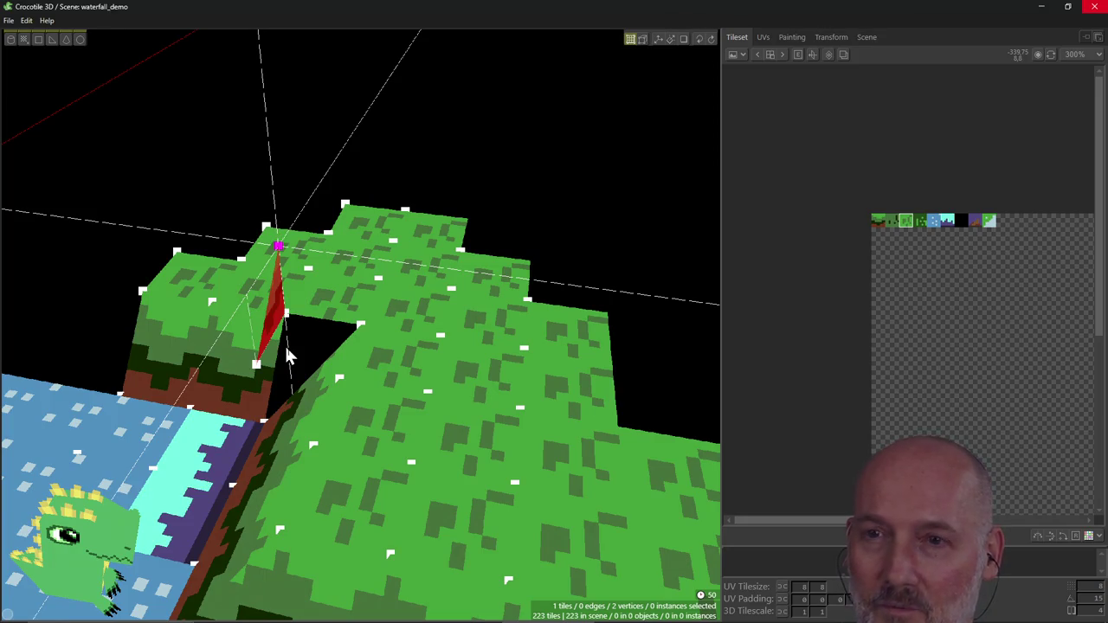
{"action": "mouse_move", "coordinate": [325, 345]}
{"action": "right_mouse_down"}
{"action": "mouse_move", "coordinate": [361, 324]}
{"action": "mouse_move", "coordinate": [331, 319]}
{"action": "right_mouse_up"}
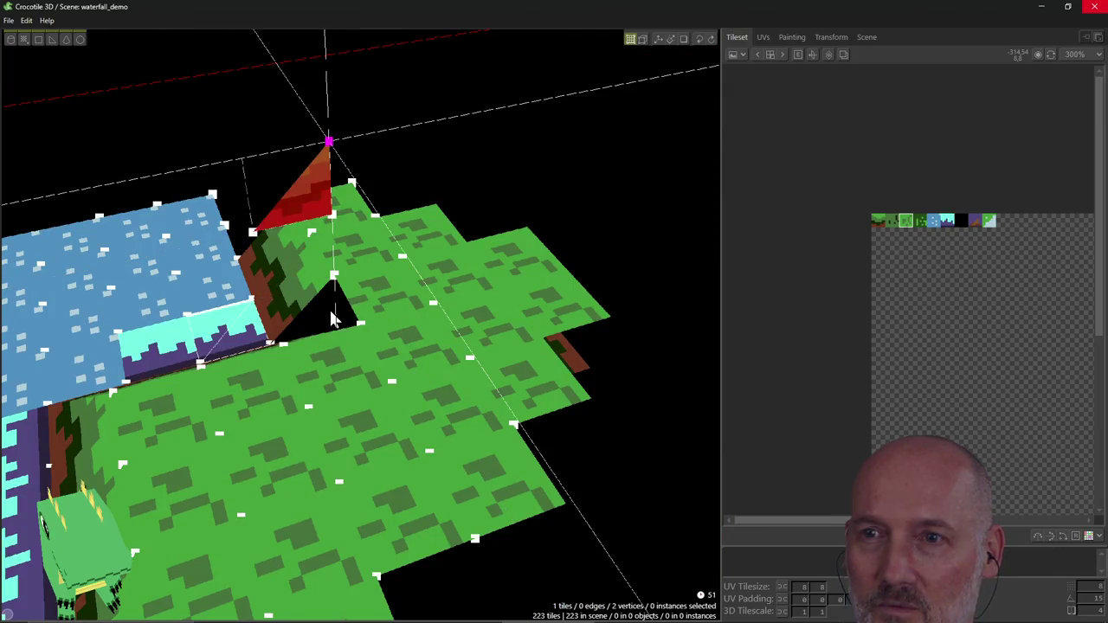
{"action": "right_click_drag", "start_coordinate": [332, 319], "coordinate": [319, 370]}
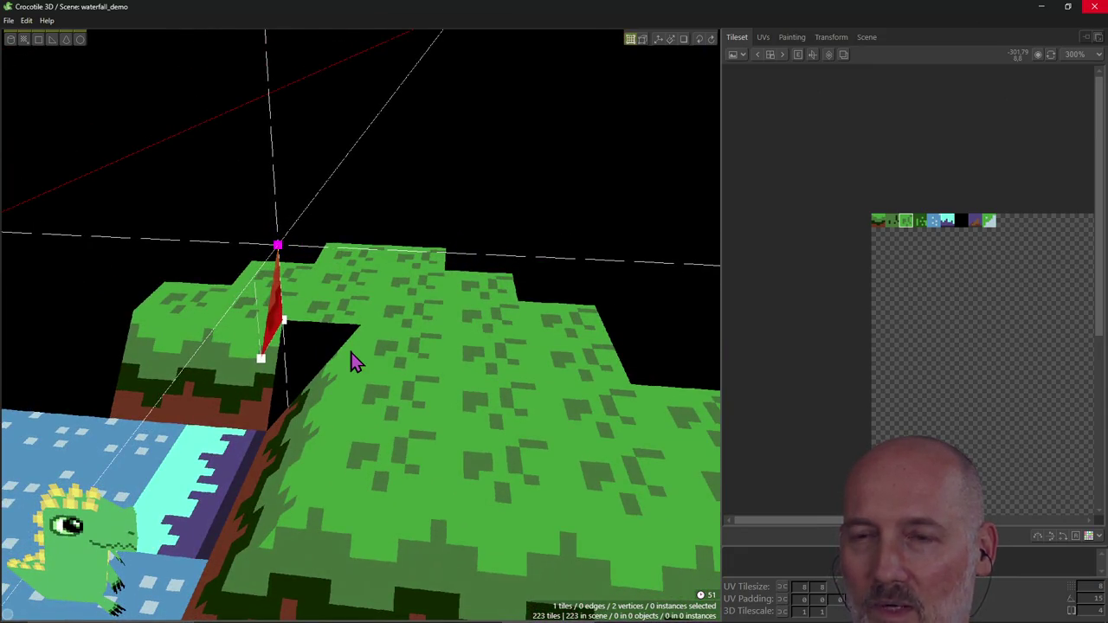
{"action": "key", "text": "Up"}
{"action": "key", "text": "Down"}
{"action": "key", "text": "Right"}
{"action": "key", "text": "Right"}
{"action": "key", "text": "Left"}
{"action": "mouse_move", "coordinate": [346, 365]}
{"action": "right_mouse_down"}
{"action": "mouse_move", "coordinate": [368, 381]}
{"action": "mouse_move", "coordinate": [398, 378]}
{"action": "right_mouse_up"}
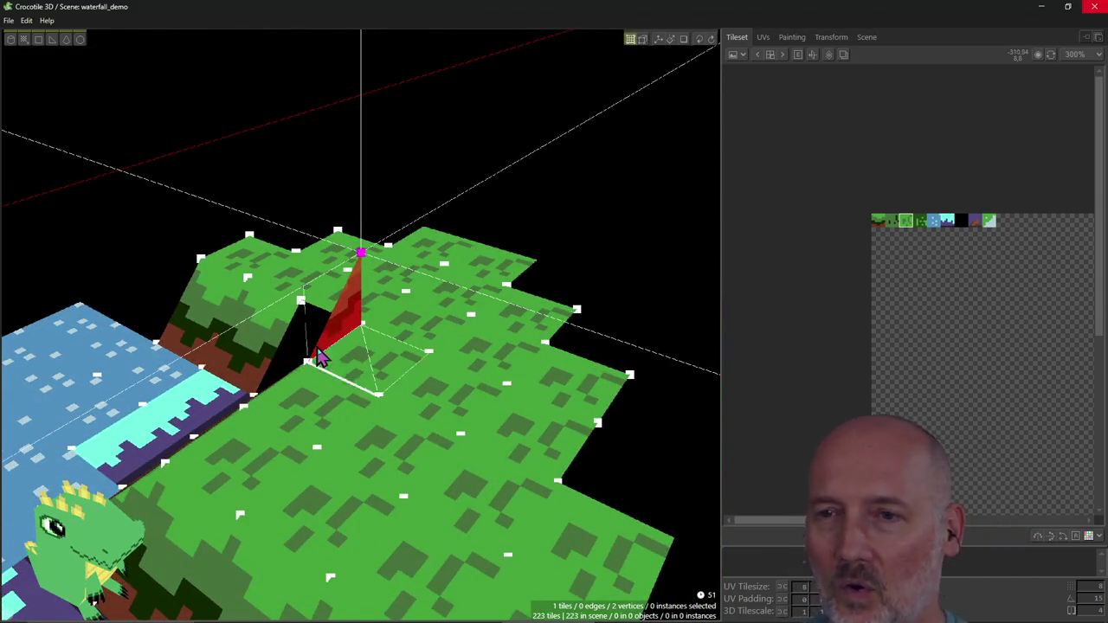
{"action": "right_click_drag", "start_coordinate": [307, 368], "coordinate": [317, 366]}
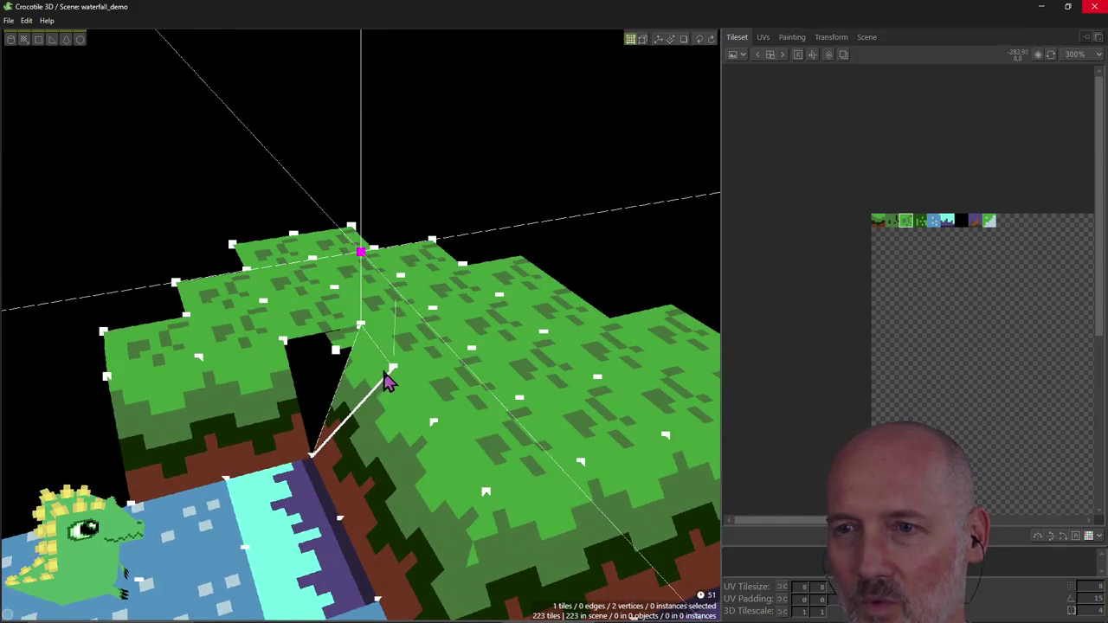
Step: Drag the two selected vertices to stretch the triangle, then nudge them one step left
{"action": "mouse_move", "coordinate": [360, 322]}
{"action": "left_mouse_down"}
{"action": "mouse_move", "coordinate": [363, 338]}
{"action": "mouse_move", "coordinate": [368, 252]}
{"action": "mouse_move", "coordinate": [413, 302]}
{"action": "left_mouse_up"}
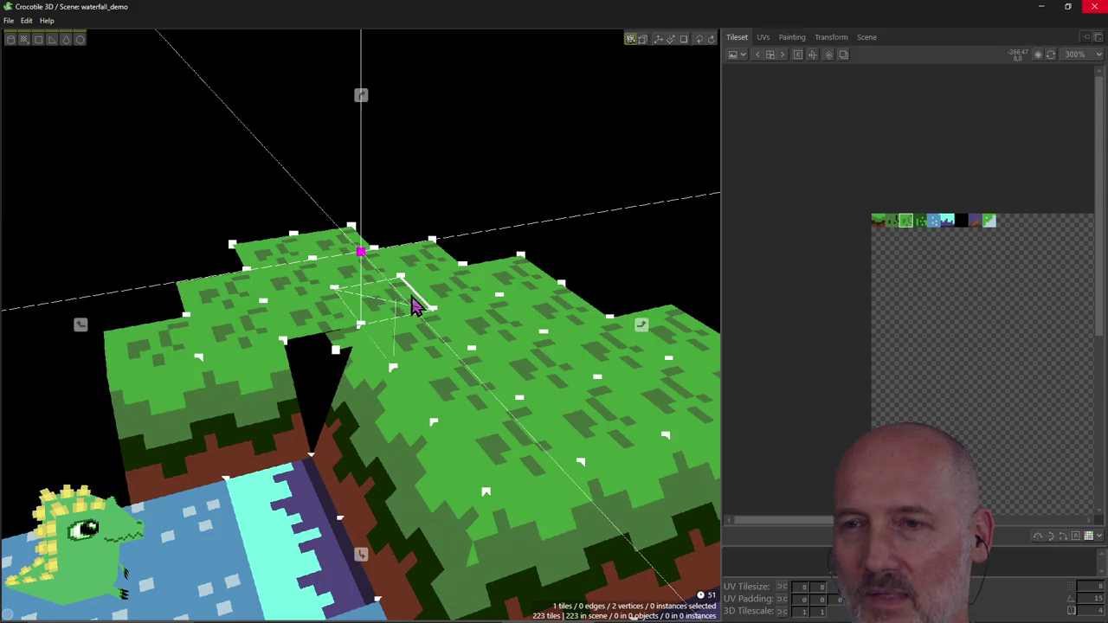
{"action": "right_click_drag", "start_coordinate": [412, 302], "coordinate": [372, 336]}
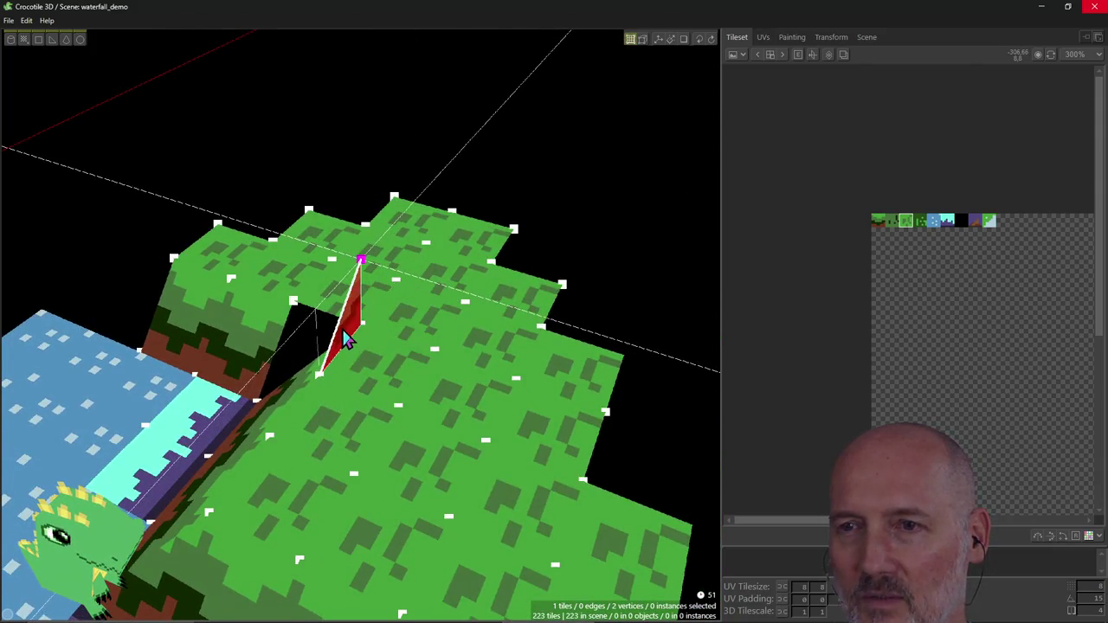
{"action": "mouse_move", "coordinate": [346, 340]}
{"action": "right_mouse_down"}
{"action": "mouse_move", "coordinate": [398, 346]}
{"action": "mouse_move", "coordinate": [333, 337]}
{"action": "right_mouse_up"}
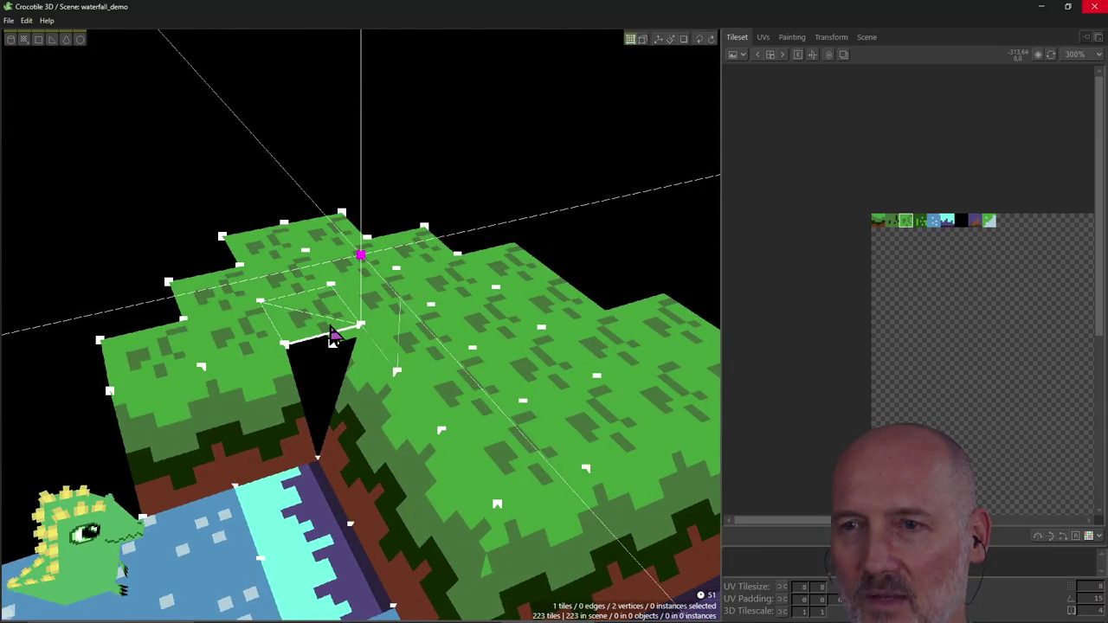
{"action": "key", "text": "Left"}
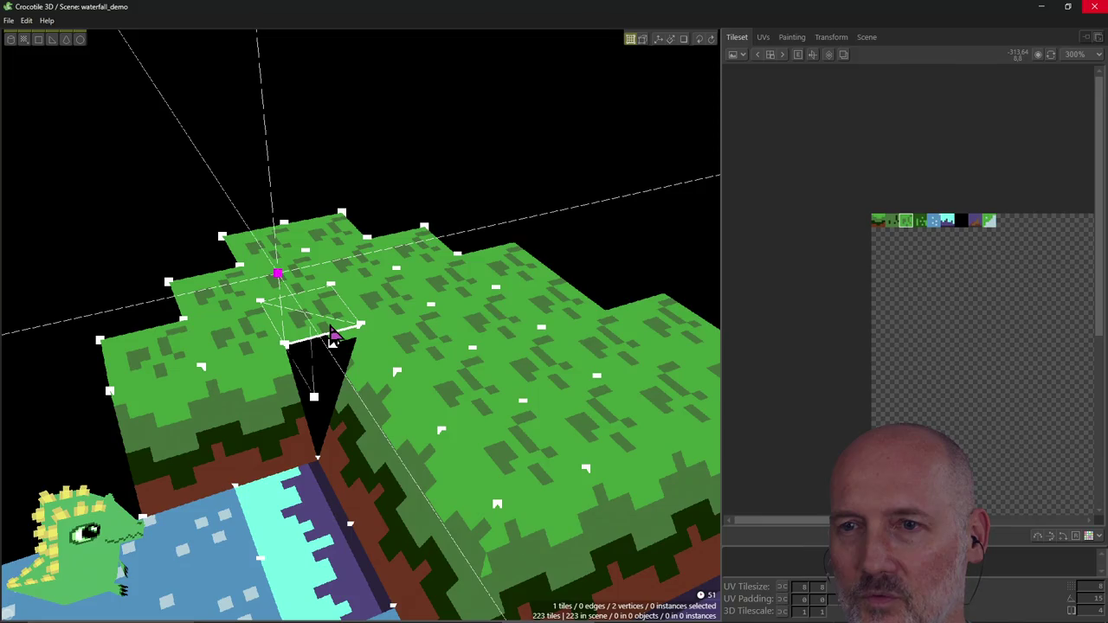
{"action": "mouse_move", "coordinate": [318, 362]}
{"action": "right_mouse_down"}
{"action": "mouse_move", "coordinate": [286, 364]}
{"action": "mouse_move", "coordinate": [298, 362]}
{"action": "right_mouse_up"}
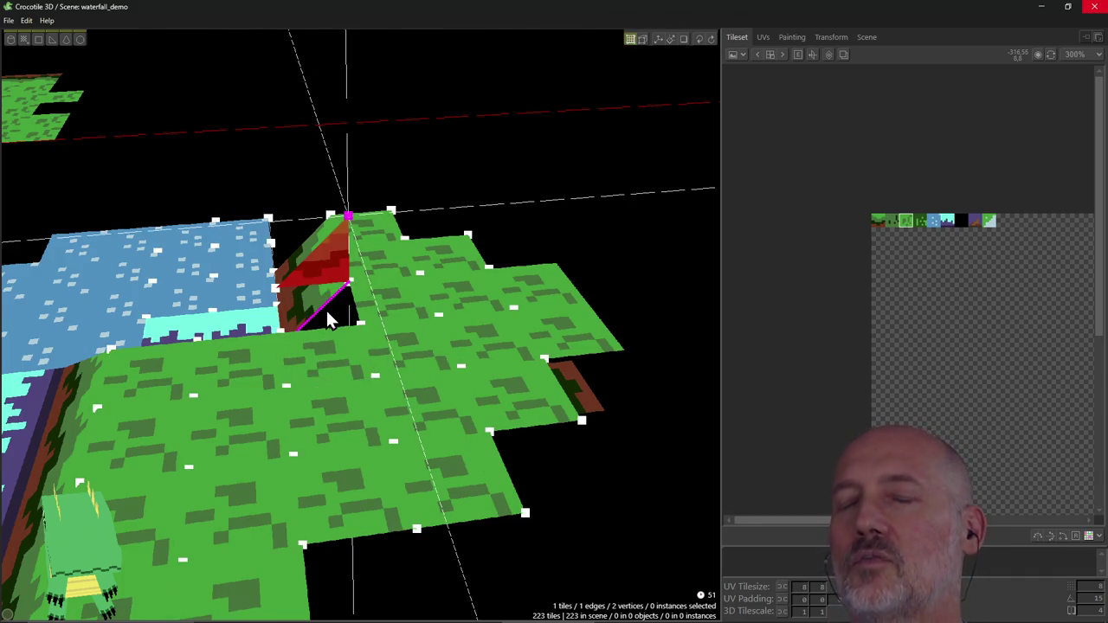
Step: Select the lower triangle's top vertex and lower it with the arrow keys to fold it against the gap
{"action": "left_click", "coordinate": [316, 311], "text": "shift"}
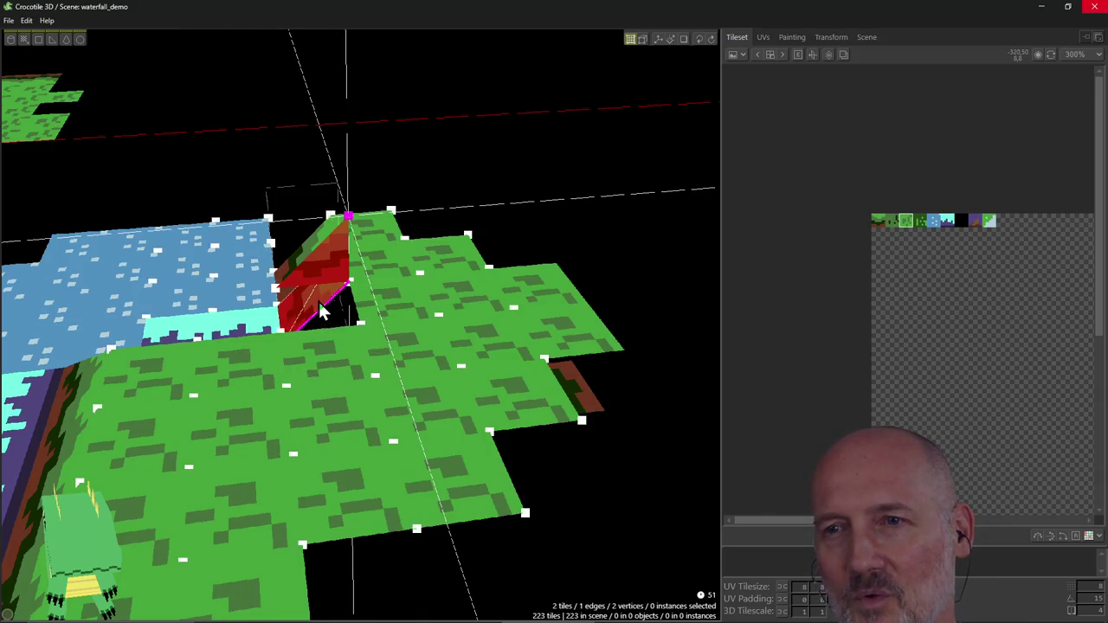
{"action": "left_click", "coordinate": [341, 287], "text": "shift"}
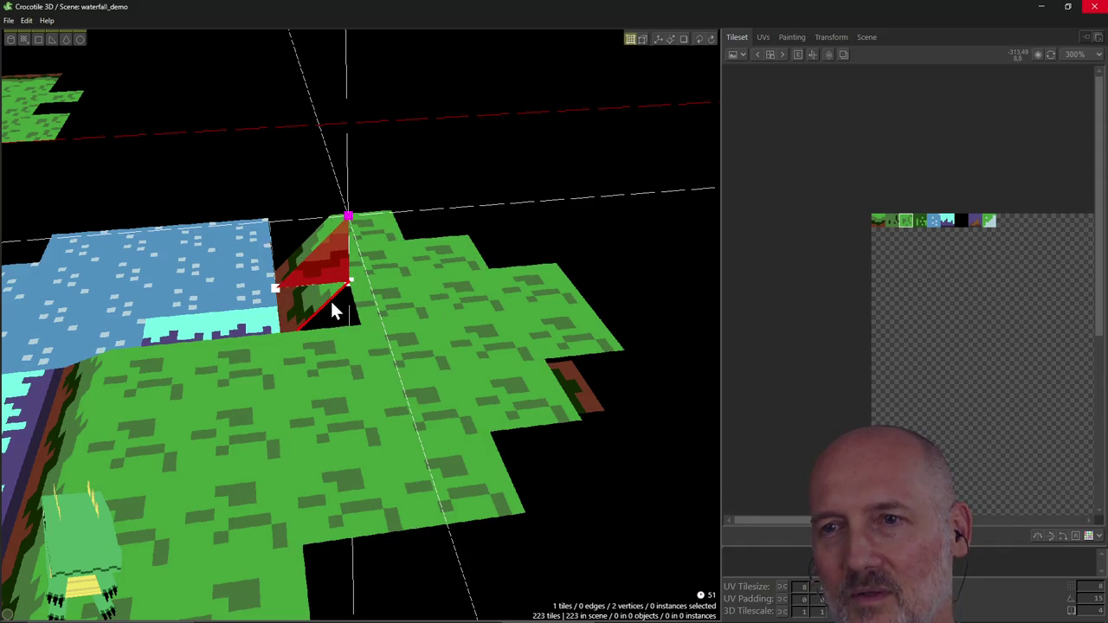
{"action": "left_click", "coordinate": [326, 296], "text": "shift"}
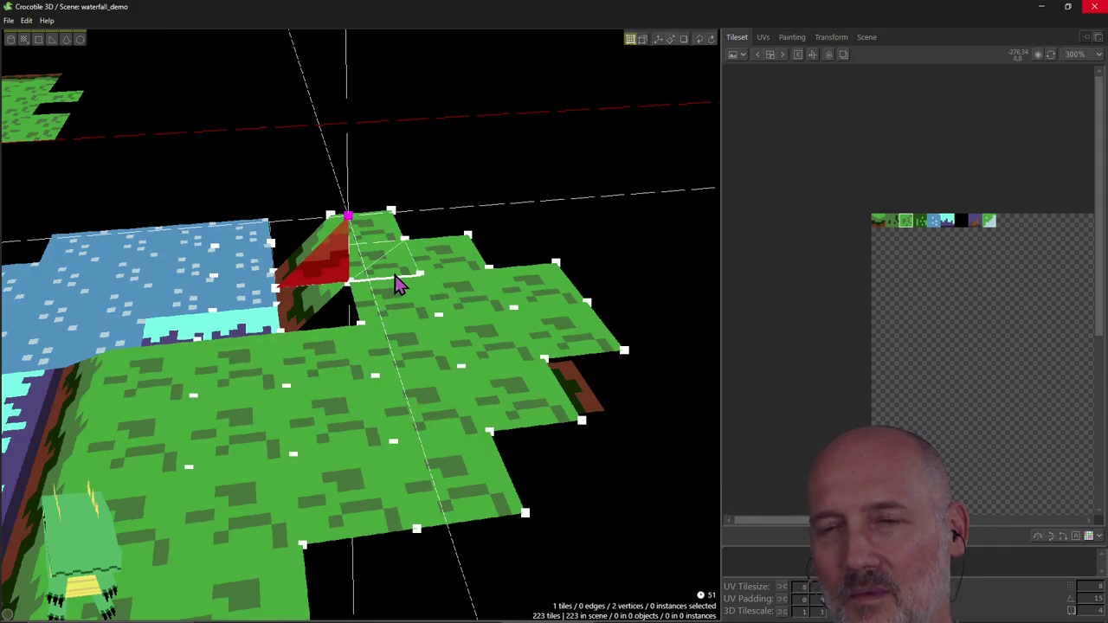
{"action": "key", "text": "Up"}
{"action": "key", "text": "Down"}
{"action": "key", "text": "Down"}
{"action": "mouse_move", "coordinate": [332, 318]}
{"action": "right_mouse_down"}
{"action": "mouse_move", "coordinate": [332, 260]}
{"action": "mouse_move", "coordinate": [373, 286]}
{"action": "mouse_move", "coordinate": [361, 325]}
{"action": "mouse_move", "coordinate": [291, 377]}
{"action": "right_mouse_up"}
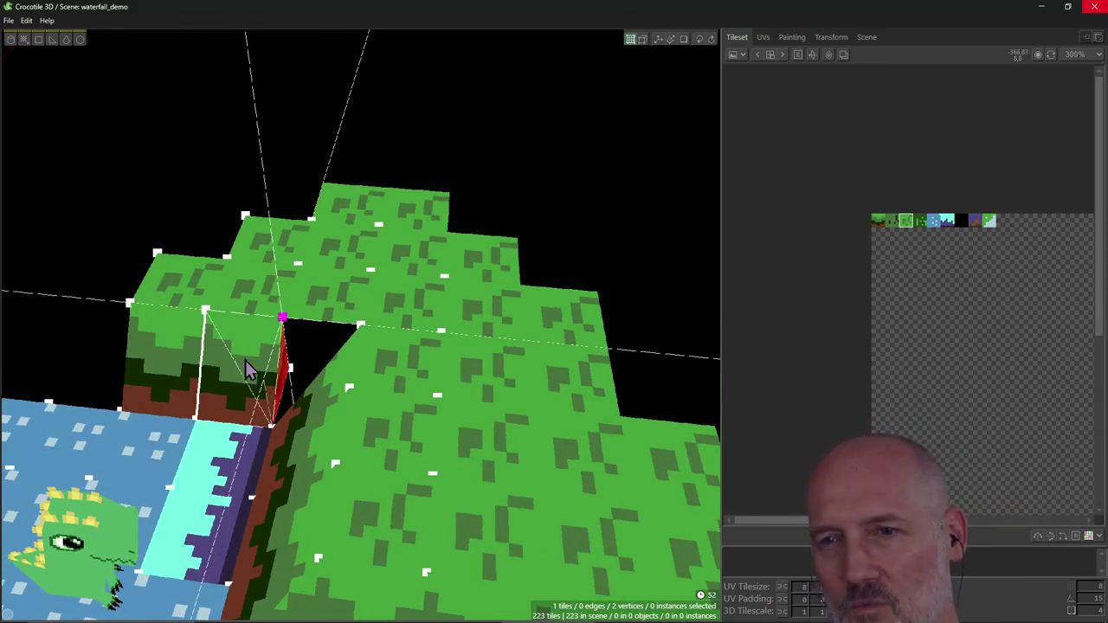
{"action": "left_click", "coordinate": [290, 371], "text": "shift"}
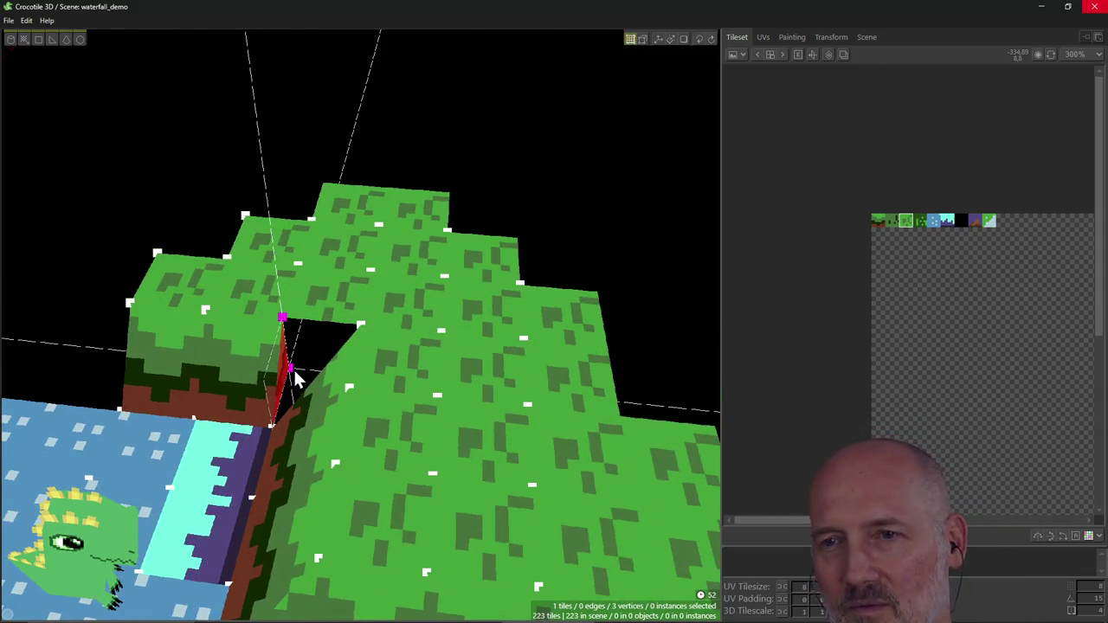
Step: Select the gap's corner vertices and drag the triangle's third corner across to span the gap's top edge
{"action": "left_click", "coordinate": [286, 327], "text": "shift"}
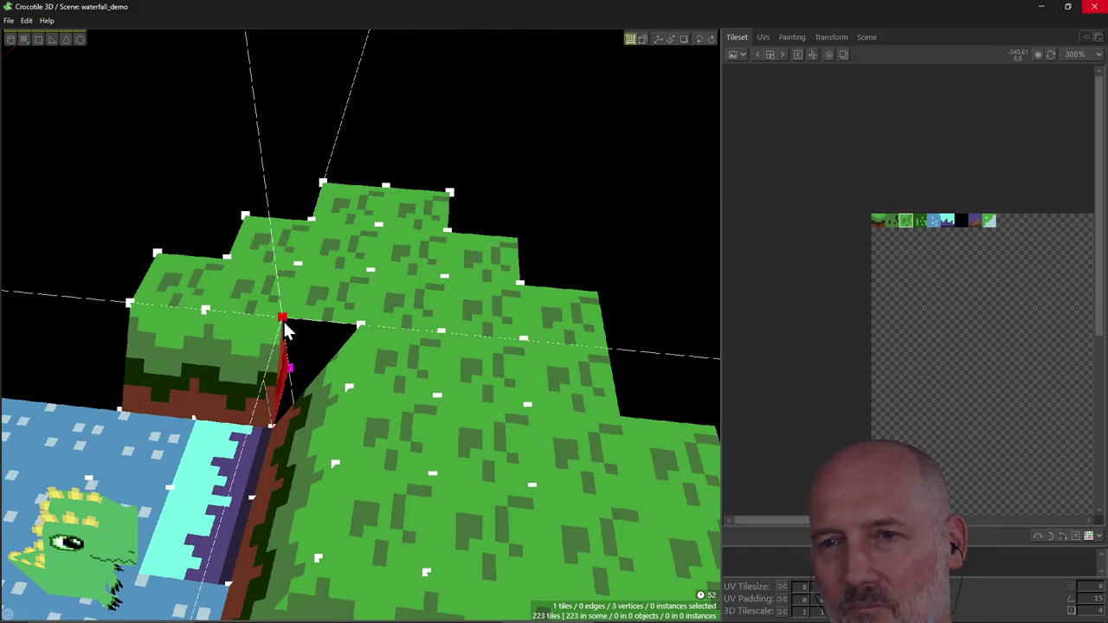
{"action": "right_click", "coordinate": [285, 327]}
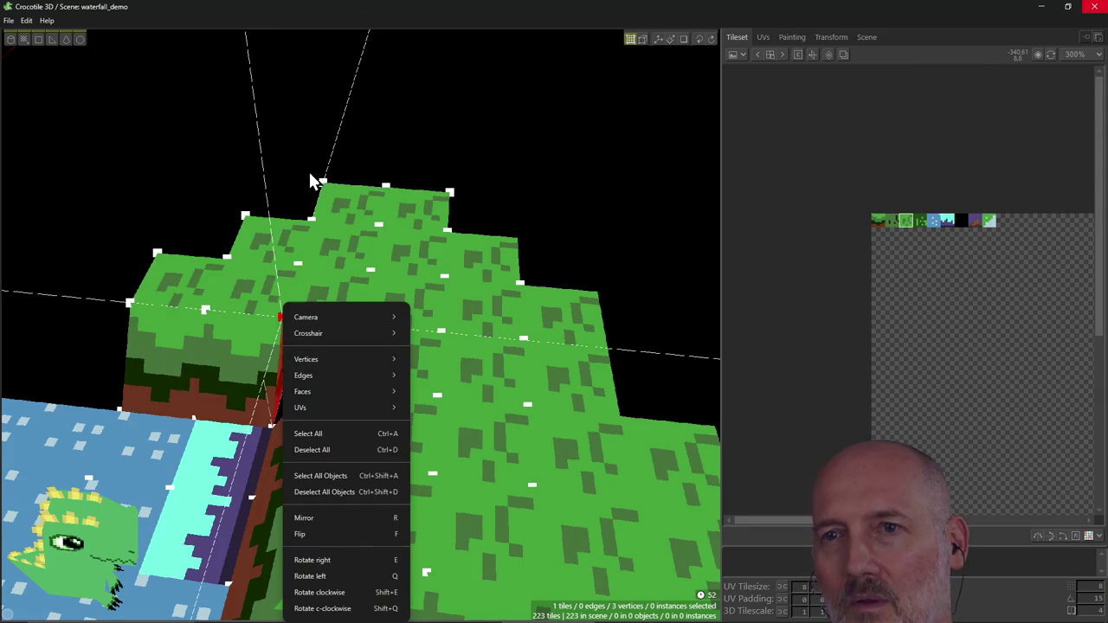
{"action": "key", "text": "Escape"}
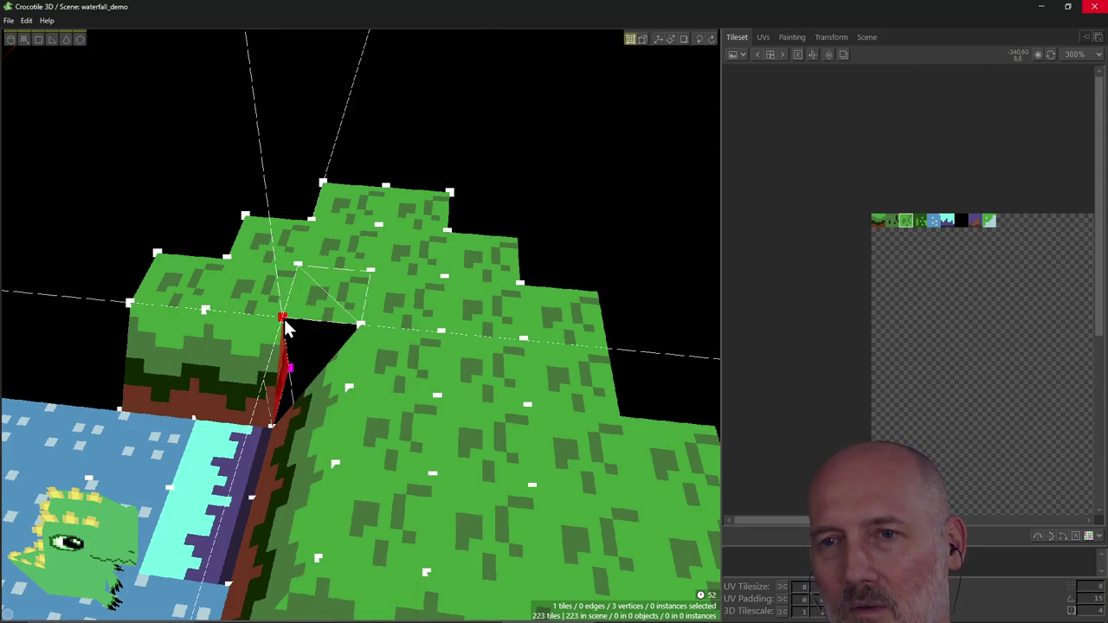
{"action": "left_click", "coordinate": [286, 336], "text": "shift"}
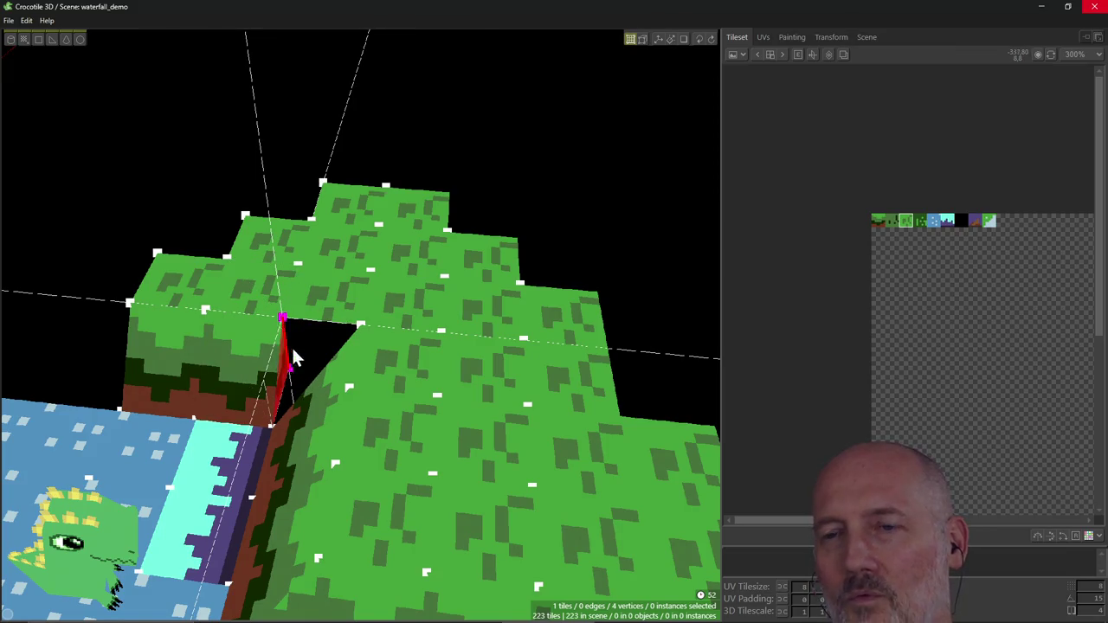
{"action": "right_click_drag", "start_coordinate": [290, 351], "coordinate": [265, 292]}
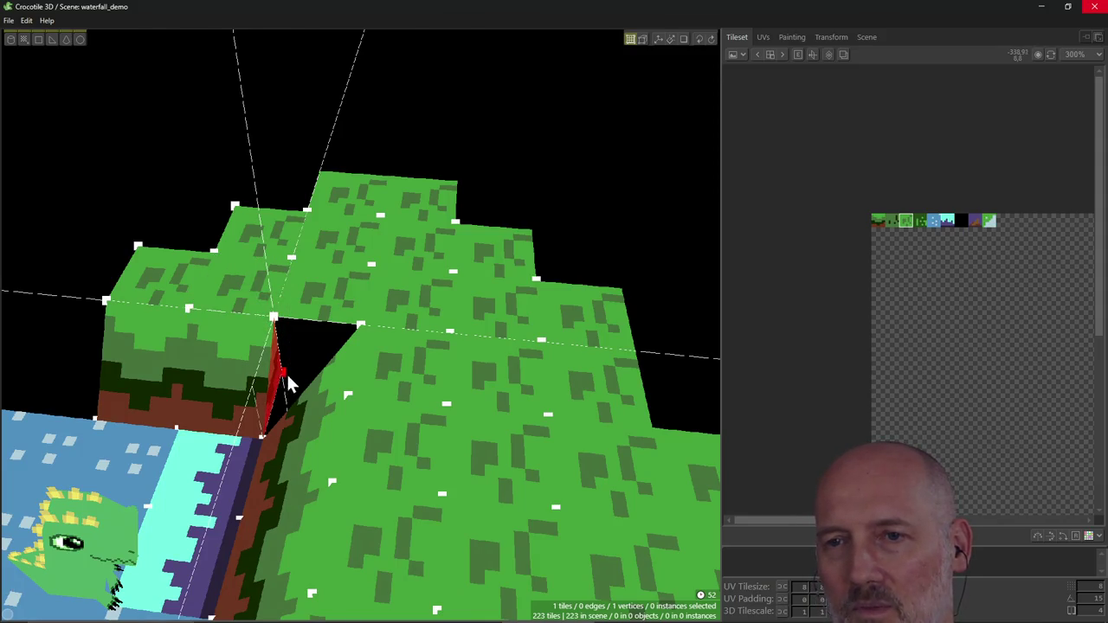
{"action": "mouse_move", "coordinate": [284, 374]}
{"action": "right_mouse_down"}
{"action": "mouse_move", "coordinate": [298, 373]}
{"action": "mouse_move", "coordinate": [284, 388]}
{"action": "right_mouse_up"}
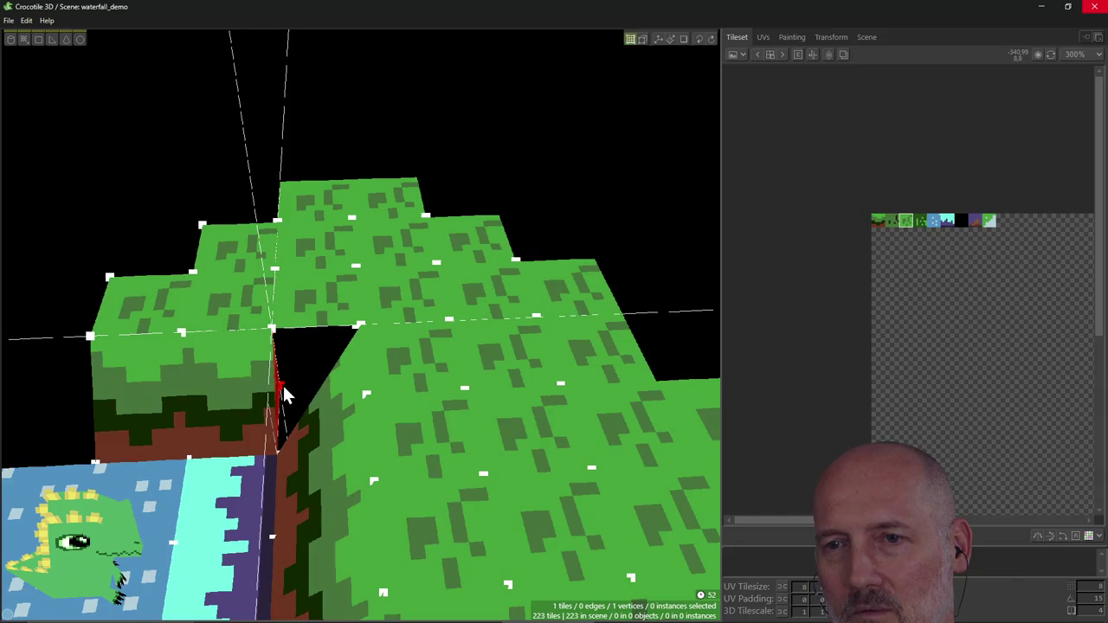
{"action": "left_click_drag", "start_coordinate": [329, 370], "coordinate": [361, 335]}
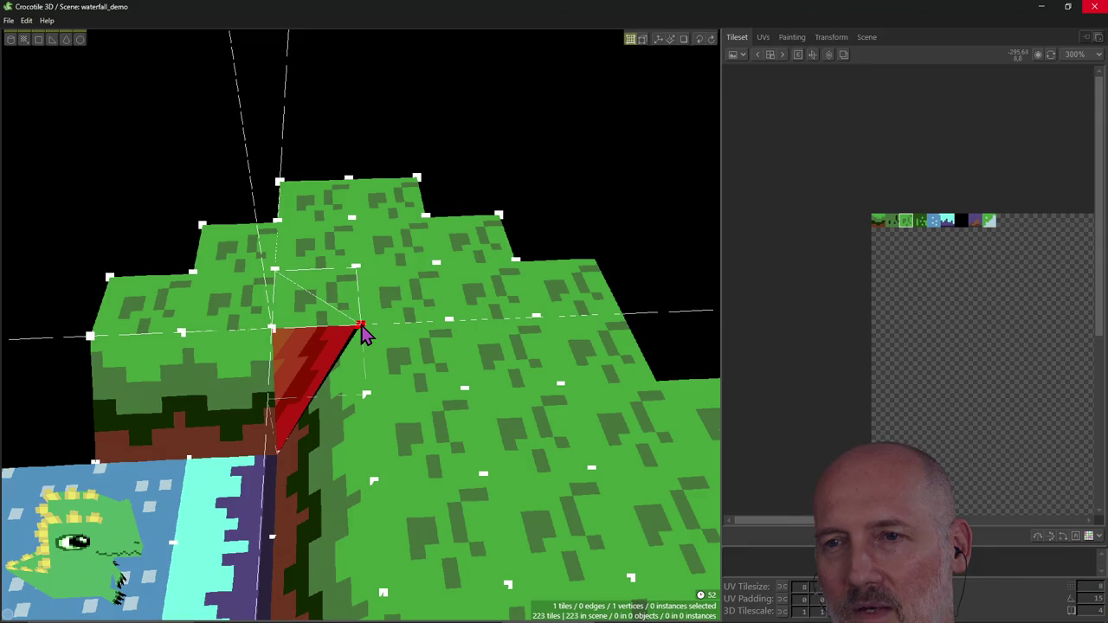
{"action": "left_click_drag", "start_coordinate": [361, 331], "coordinate": [363, 332]}
{"action": "right_click_drag", "start_coordinate": [387, 400], "coordinate": [380, 388]}
Step: Erase two wall tiles from inside the corner gap, after undoing some trial deletions
{"action": "key", "text": "v"}
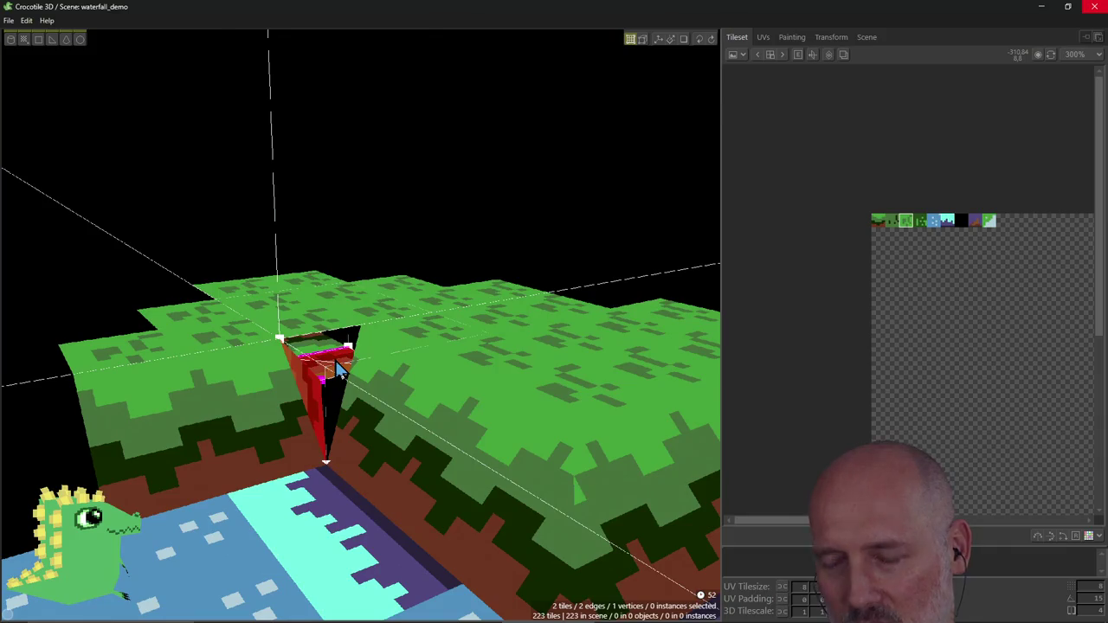
{"action": "key", "text": "Delete"}
{"action": "left_click", "coordinate": [317, 347]}
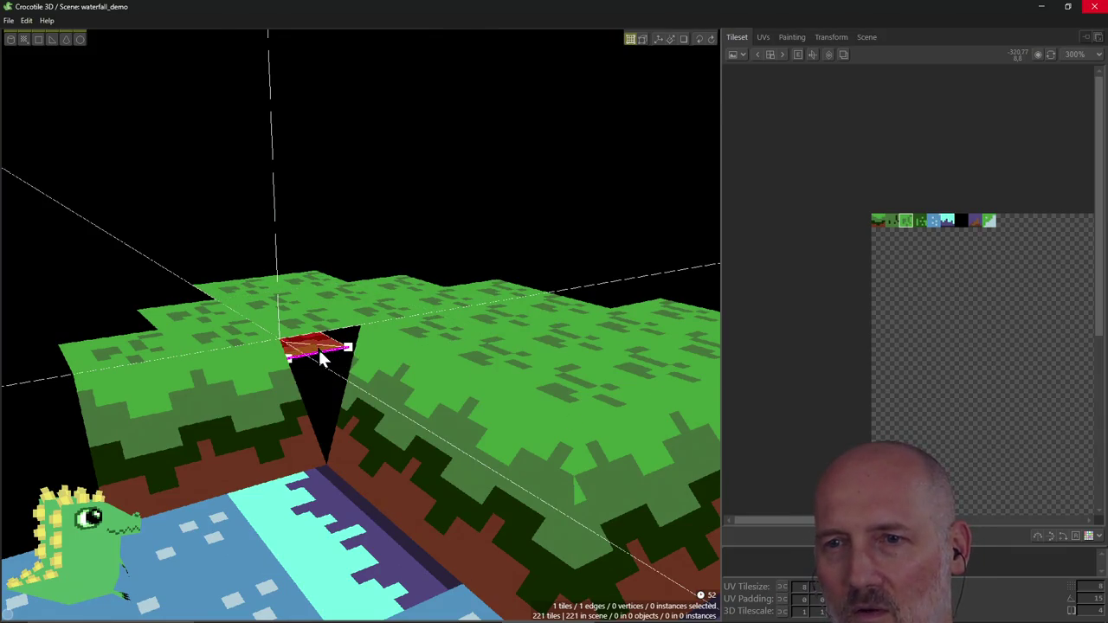
{"action": "key", "text": "Delete"}
{"action": "key", "text": "ctrl+z"}
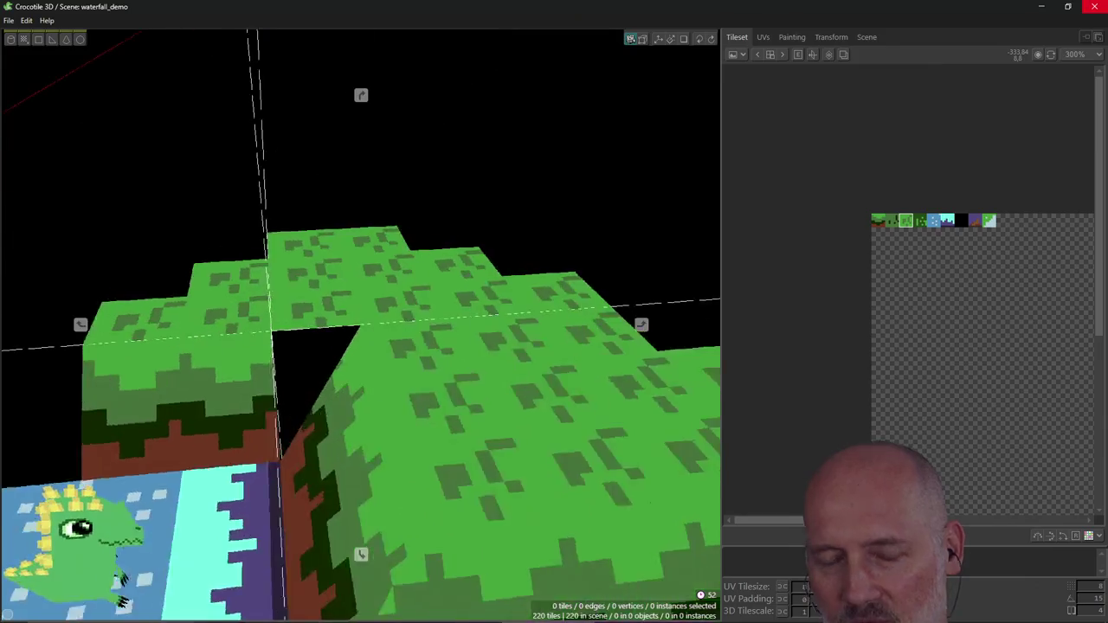
{"action": "key", "text": "ctrl+z"}
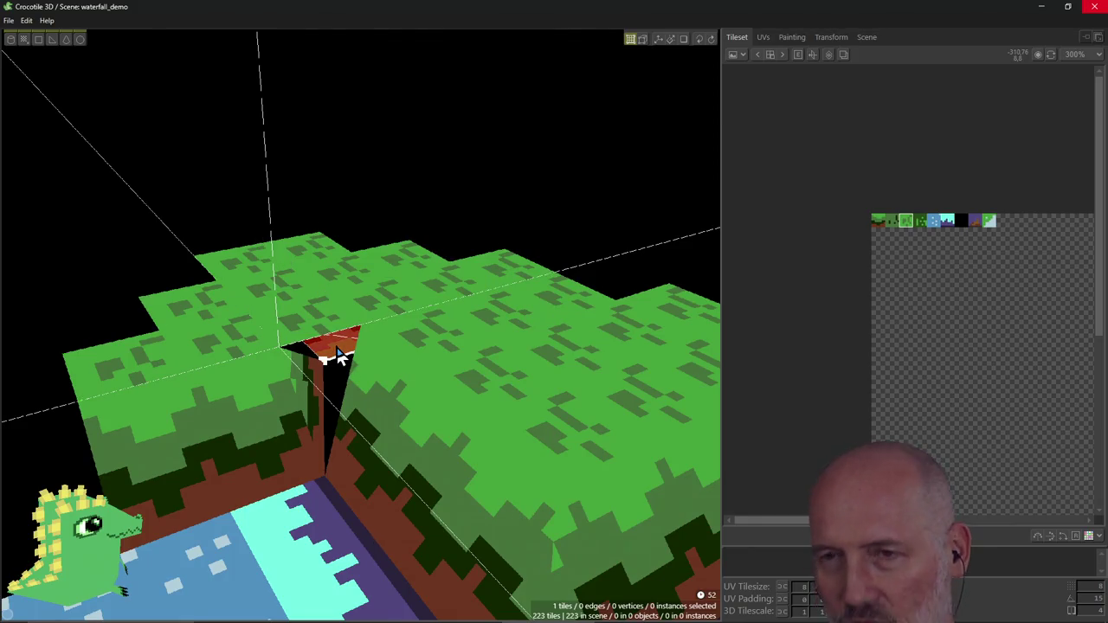
{"action": "right_click", "coordinate": [338, 355]}
{"action": "middle_click_drag", "start_coordinate": [337, 355], "coordinate": [332, 348]}
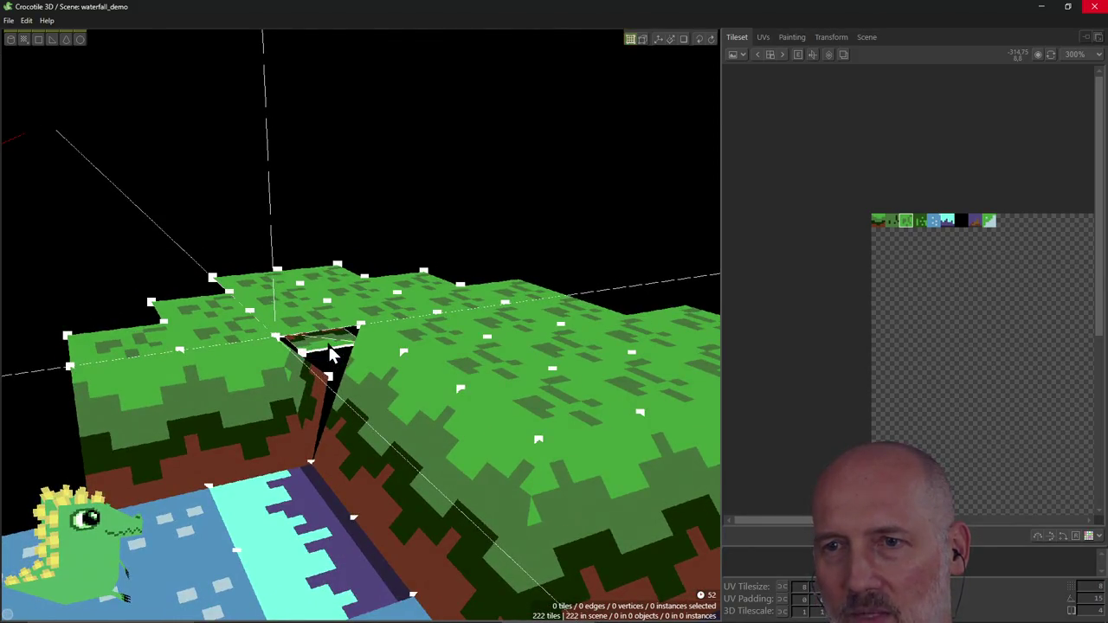
{"action": "right_click", "coordinate": [328, 343]}
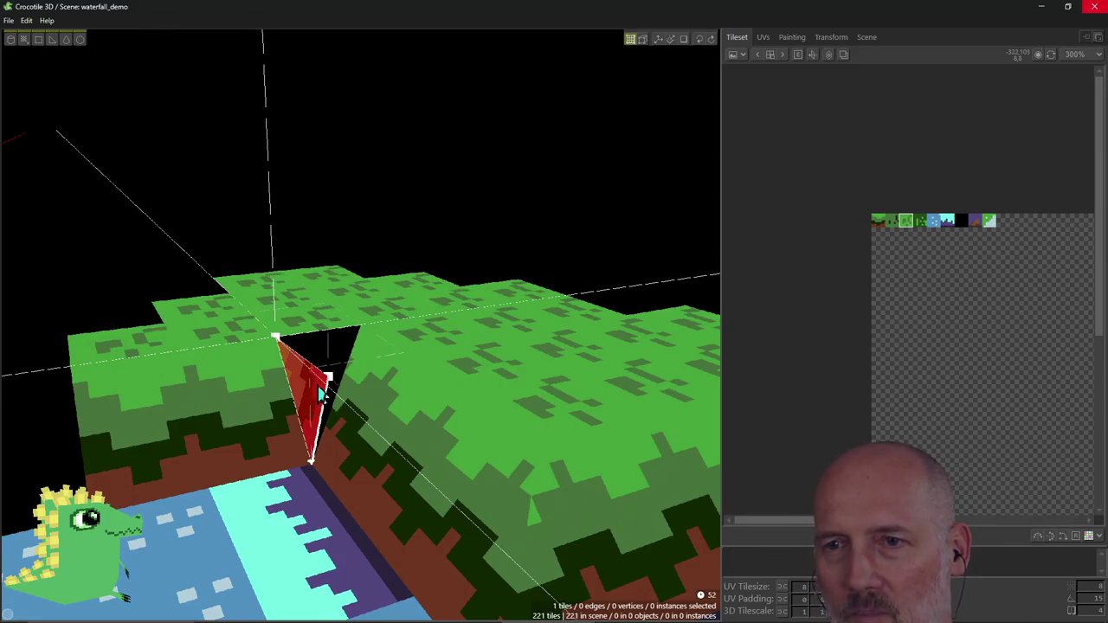
{"action": "middle_click_drag", "start_coordinate": [328, 343], "coordinate": [323, 367]}
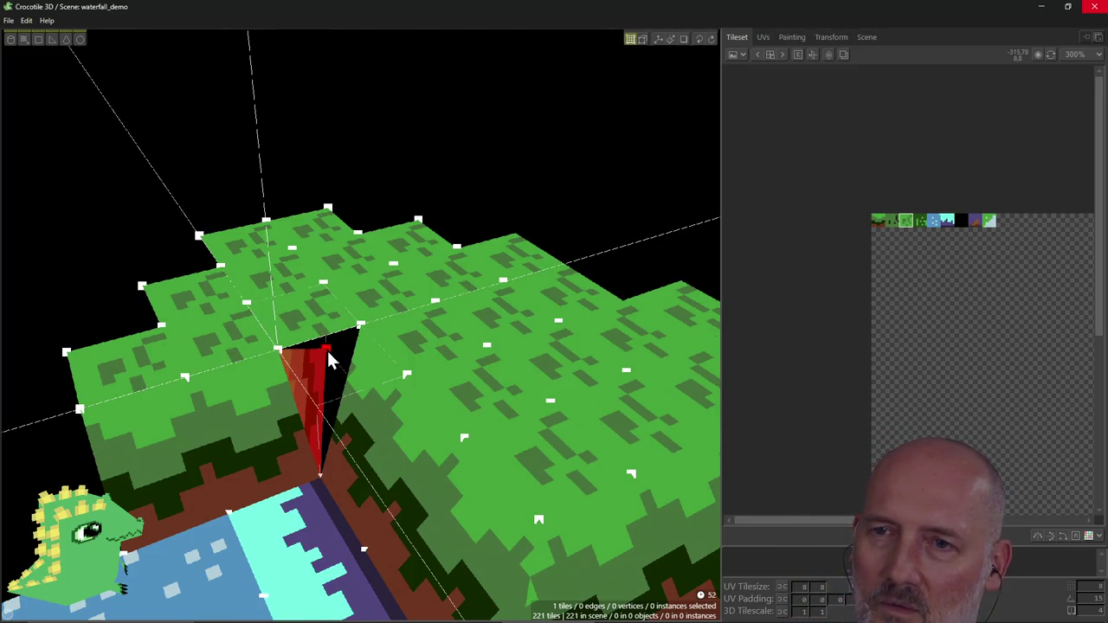
Step: Reshape the slanted grass face's corner vertex and draw a triangular tile in the gap, leaving 221 tiles
{"action": "left_click", "coordinate": [326, 349]}
{"action": "left_click_drag", "start_coordinate": [327, 349], "coordinate": [327, 350]}
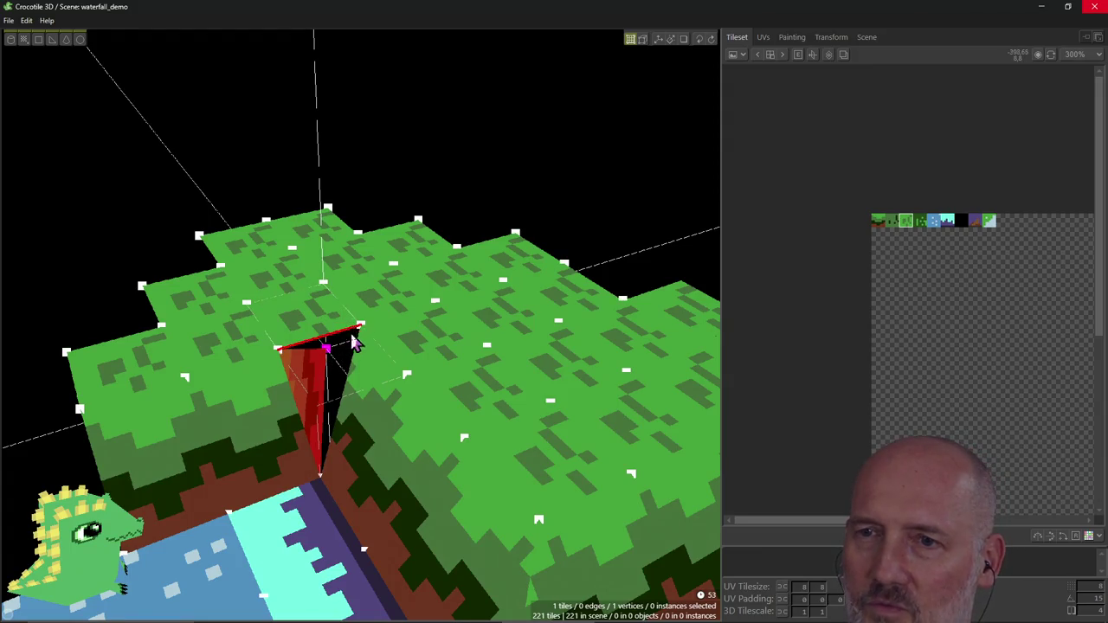
{"action": "key", "text": "Escape"}
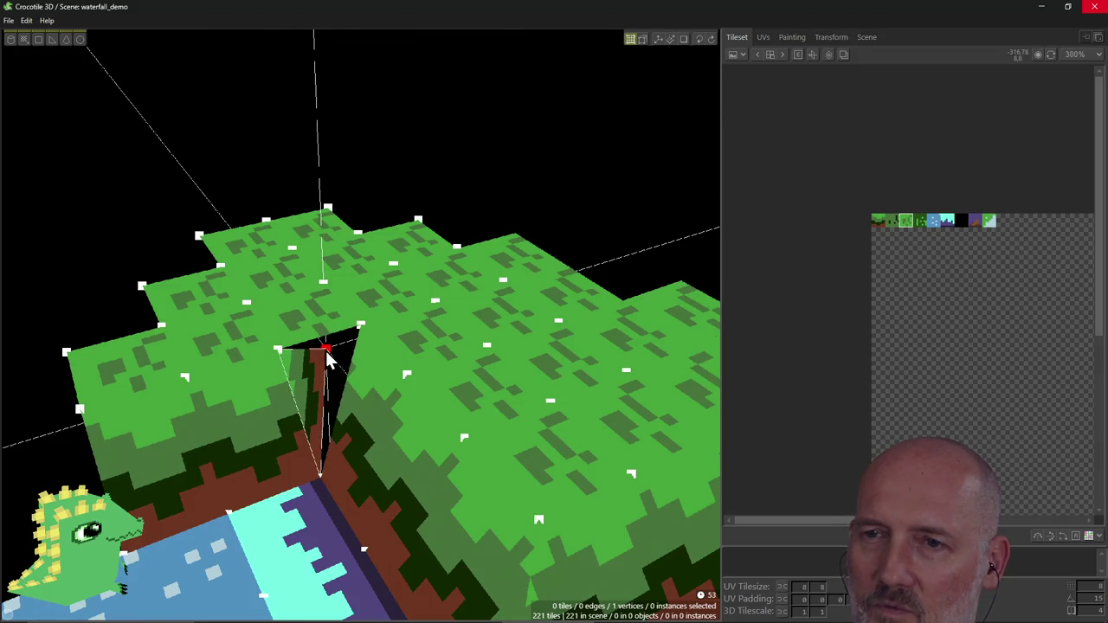
{"action": "key", "text": "ctrl+z"}
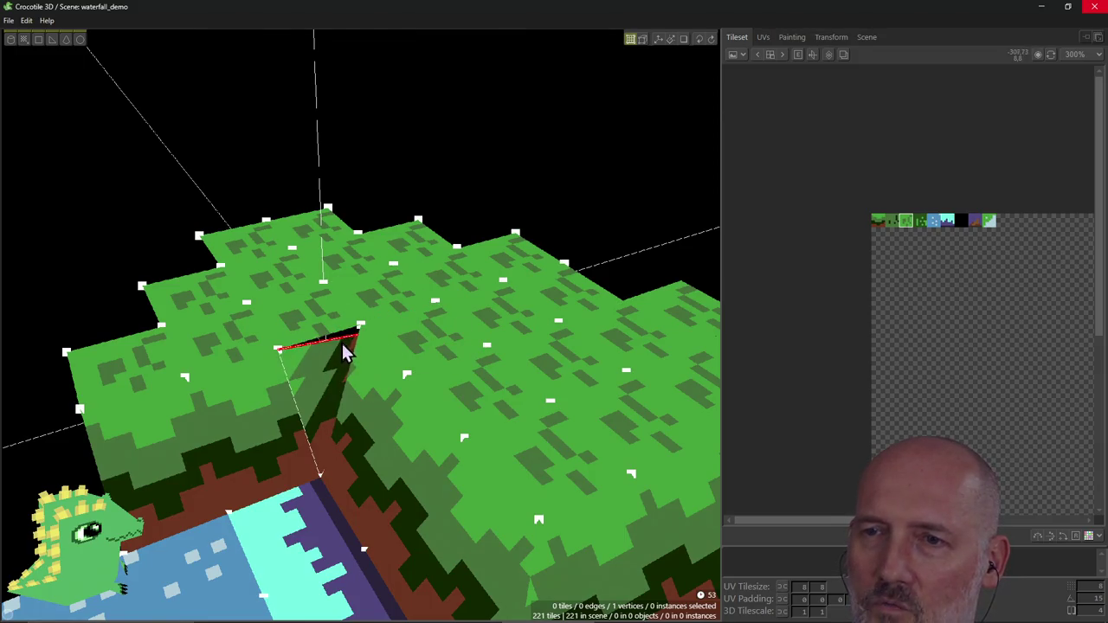
{"action": "right_click_drag", "start_coordinate": [338, 365], "coordinate": [346, 286]}
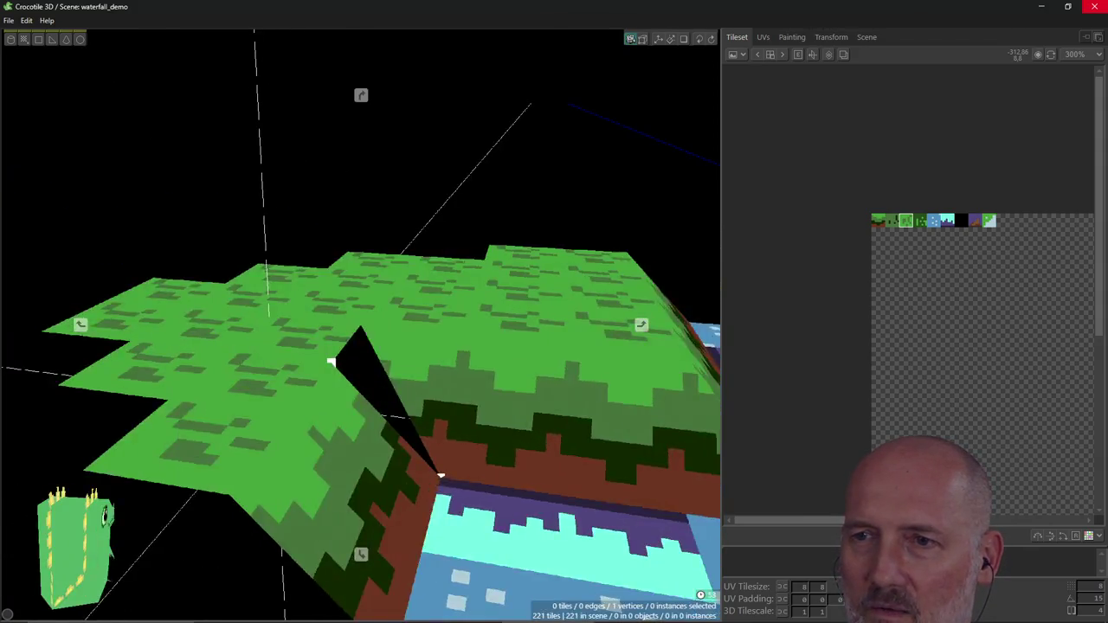
{"action": "right_click_drag", "start_coordinate": [360, 325], "coordinate": [257, 428]}
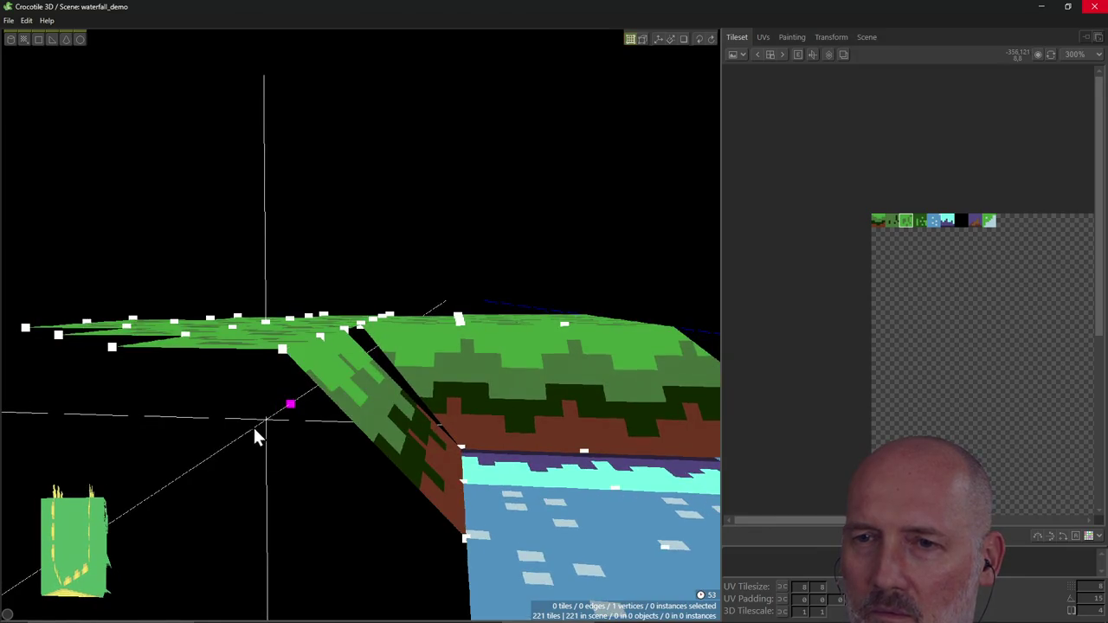
{"action": "left_click_drag", "start_coordinate": [290, 407], "coordinate": [361, 335]}
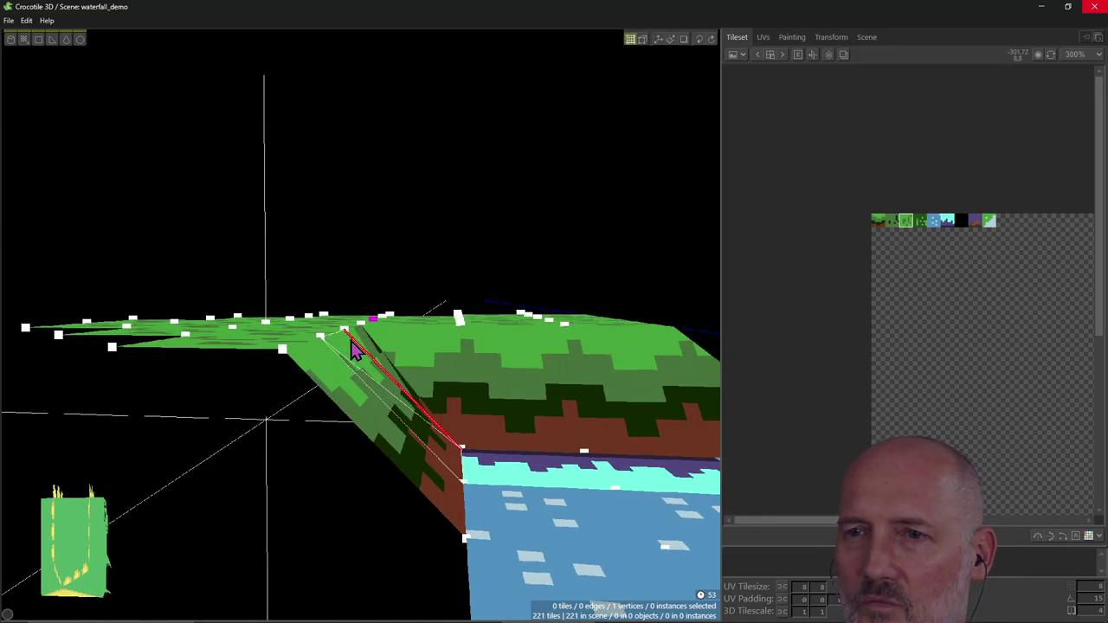
{"action": "mouse_move", "coordinate": [420, 351]}
{"action": "right_mouse_down"}
{"action": "mouse_move", "coordinate": [268, 345]}
{"action": "mouse_move", "coordinate": [289, 368]}
{"action": "right_mouse_up"}
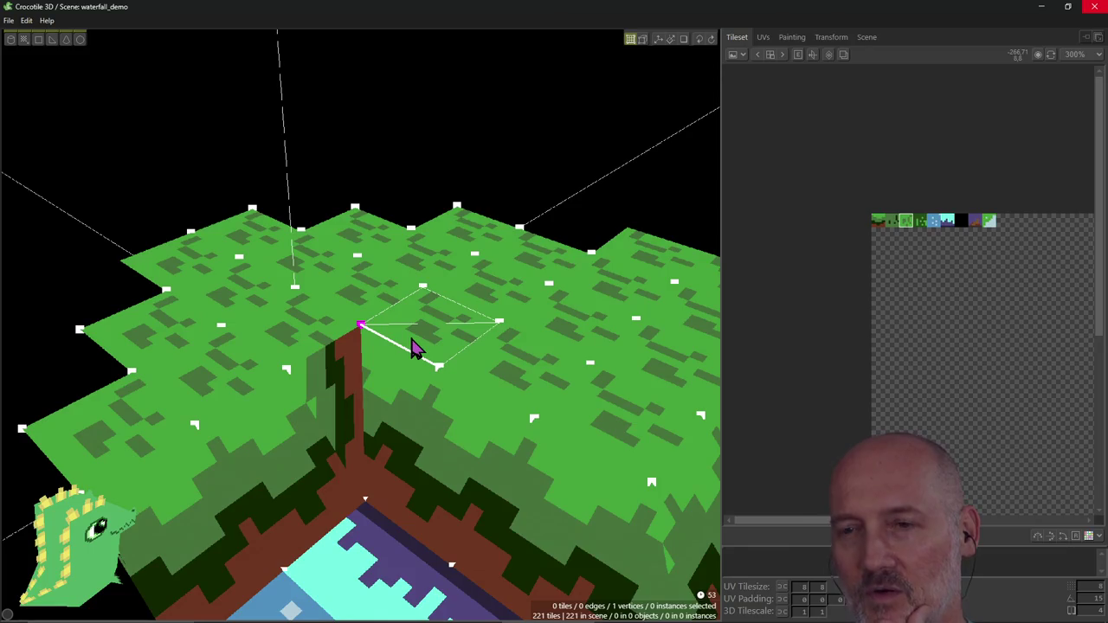
{"action": "left_click", "coordinate": [332, 400]}
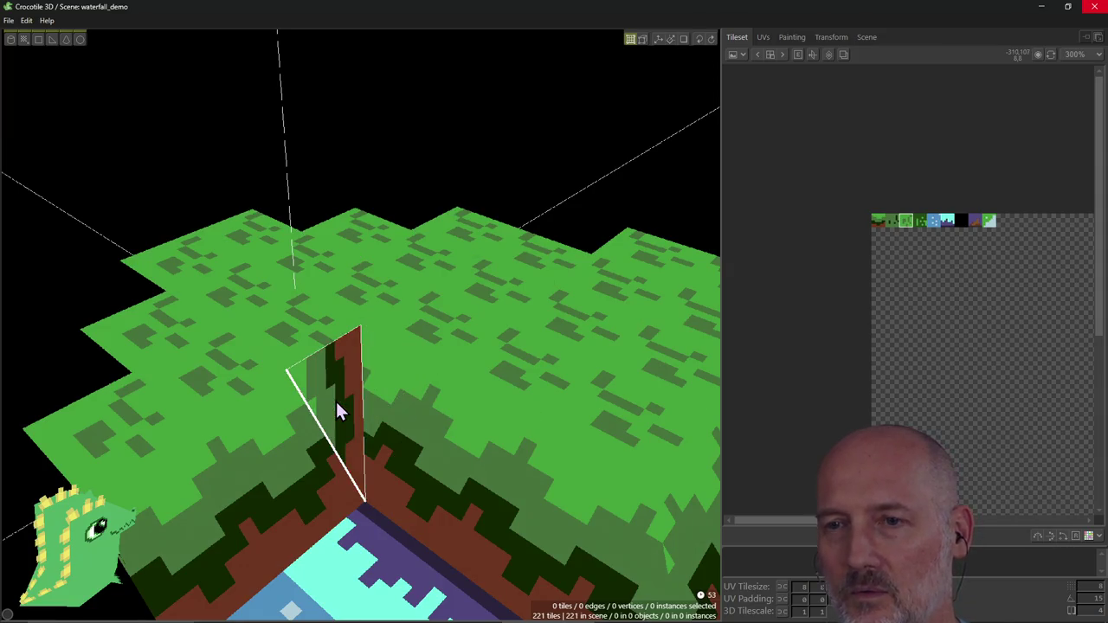
Step: Trial-delete the triangular tile, undo it, and rotate the tile preview in draw mode
{"action": "key", "text": "Delete"}
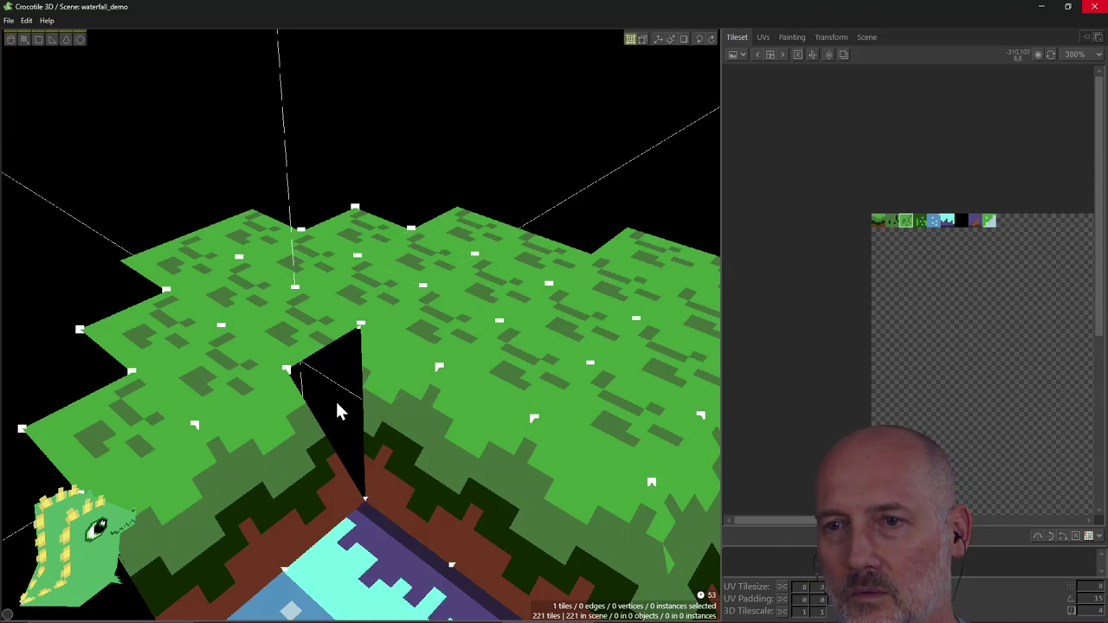
{"action": "key", "text": "ctrl+z"}
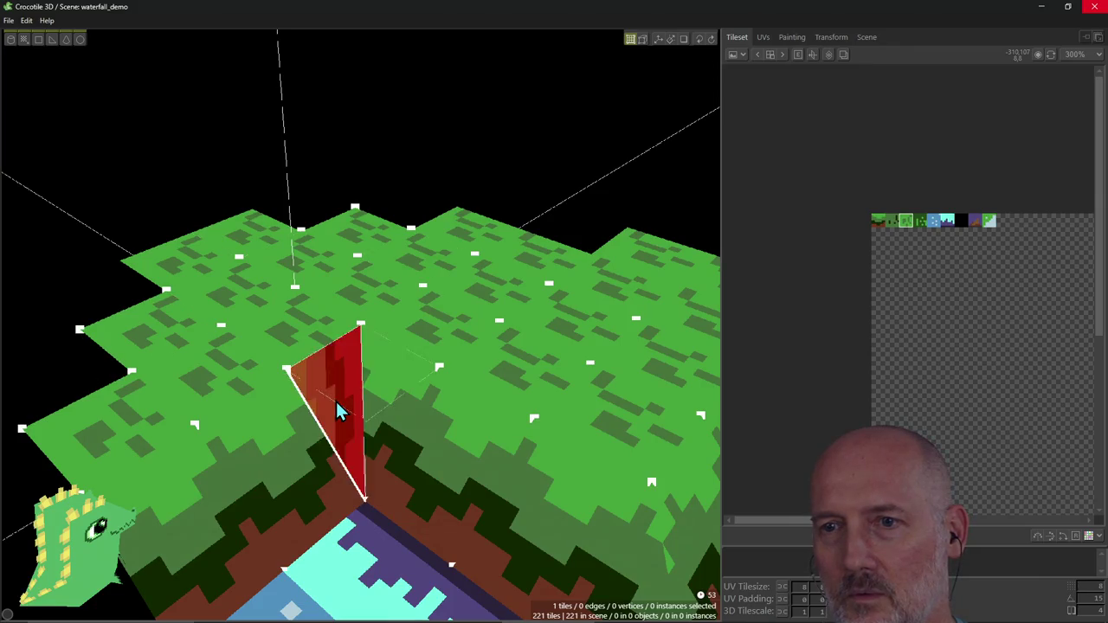
{"action": "left_click", "coordinate": [335, 399]}
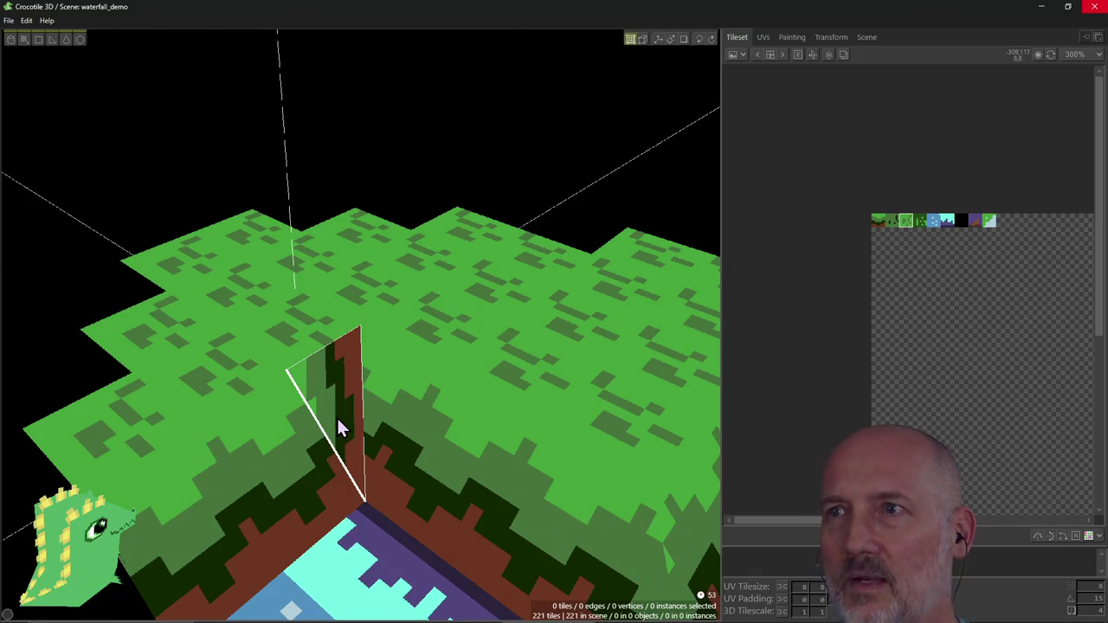
{"action": "key", "text": "Tab"}
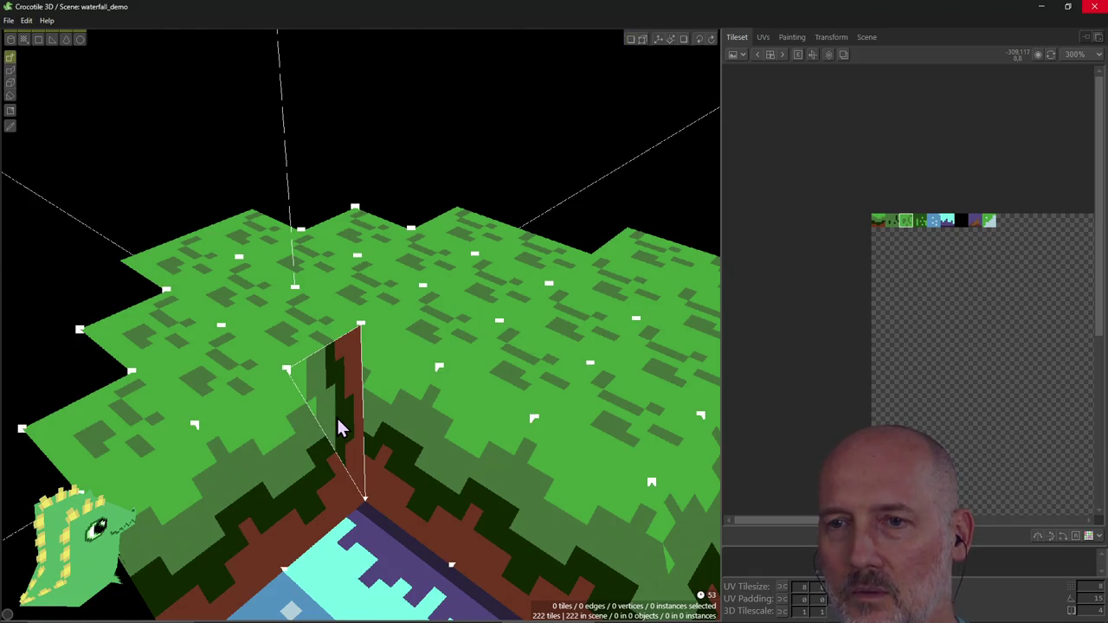
{"action": "key", "text": "Tab"}
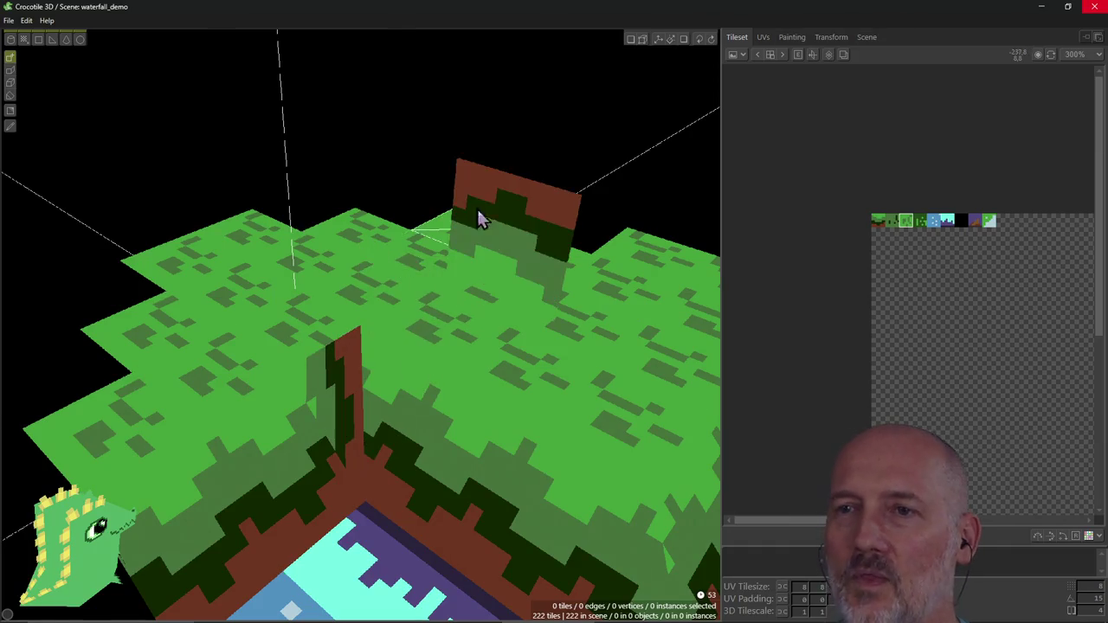
{"action": "key", "text": "r"}
{"action": "key", "text": "r"}
{"action": "key", "text": "r"}
{"action": "key", "text": "r"}
{"action": "key", "text": "r"}
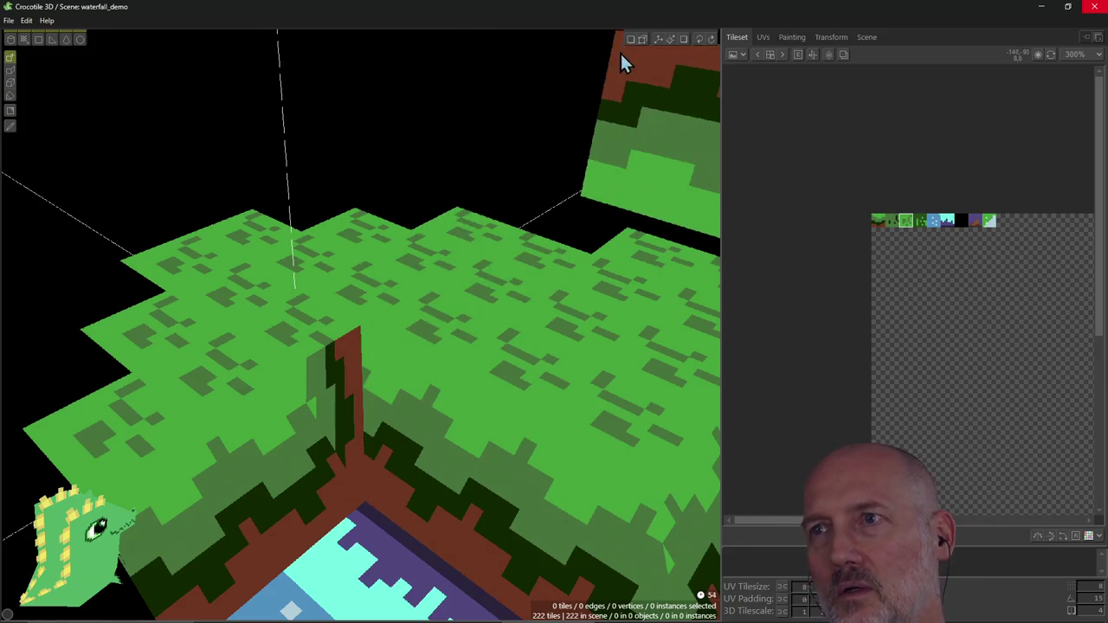
Step: Back in edit mode, delete both triangular faces in the corner, leaving 220 tiles
{"action": "left_click", "coordinate": [629, 39]}
{"action": "left_click", "coordinate": [353, 409]}
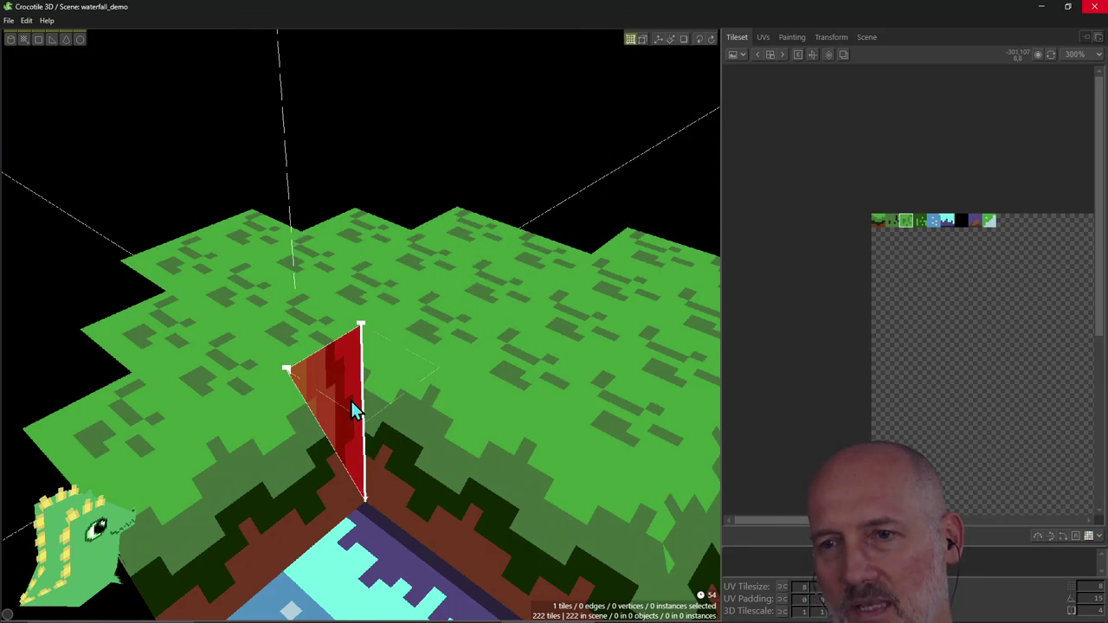
{"action": "key", "text": "Delete"}
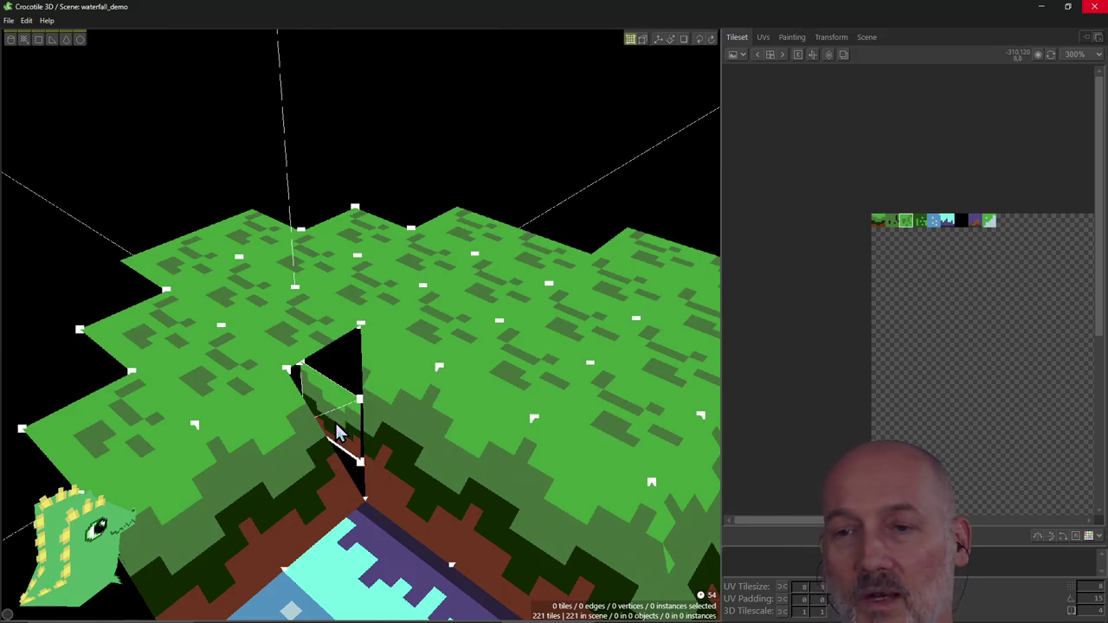
{"action": "left_click", "coordinate": [338, 432]}
{"action": "key", "text": "Delete"}
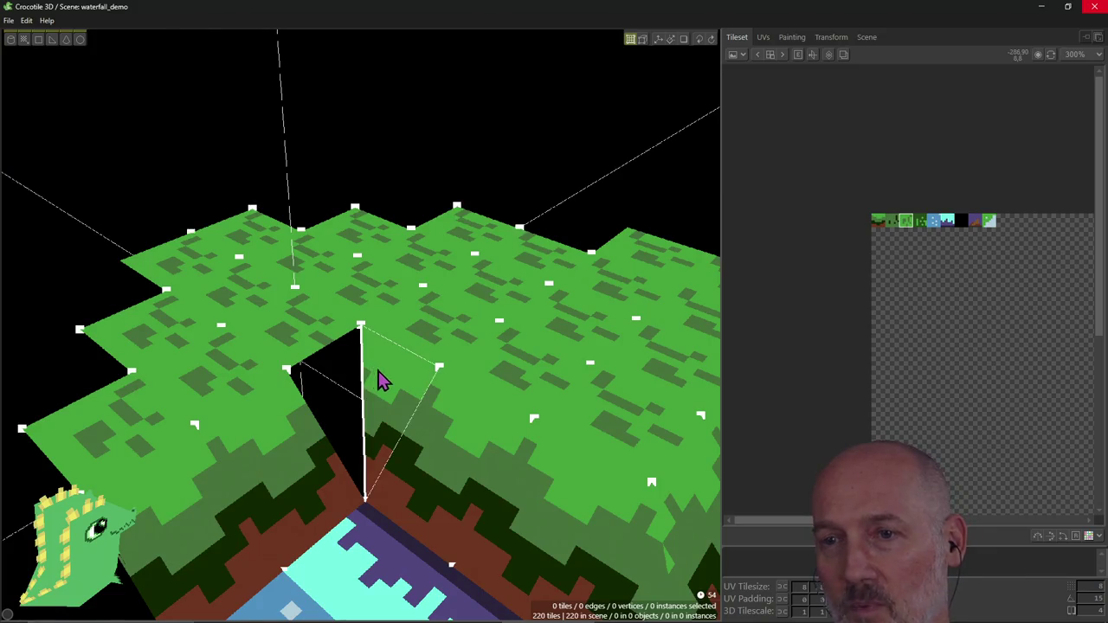
{"action": "scroll", "coordinate": [378, 379], "scroll_direction": "down", "scroll_amount": 2}
{"action": "right_click_drag", "start_coordinate": [377, 379], "coordinate": [515, 230]}
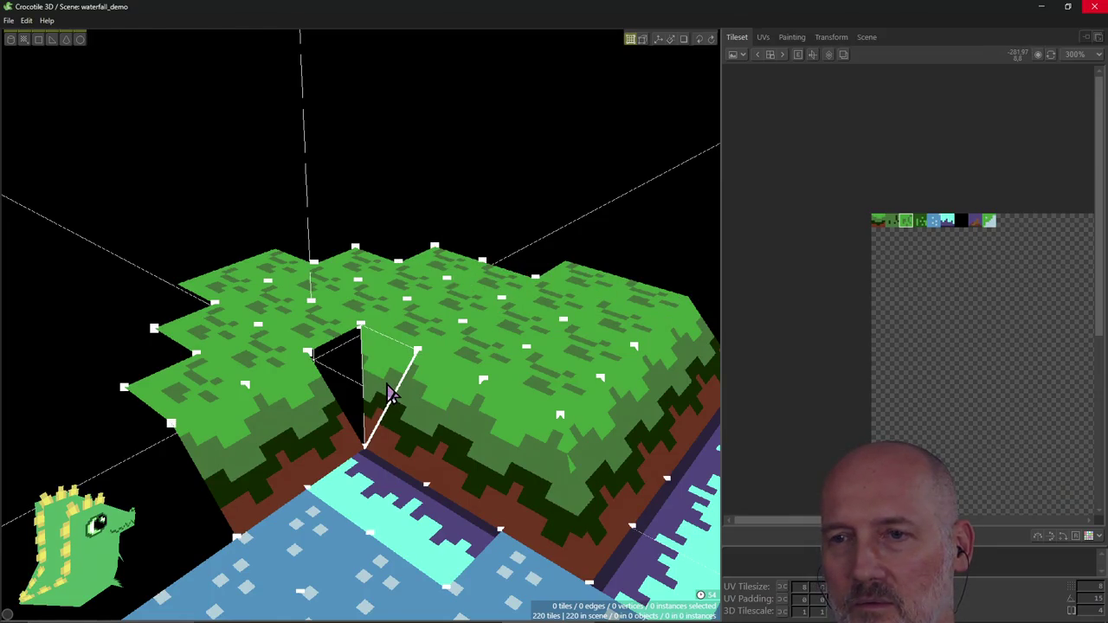
Step: Place an upright grass-edge tile floating above the island, then select it in edit mode
{"action": "key", "text": "Tab"}
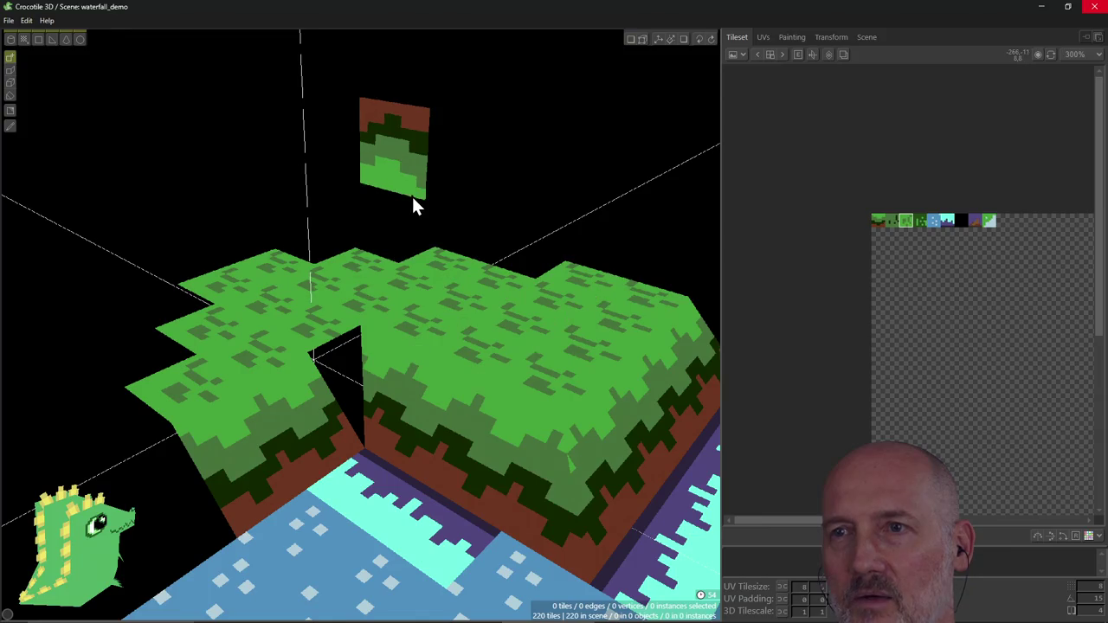
{"action": "key", "text": "r"}
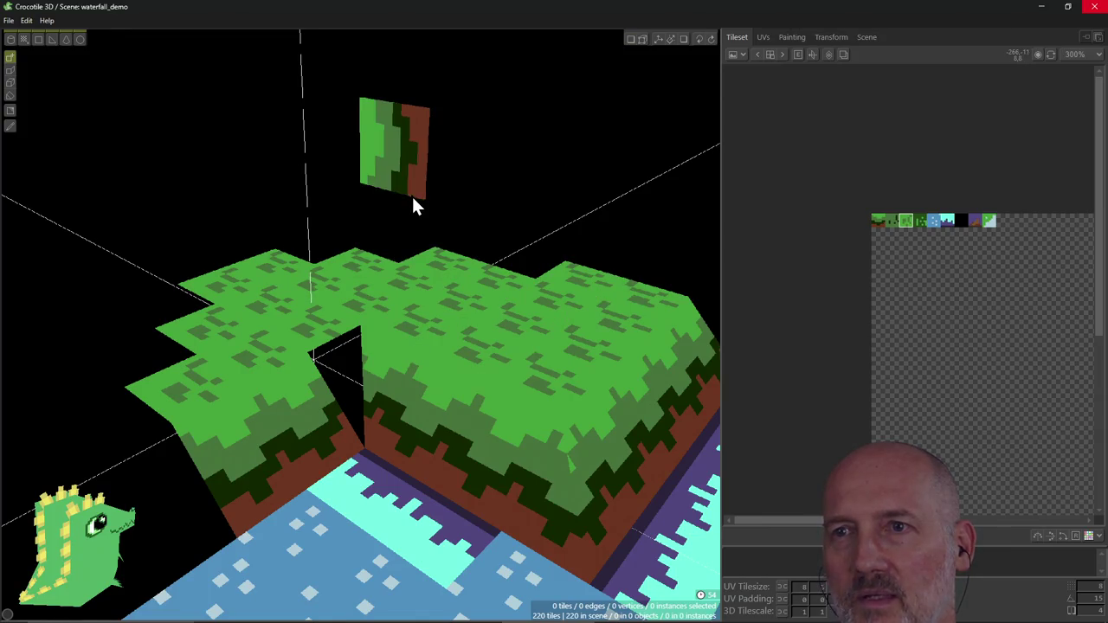
{"action": "key", "text": "r"}
{"action": "left_click", "coordinate": [413, 201]}
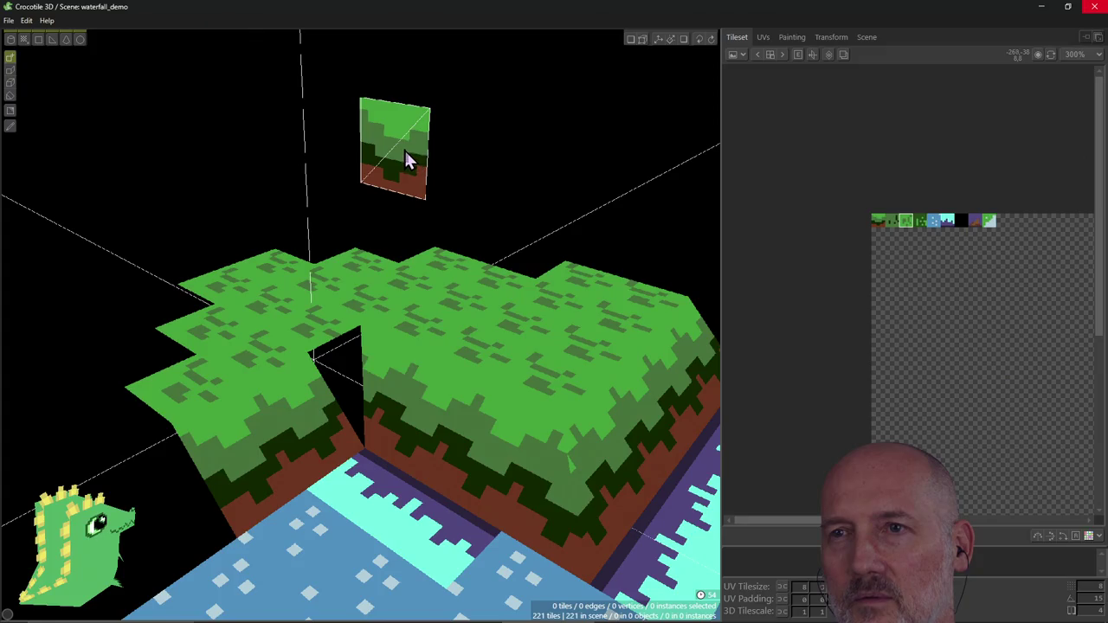
{"action": "key", "text": "Tab"}
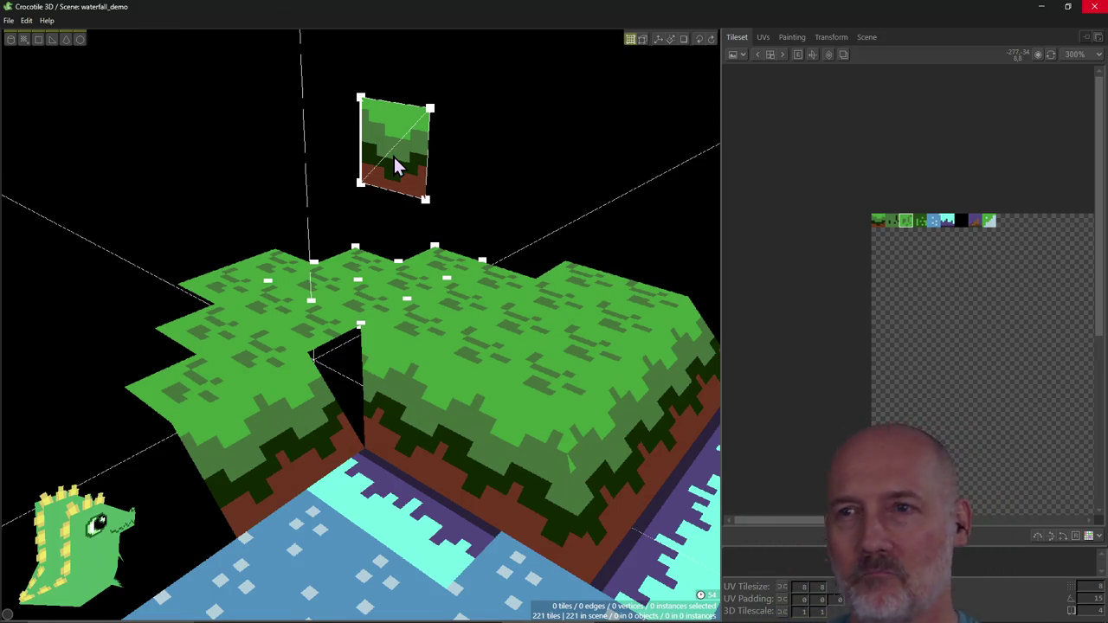
{"action": "left_click", "coordinate": [393, 147]}
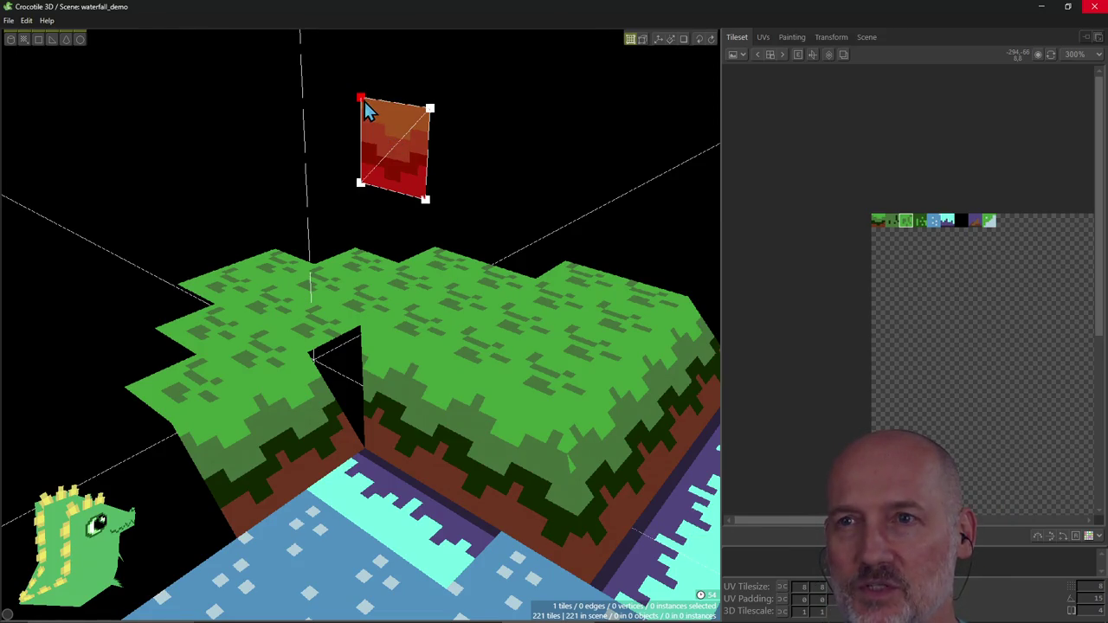
Step: Select the floating tile's top vertices and centre the view on them
{"action": "left_click_drag", "start_coordinate": [364, 100], "coordinate": [431, 111]}
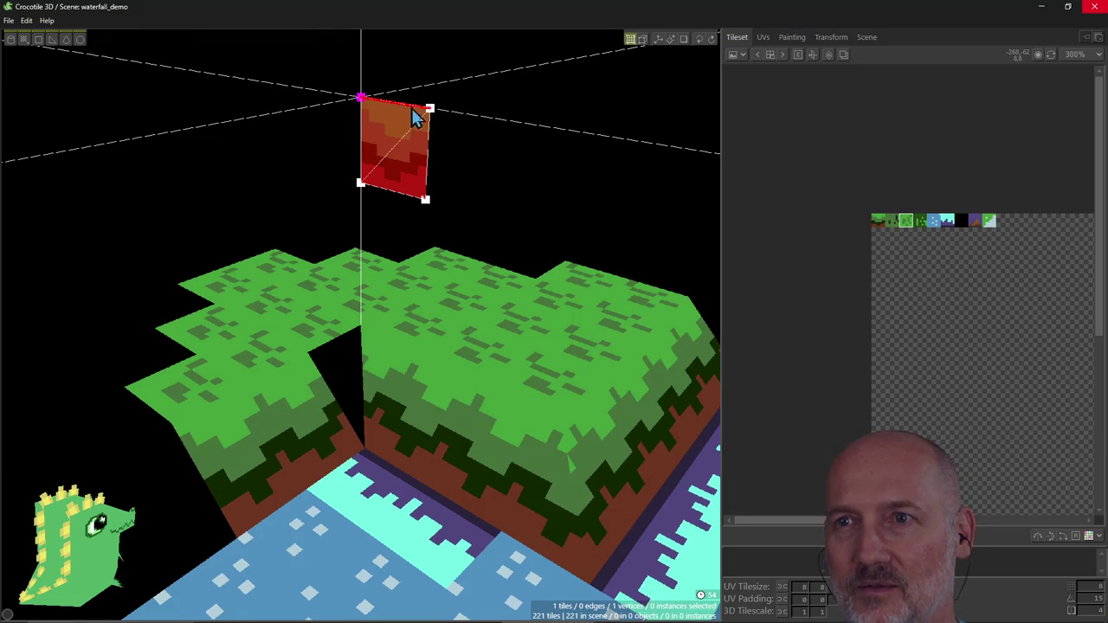
{"action": "key", "text": "ctrl+z"}
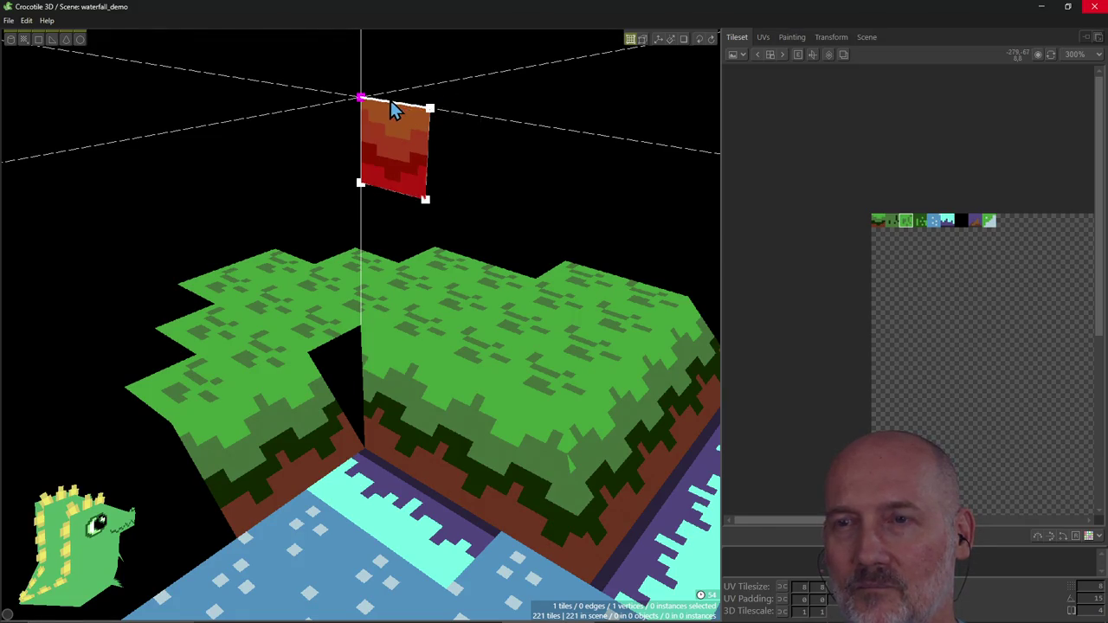
{"action": "left_click", "coordinate": [429, 110], "text": "shift"}
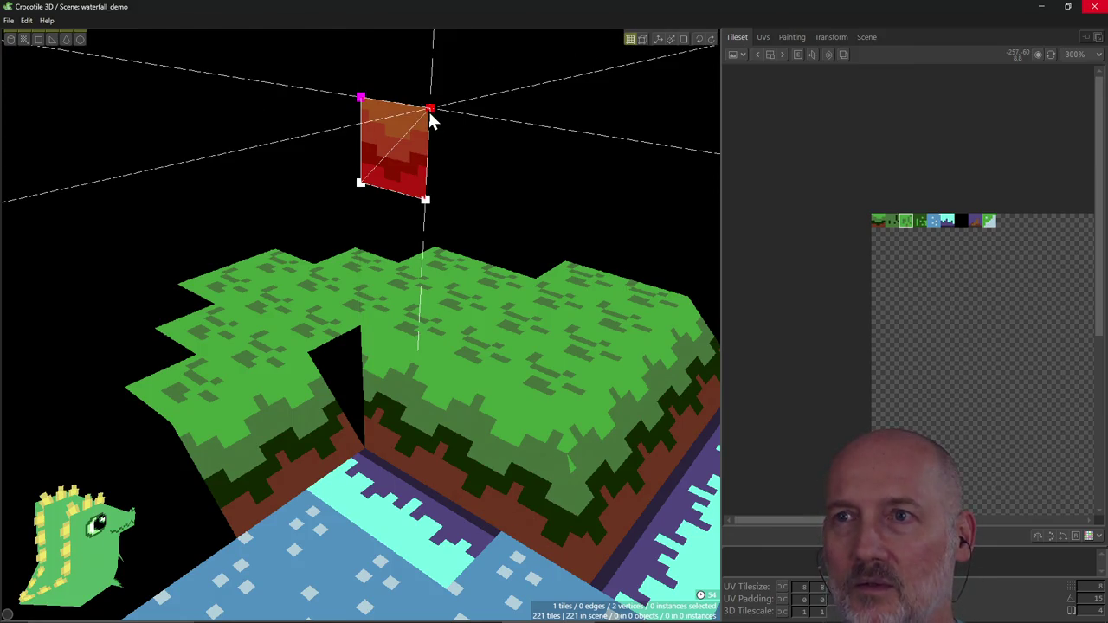
{"action": "key", "text": "f"}
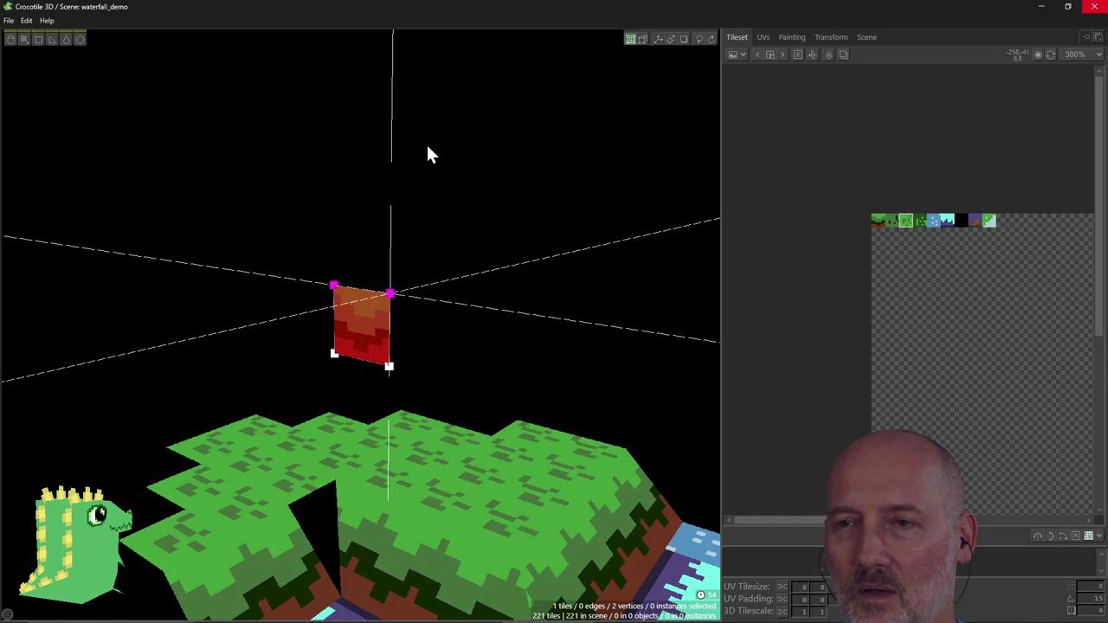
Step: Snap the tile's top edge down onto a grass-surface vertex with vertex snapping
{"action": "right_click_drag", "start_coordinate": [416, 192], "coordinate": [392, 236]}
{"action": "left_click_drag", "start_coordinate": [337, 286], "coordinate": [338, 288]}
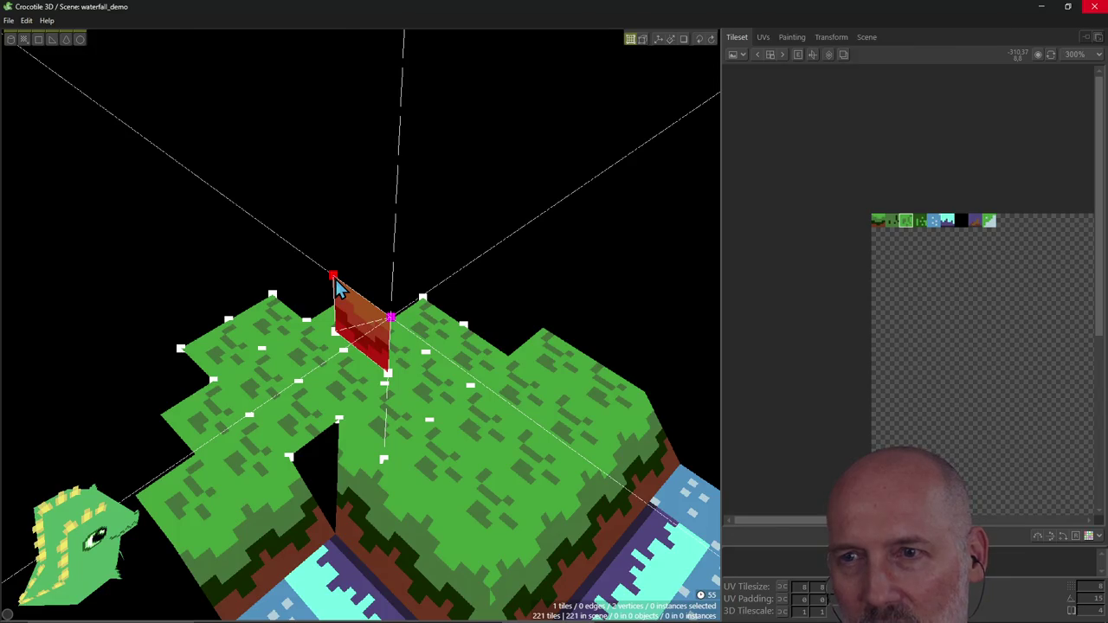
{"action": "left_click_drag", "start_coordinate": [338, 288], "coordinate": [353, 416]}
{"action": "mouse_move", "coordinate": [354, 415]}
{"action": "right_mouse_down"}
{"action": "mouse_move", "coordinate": [360, 324]}
{"action": "mouse_move", "coordinate": [353, 404]}
{"action": "right_mouse_up"}
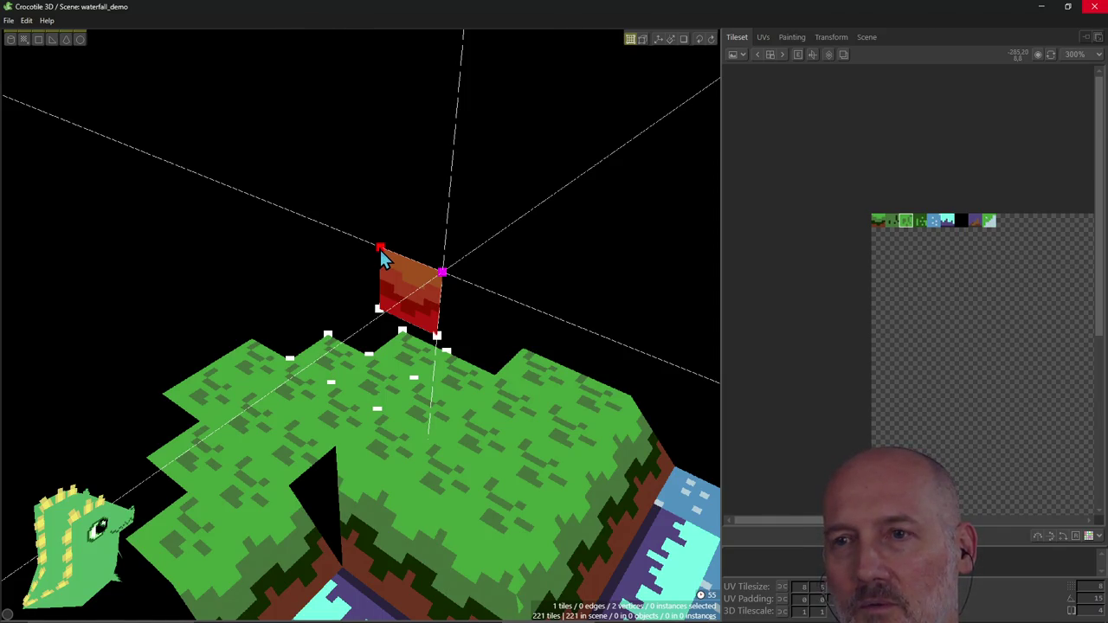
{"action": "key", "text": "f"}
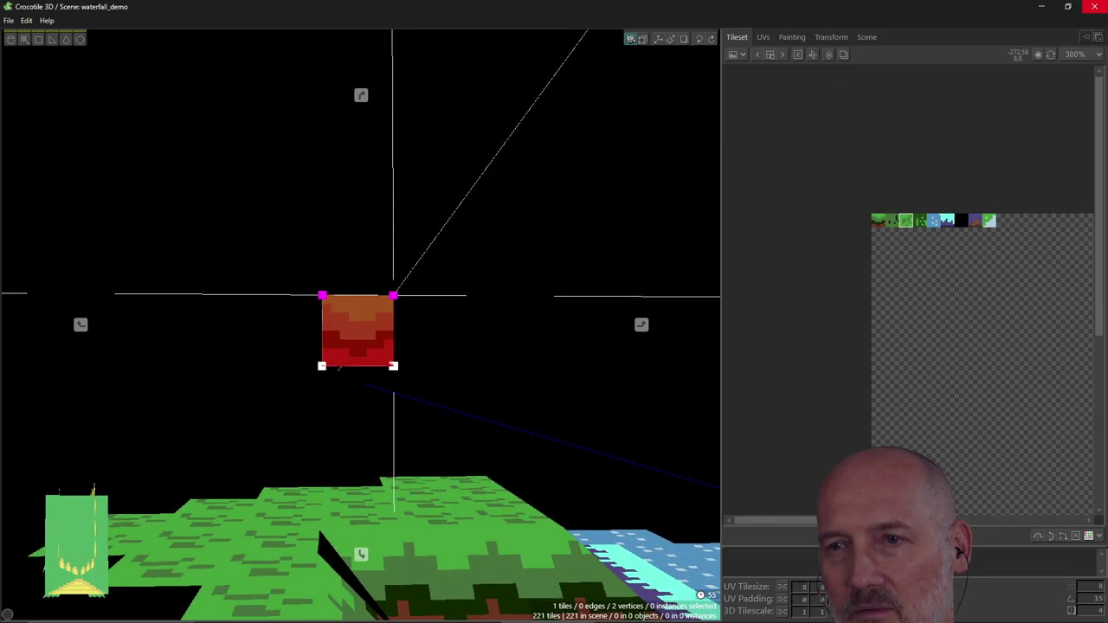
Step: Place a tile on the face below the grass and collapse its corner into a triangle
{"action": "right_click_drag", "start_coordinate": [294, 476], "coordinate": [294, 476]}
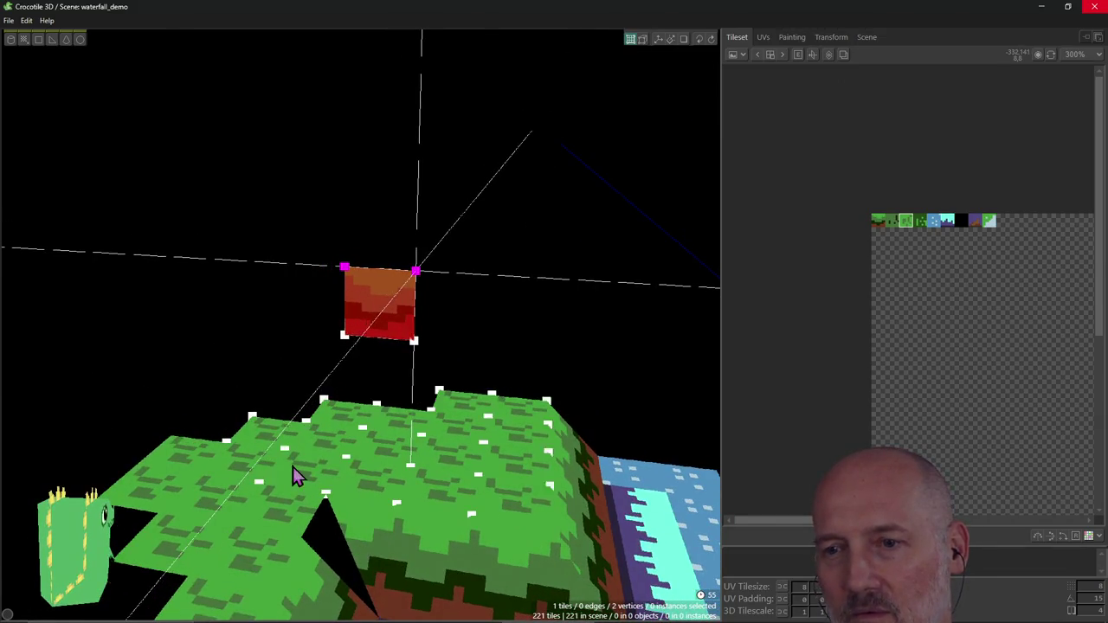
{"action": "left_click", "coordinate": [367, 539]}
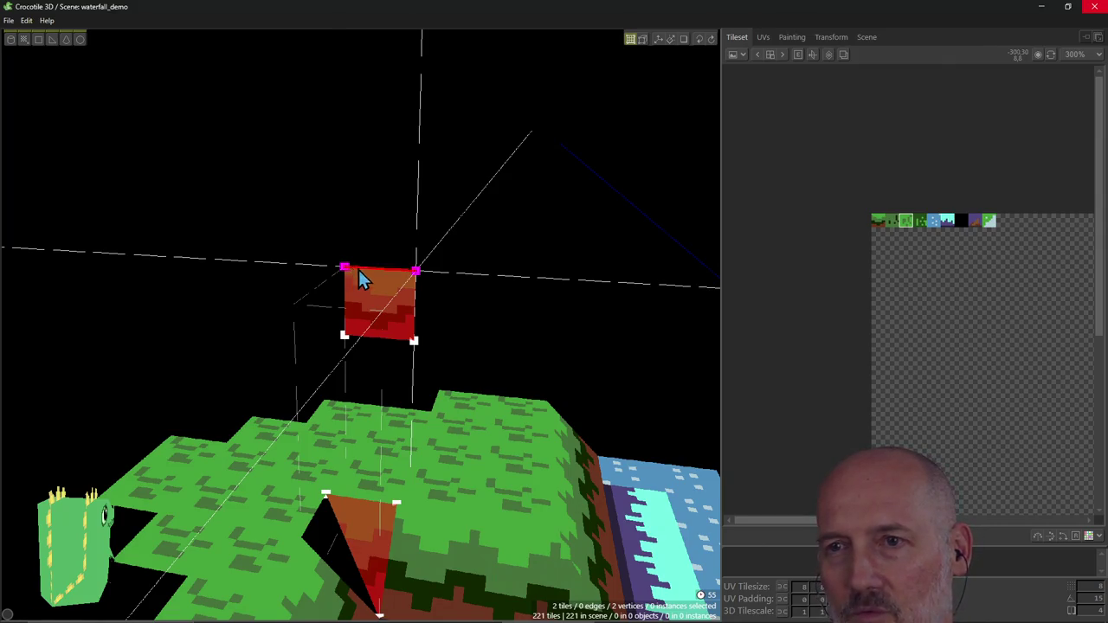
{"action": "key", "text": "m"}
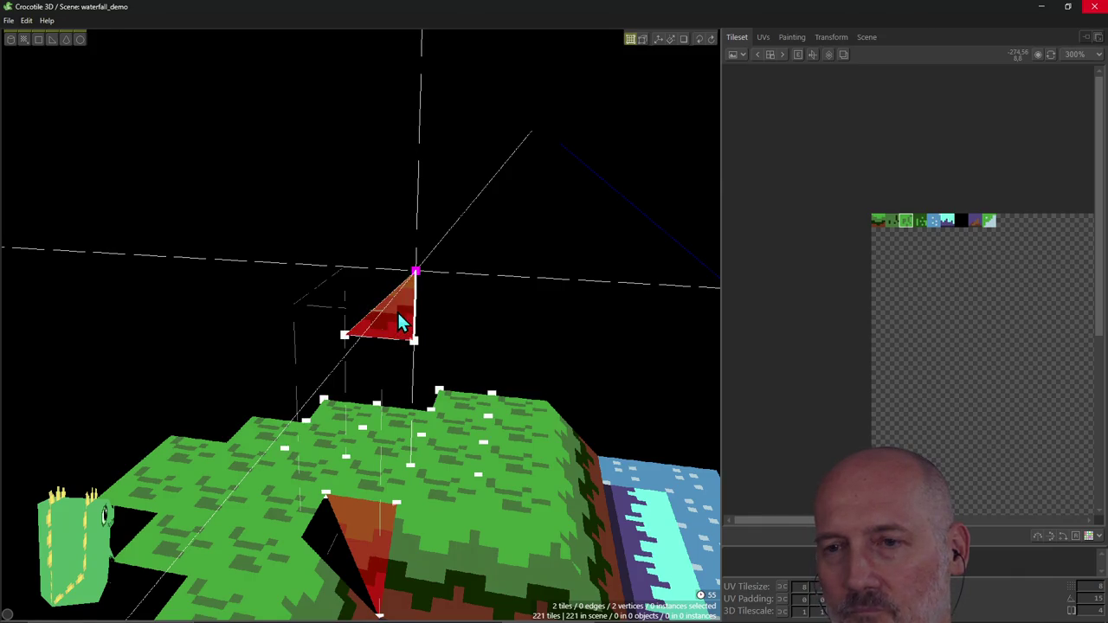
{"action": "right_click_drag", "start_coordinate": [399, 321], "coordinate": [437, 320]}
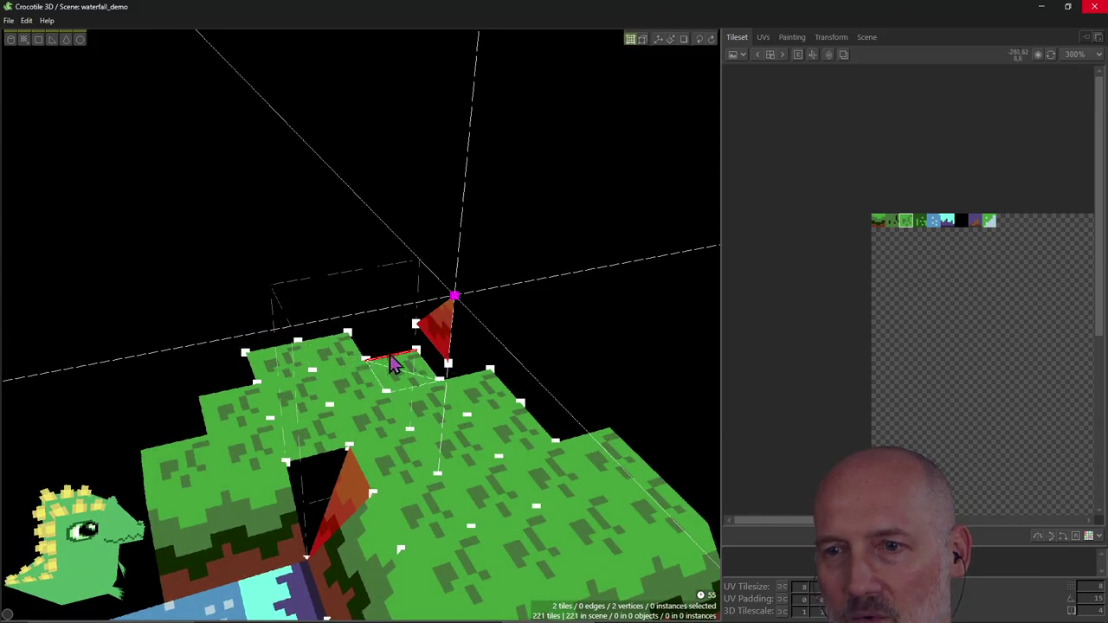
{"action": "left_click", "coordinate": [346, 494], "text": "ctrl"}
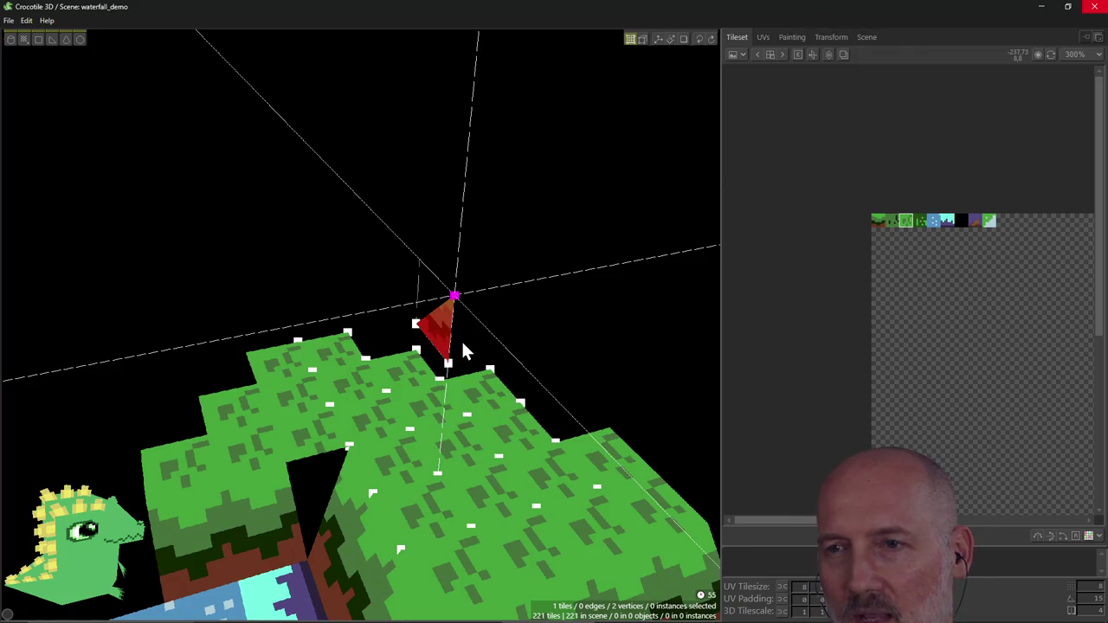
Step: Nudge the red triangle tile down into the cliff's corner gap with the arrow keys
{"action": "key", "text": "Delete"}
{"action": "key", "text": "ctrl+z"}
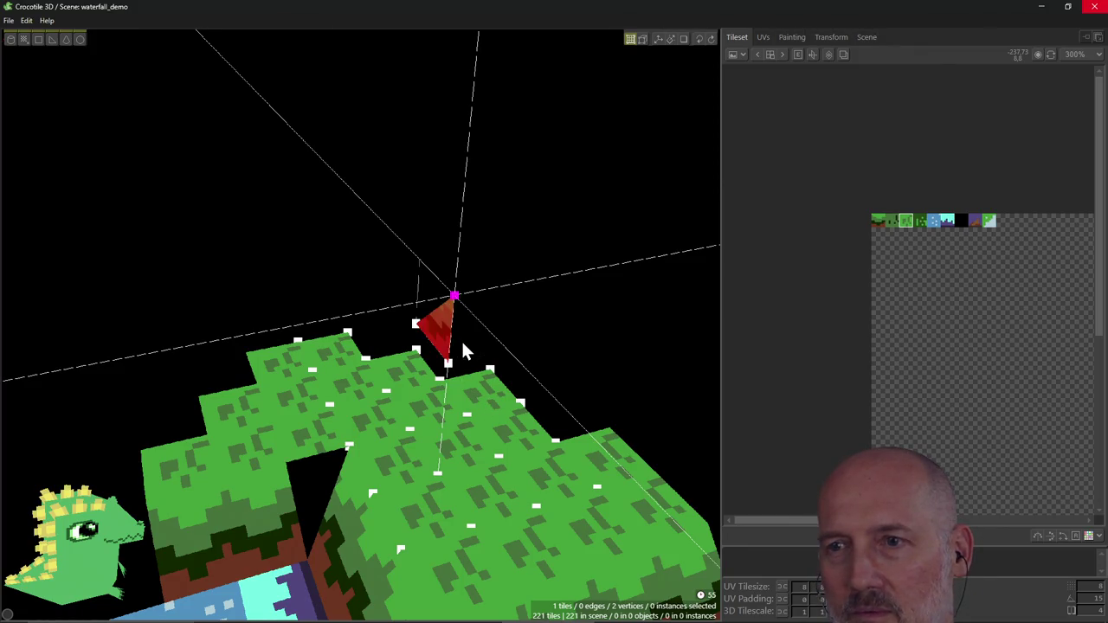
{"action": "key", "text": "ctrl+z"}
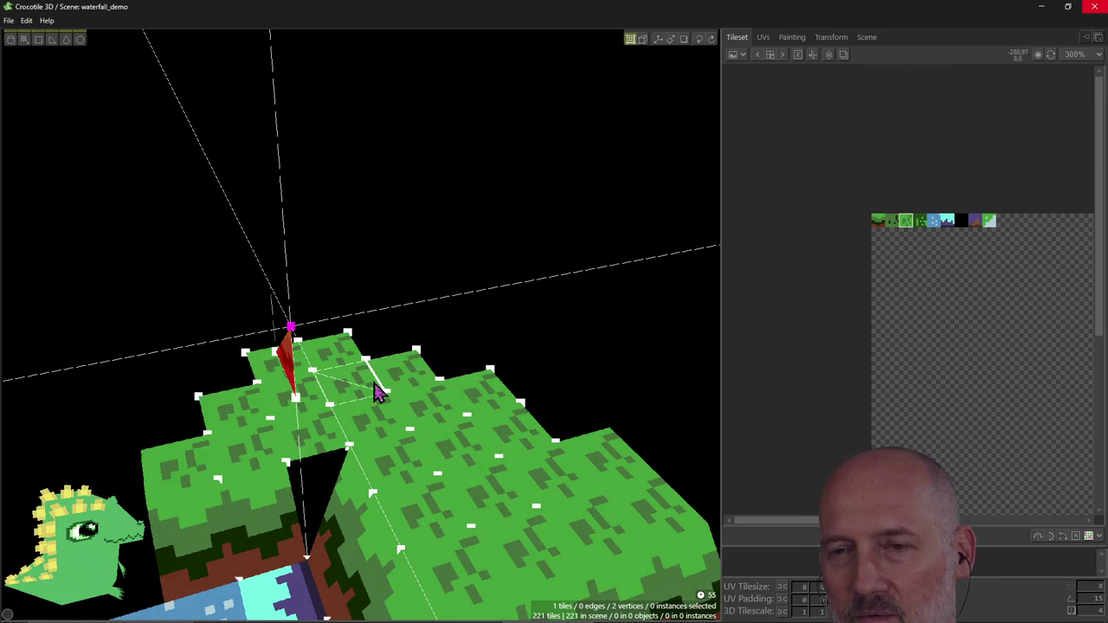
{"action": "key", "text": "ctrl+z"}
{"action": "key", "text": "ctrl+z"}
{"action": "key", "text": "ctrl+z"}
{"action": "right_click_drag", "start_coordinate": [376, 391], "coordinate": [361, 325]}
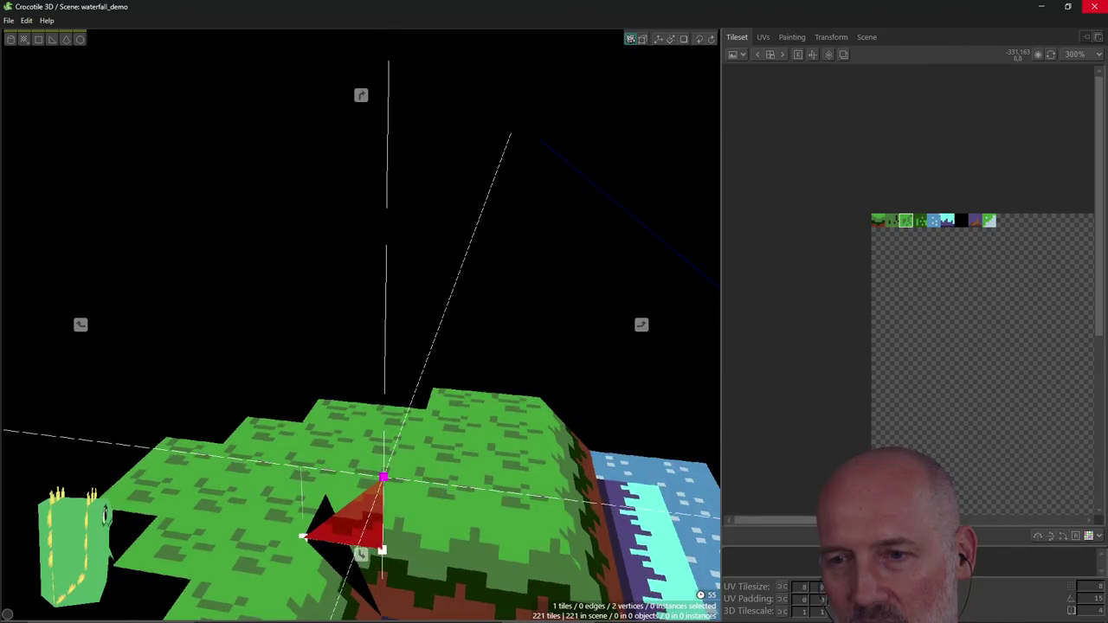
{"action": "key", "text": "Up"}
{"action": "key", "text": "Down"}
{"action": "key", "text": "Down"}
{"action": "key", "text": "Down"}
{"action": "right_click_drag", "start_coordinate": [372, 536], "coordinate": [361, 324]}
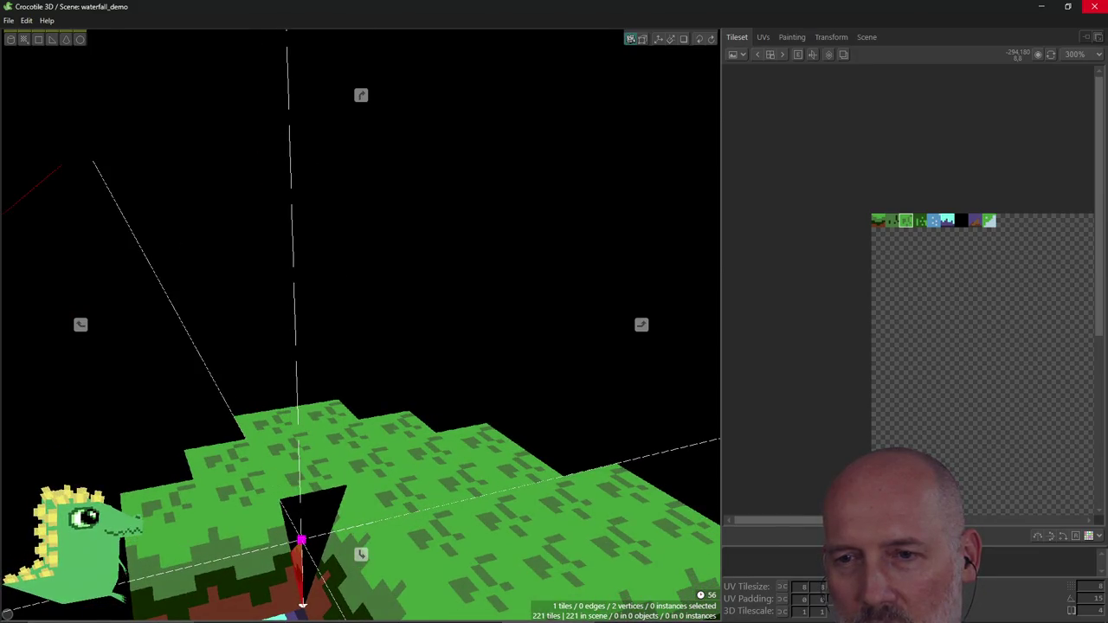
{"action": "right_click_drag", "start_coordinate": [360, 325], "coordinate": [363, 537]}
Step: Place a triangular tile above the gap and reshape its vertices with the arrow keys
{"action": "left_click", "coordinate": [420, 517], "text": "shift"}
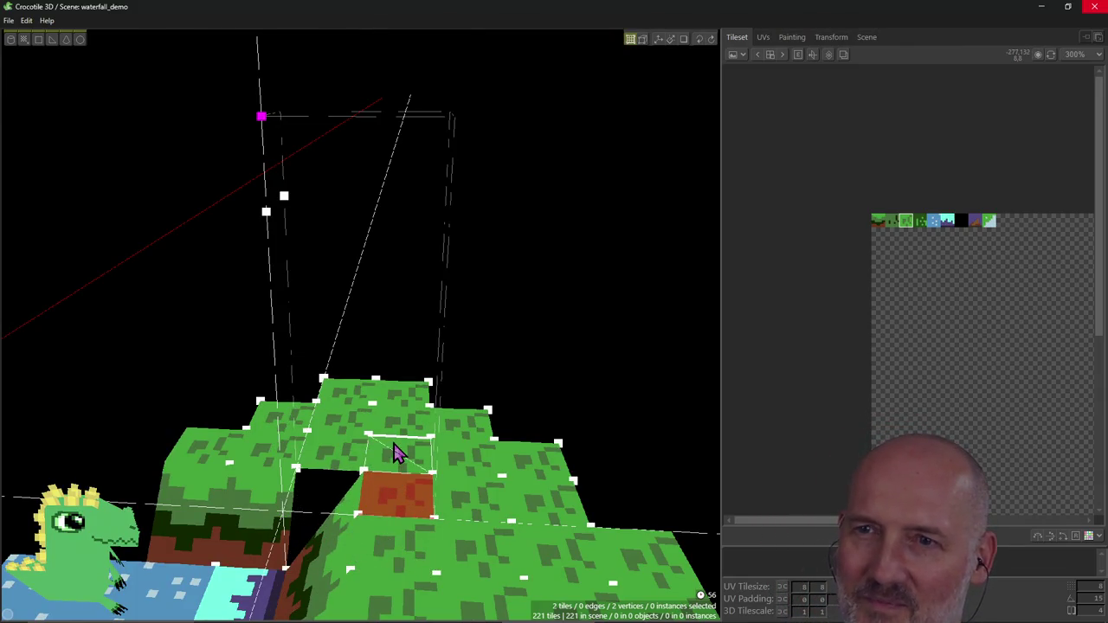
{"action": "left_click", "coordinate": [338, 336]}
{"action": "right_click_drag", "start_coordinate": [338, 337], "coordinate": [361, 325]}
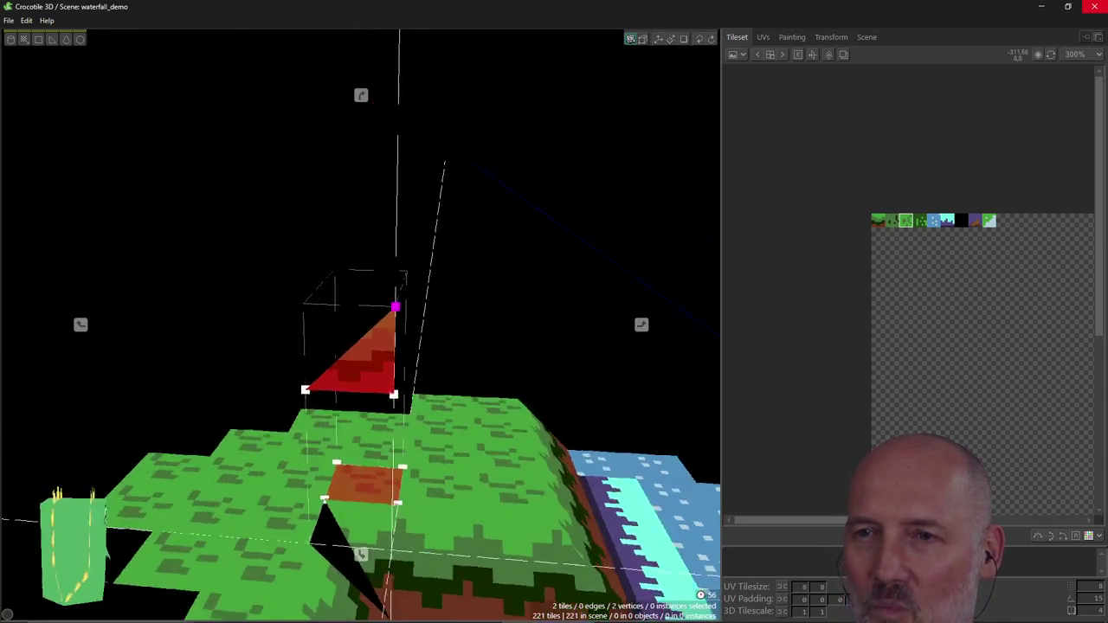
{"action": "key", "text": "Up"}
{"action": "key", "text": "Up"}
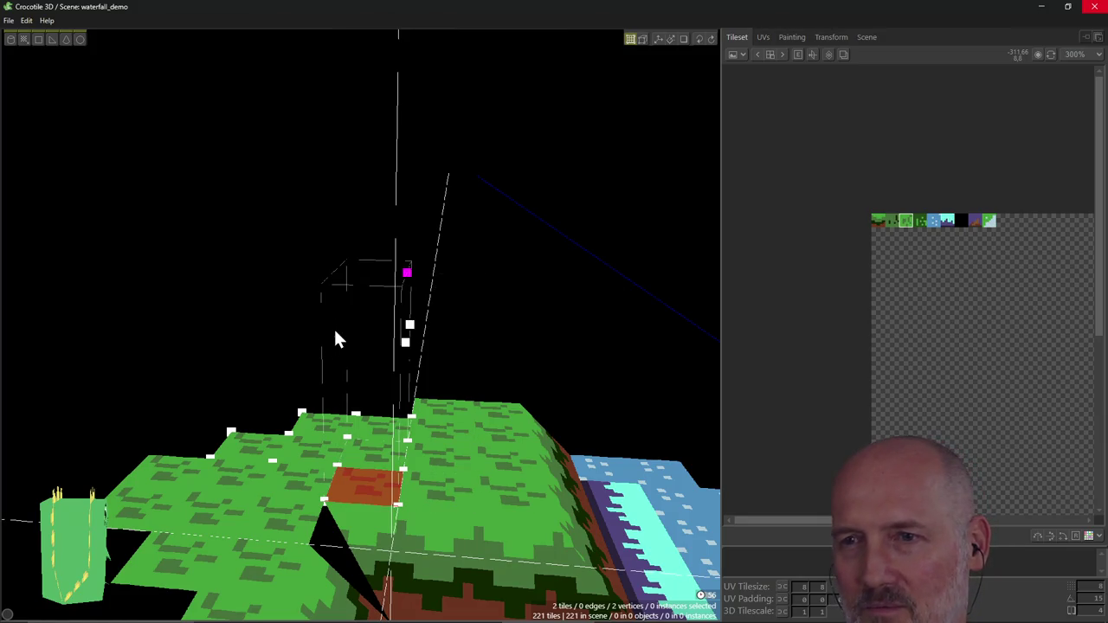
{"action": "left_click", "coordinate": [337, 338]}
{"action": "left_click", "coordinate": [366, 338]}
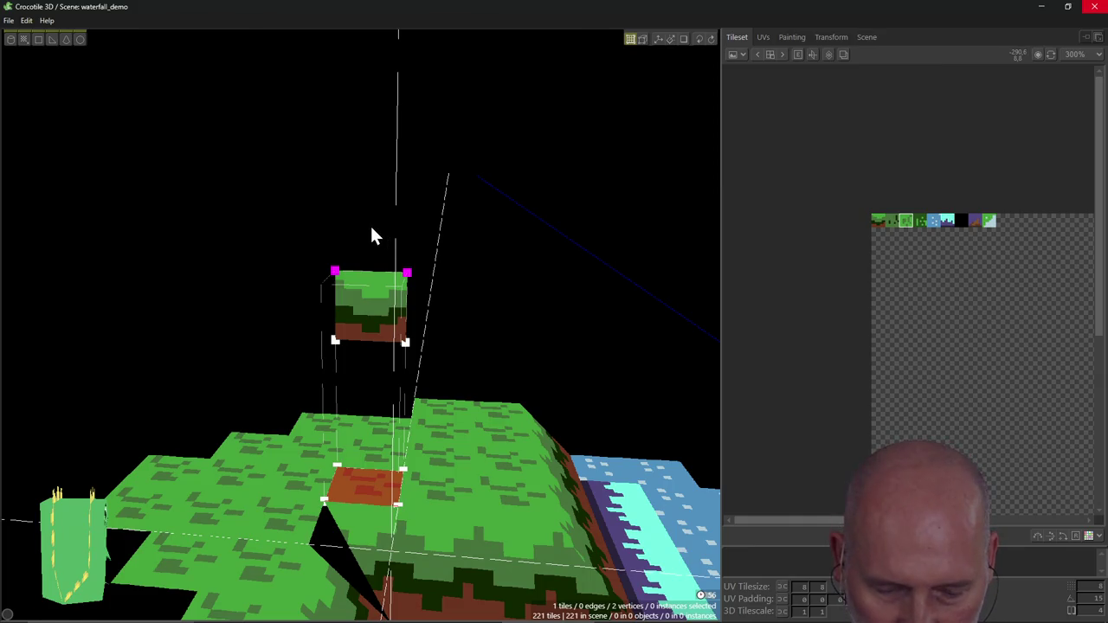
{"action": "key", "text": "Tab"}
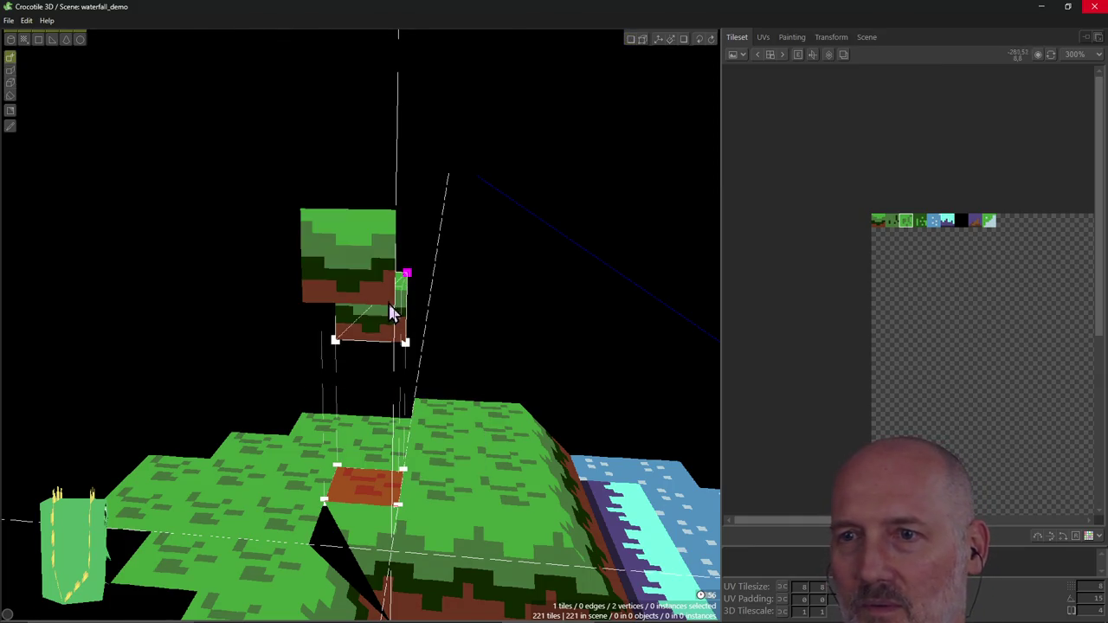
{"action": "key", "text": "Tab"}
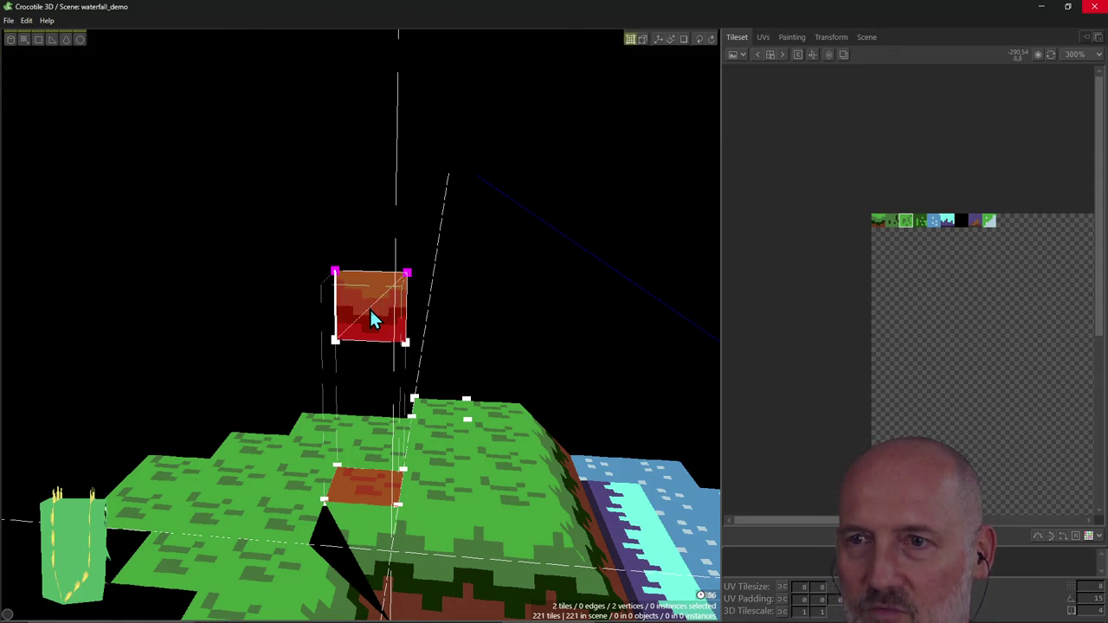
Step: Select the gap's corner vertex and move it left and down into the gap
{"action": "left_click", "coordinate": [366, 335]}
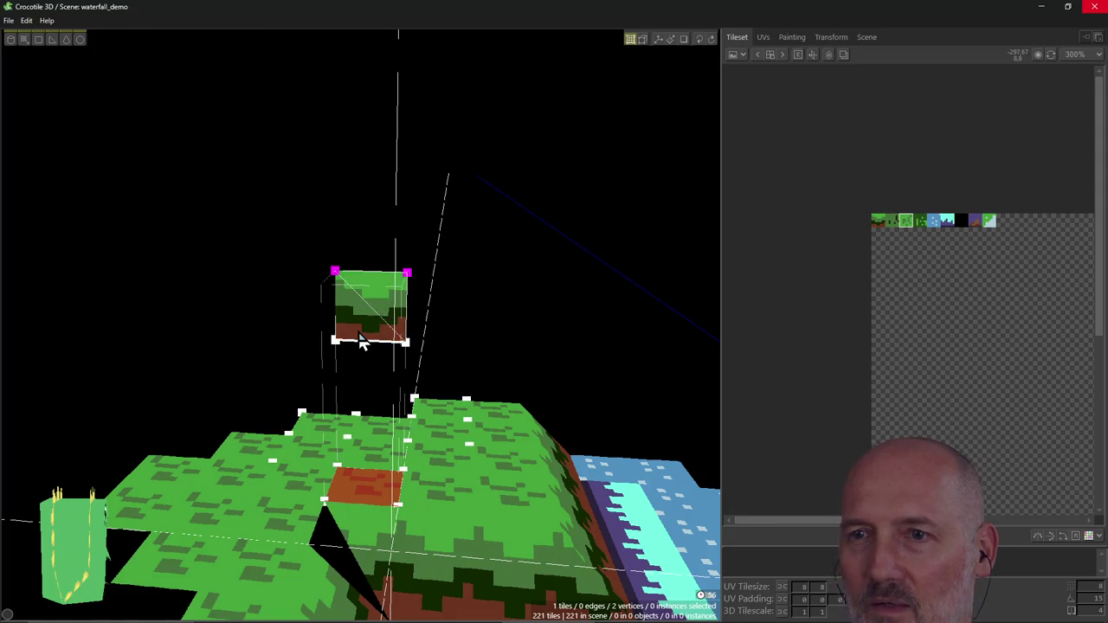
{"action": "right_click_drag", "start_coordinate": [407, 314], "coordinate": [513, 330]}
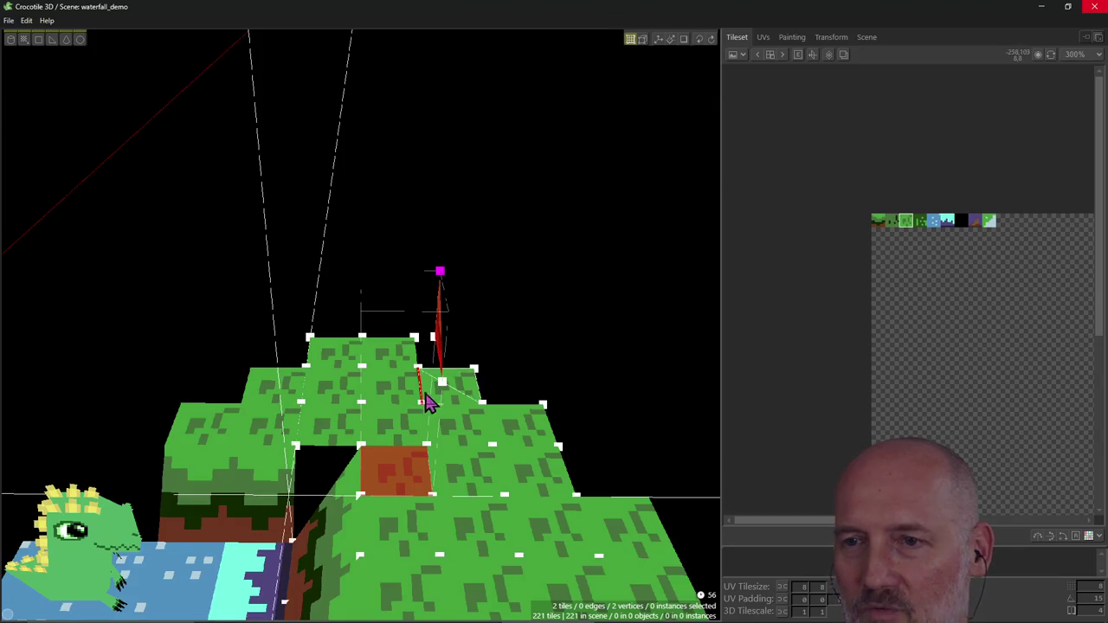
{"action": "left_click", "coordinate": [387, 482]}
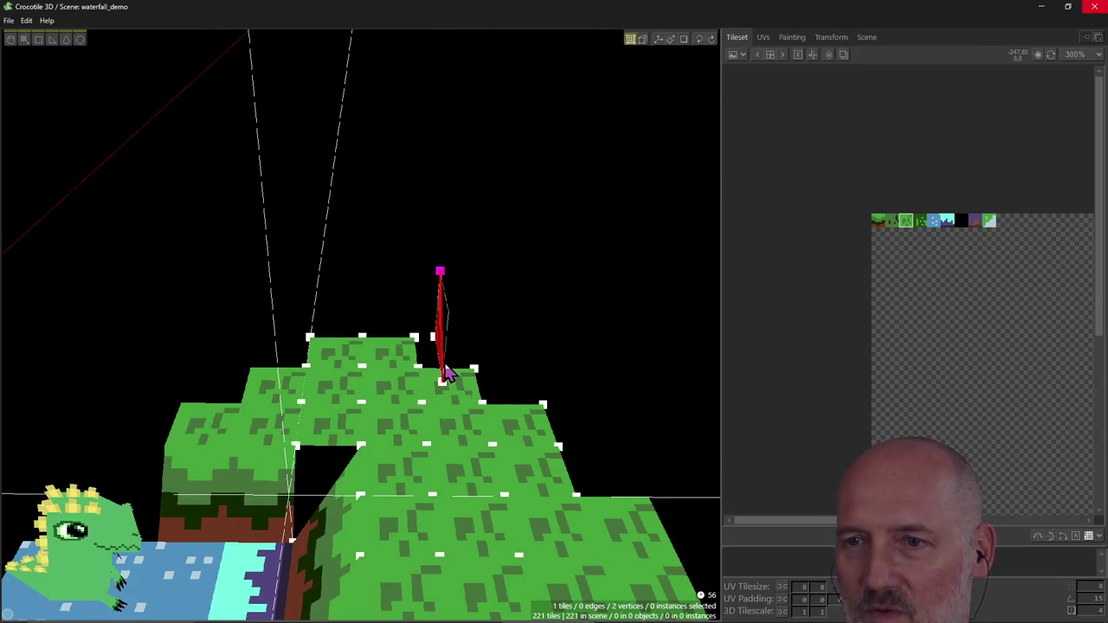
{"action": "key", "text": "Left"}
{"action": "key", "text": "Left"}
{"action": "key", "text": "Left"}
{"action": "right_click_drag", "start_coordinate": [361, 415], "coordinate": [362, 415]}
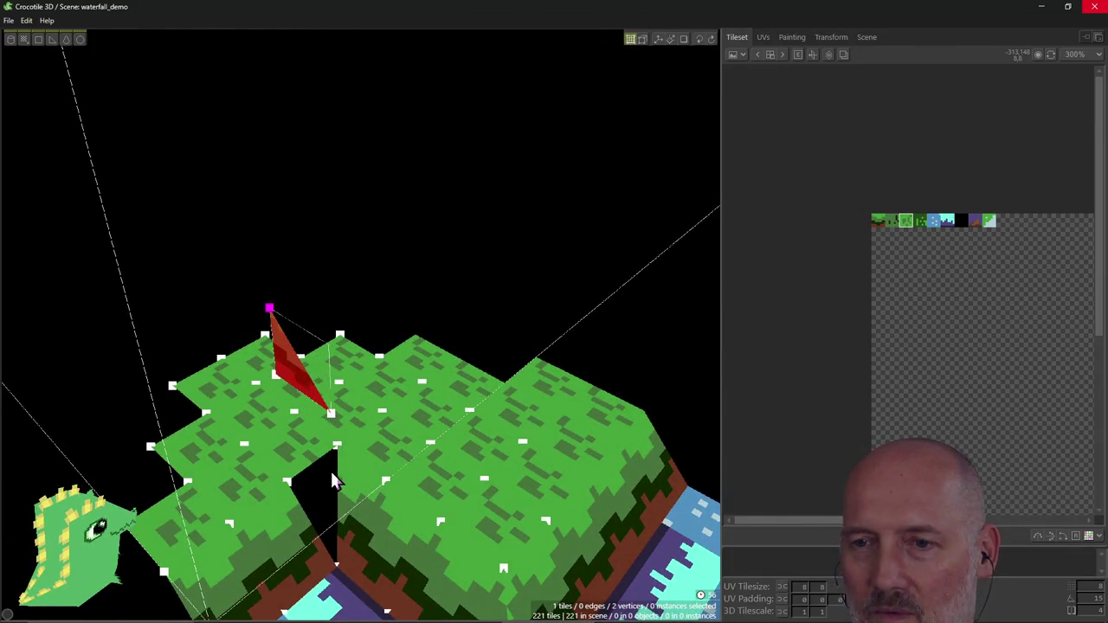
{"action": "right_click_drag", "start_coordinate": [331, 471], "coordinate": [333, 482]}
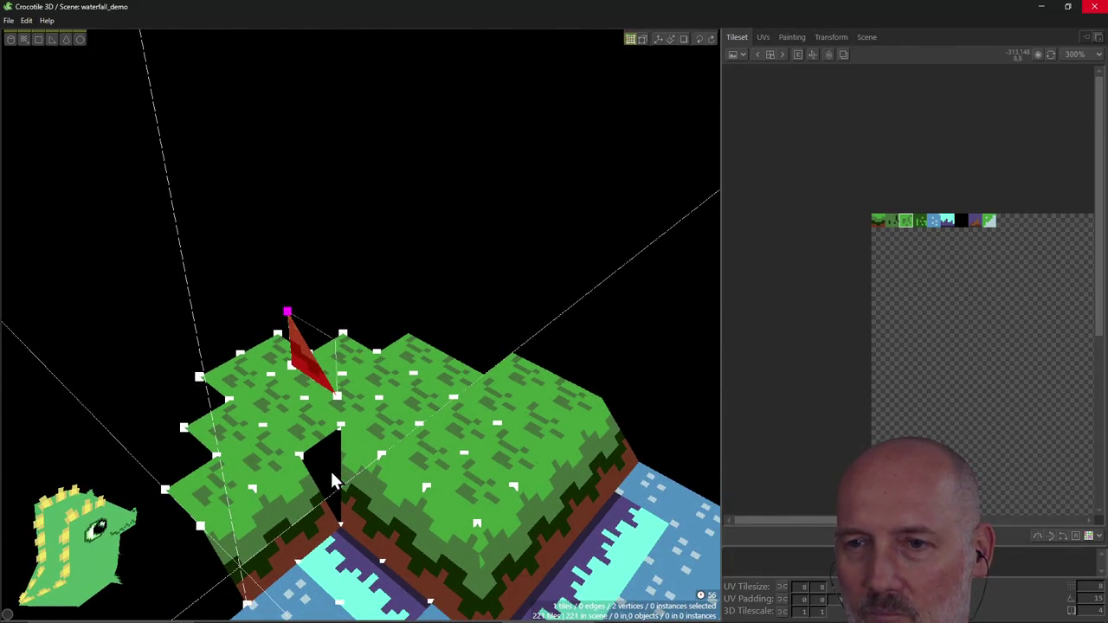
{"action": "key", "text": "Down"}
{"action": "key", "text": "Down"}
{"action": "key", "text": "Down"}
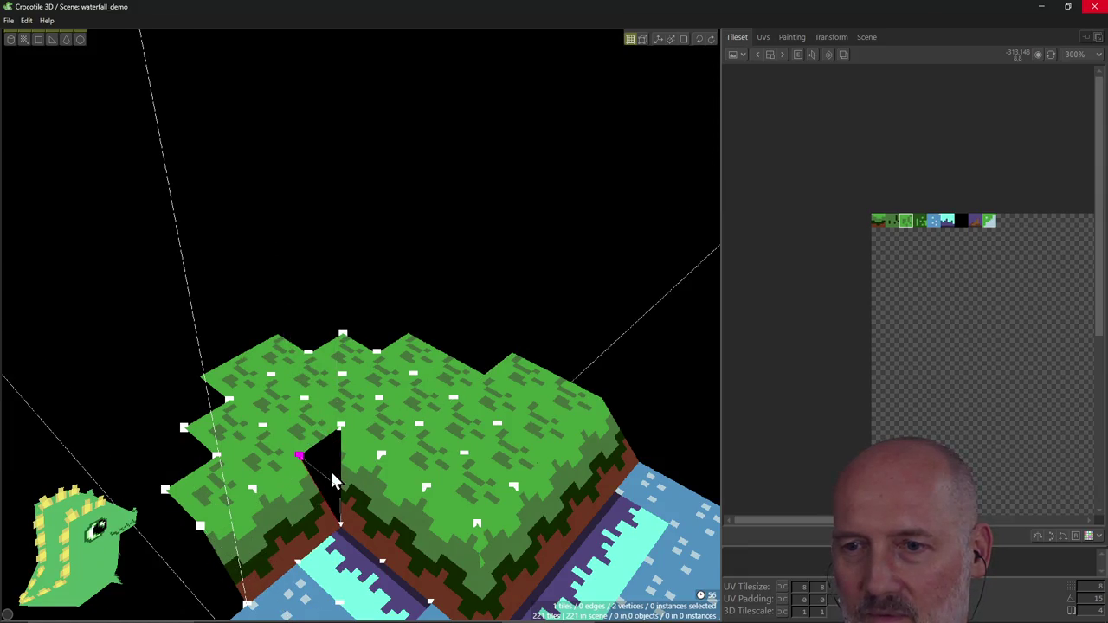
{"action": "mouse_move", "coordinate": [328, 483]}
{"action": "right_mouse_down"}
{"action": "mouse_move", "coordinate": [355, 541]}
{"action": "mouse_move", "coordinate": [346, 531]}
{"action": "mouse_move", "coordinate": [368, 516]}
{"action": "mouse_move", "coordinate": [356, 494]}
{"action": "right_mouse_up"}
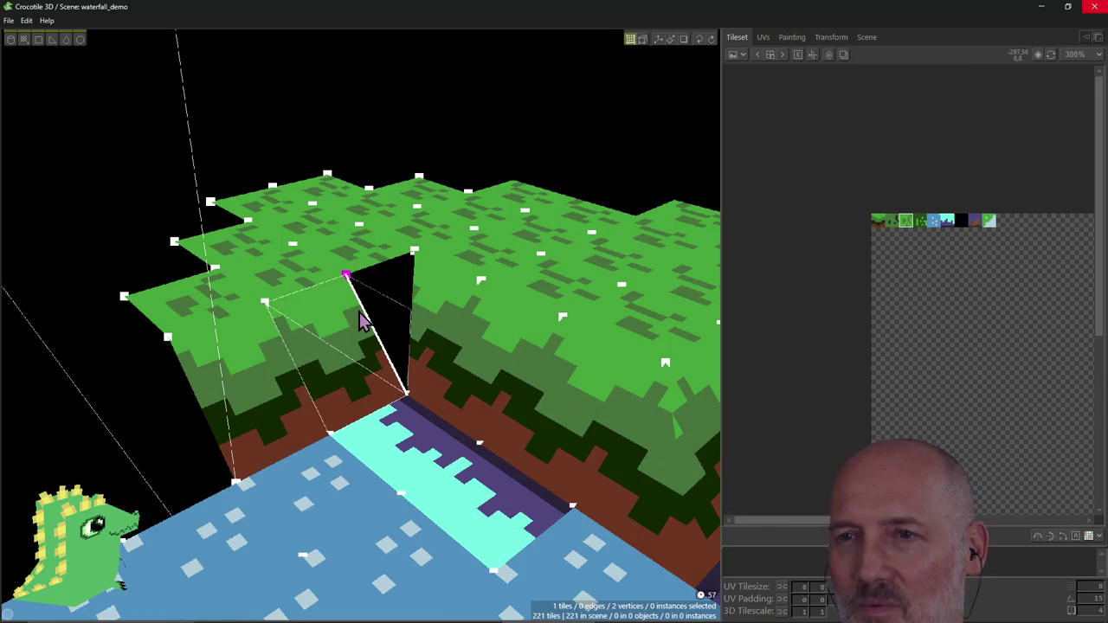
{"action": "right_click_drag", "start_coordinate": [391, 353], "coordinate": [361, 324]}
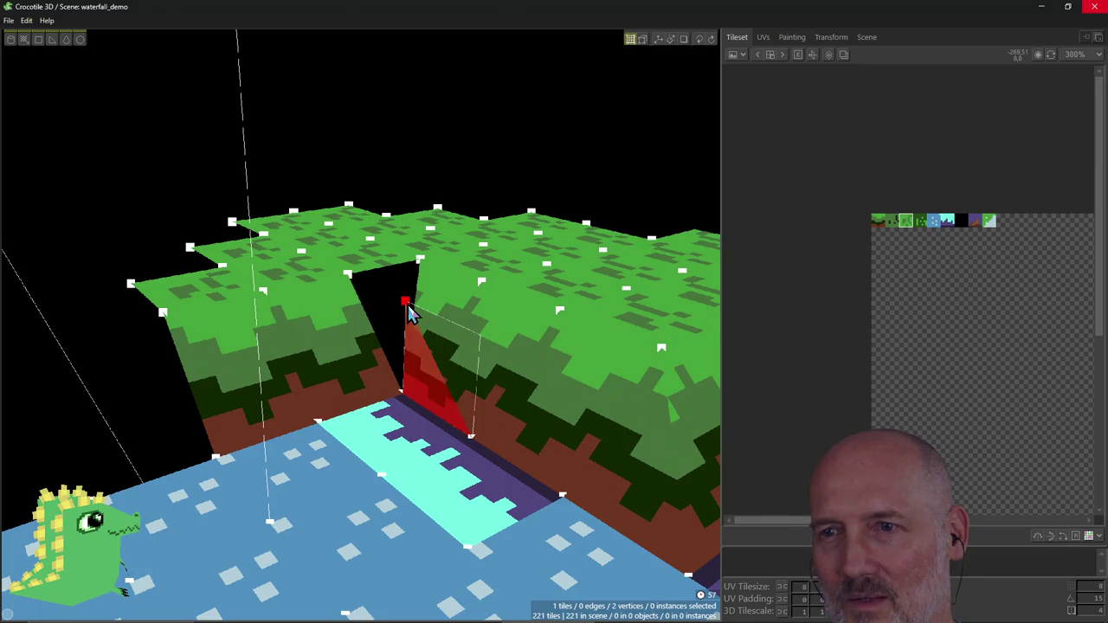
Step: Fill the gap with a sloped cliff face and reshape it by pulling its vertex
{"action": "left_click", "coordinate": [408, 308]}
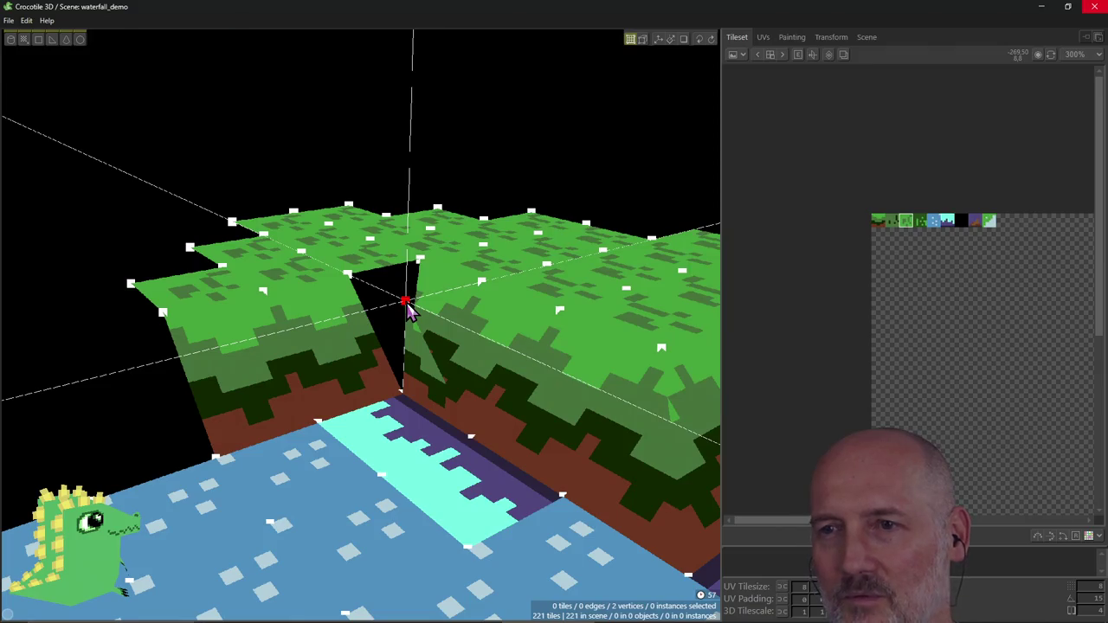
{"action": "left_click", "coordinate": [351, 281]}
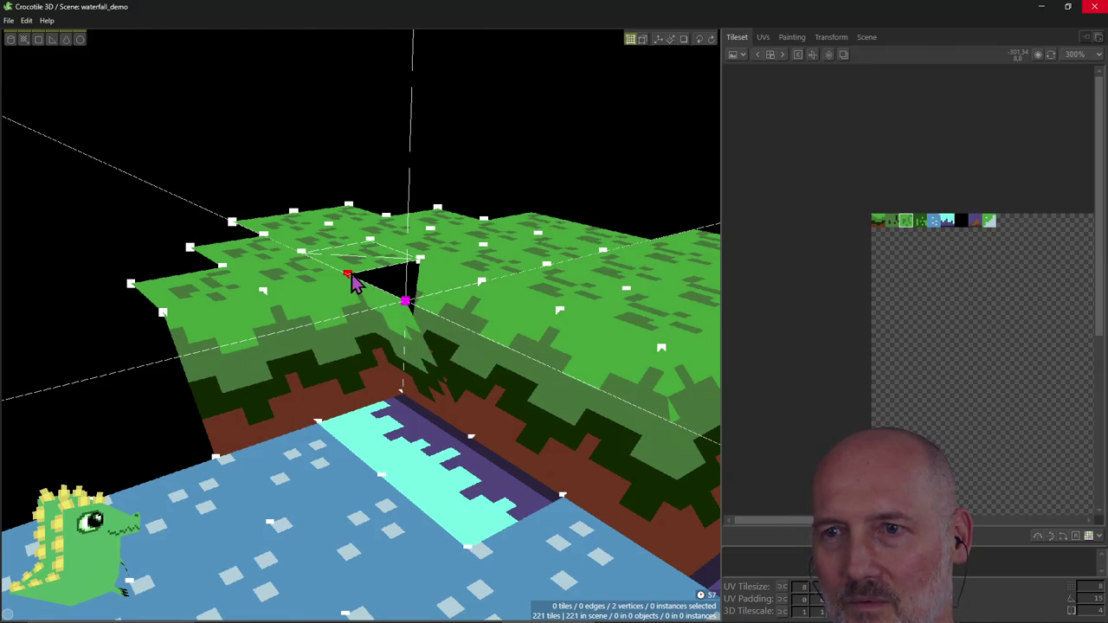
{"action": "right_click_drag", "start_coordinate": [487, 390], "coordinate": [438, 457]}
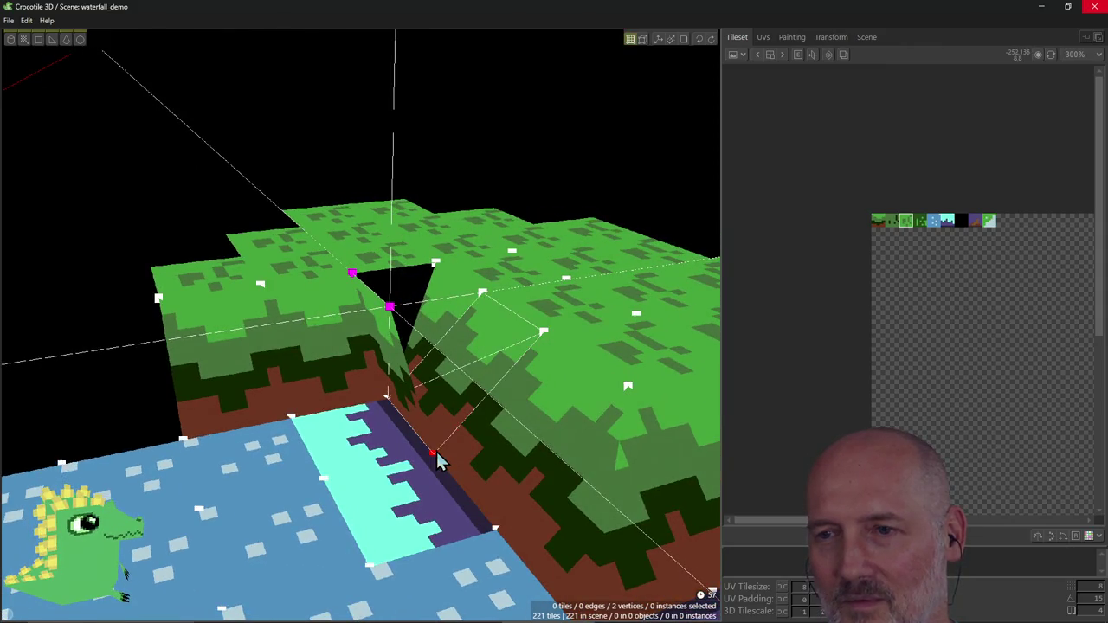
{"action": "left_click_drag", "start_coordinate": [433, 455], "coordinate": [391, 407]}
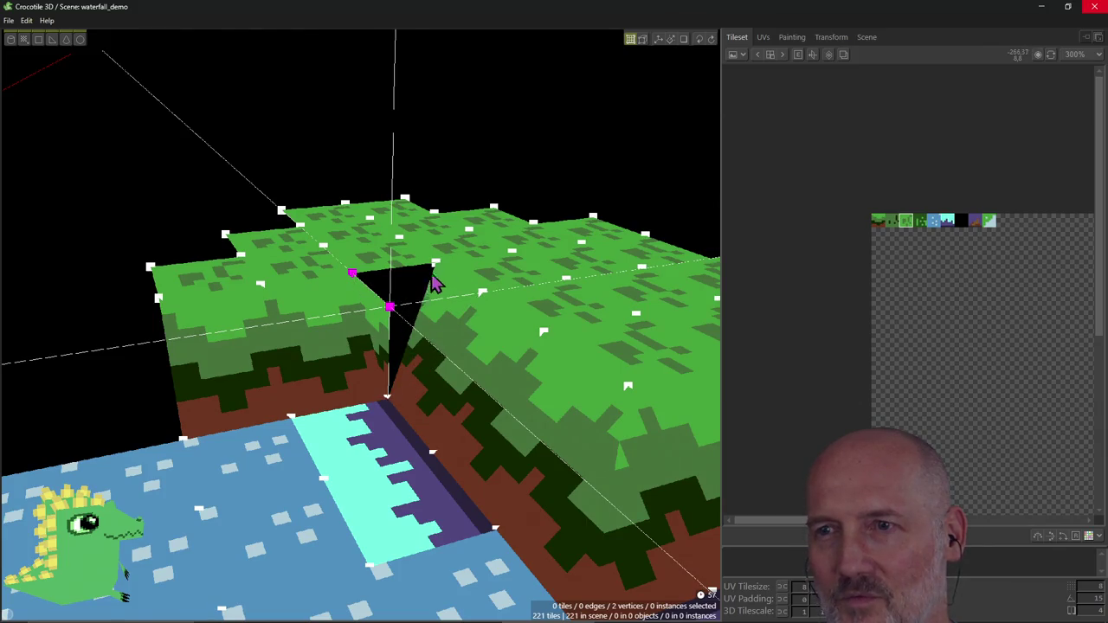
Step: Close the gap in the grass top and delete the leftover slanted tile
{"action": "left_click_drag", "start_coordinate": [436, 283], "coordinate": [438, 272]}
{"action": "right_click_drag", "start_coordinate": [438, 358], "coordinate": [361, 325]}
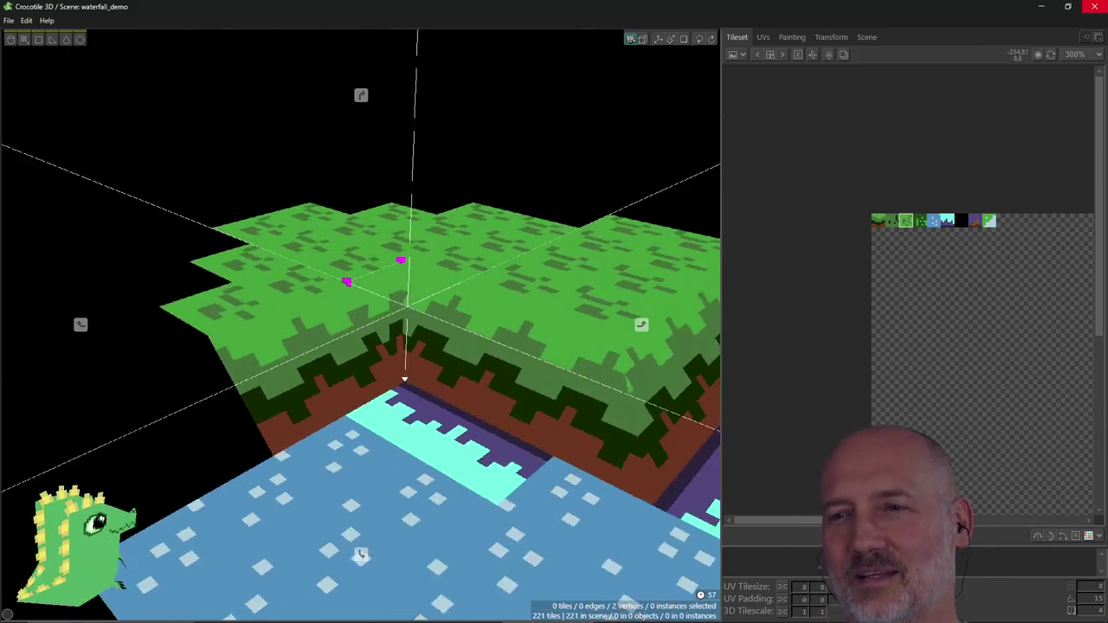
{"action": "right_click_drag", "start_coordinate": [404, 378], "coordinate": [393, 359]}
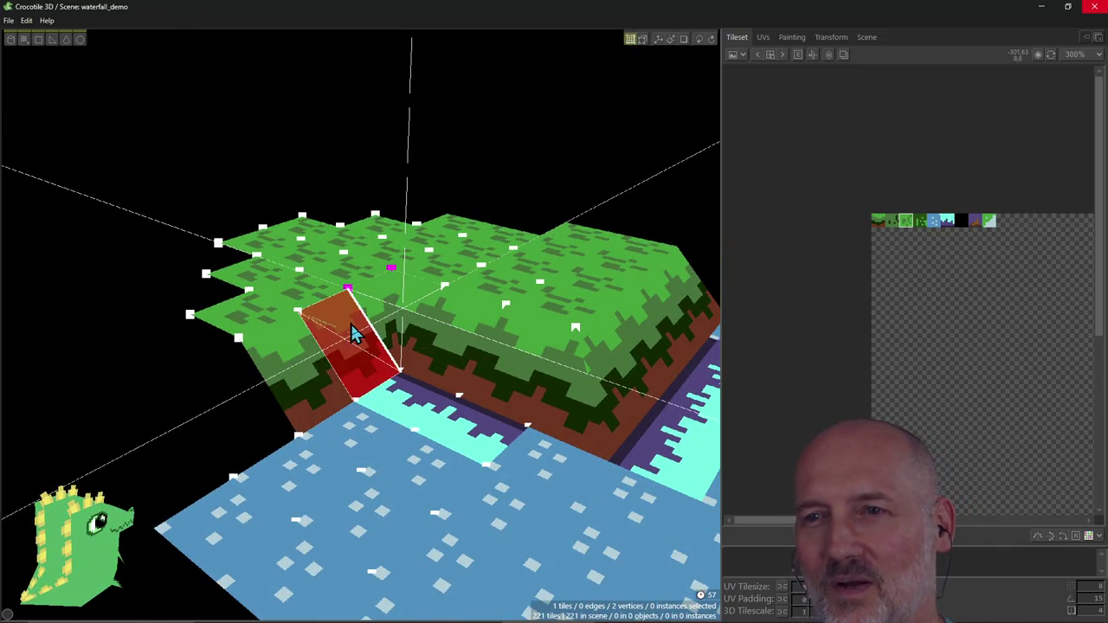
{"action": "key", "text": "Delete"}
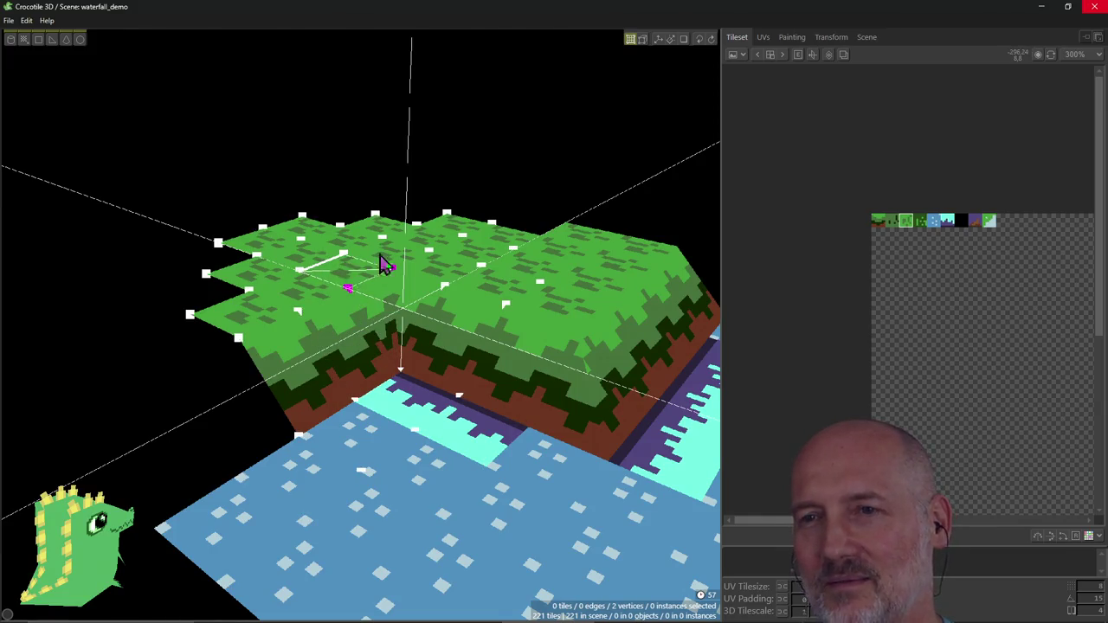
{"action": "mouse_move", "coordinate": [477, 223]}
{"action": "right_mouse_down"}
{"action": "mouse_move", "coordinate": [400, 349]}
{"action": "mouse_move", "coordinate": [370, 363]}
{"action": "mouse_move", "coordinate": [489, 177]}
{"action": "right_mouse_up"}
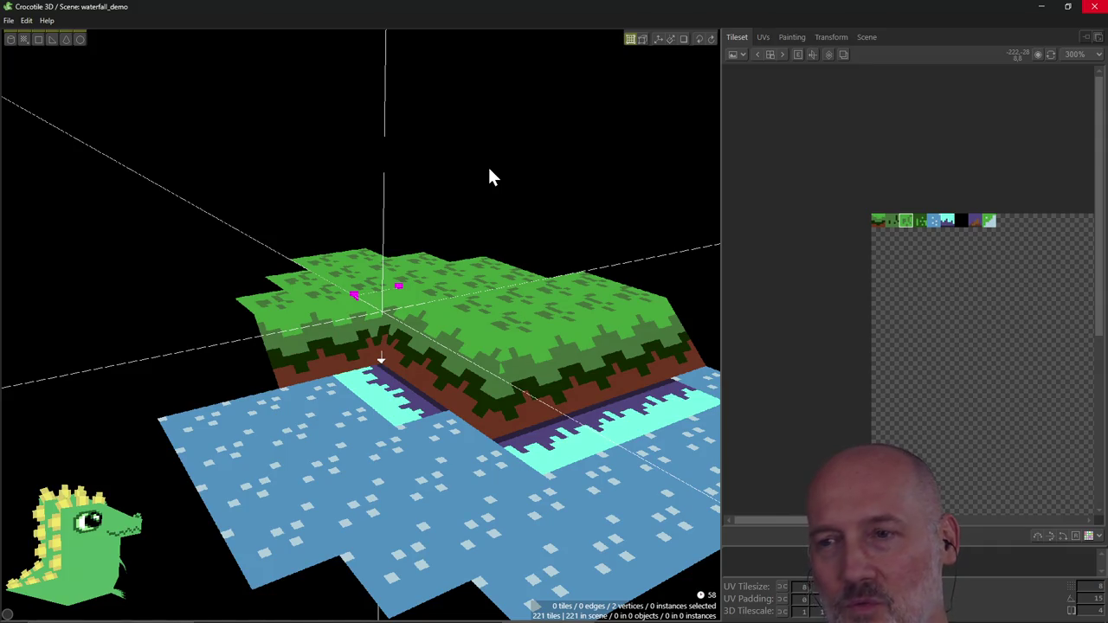
Step: Delete the stray tile under the grass ledge
{"action": "scroll", "coordinate": [494, 210], "scroll_direction": "down", "scroll_amount": 3}
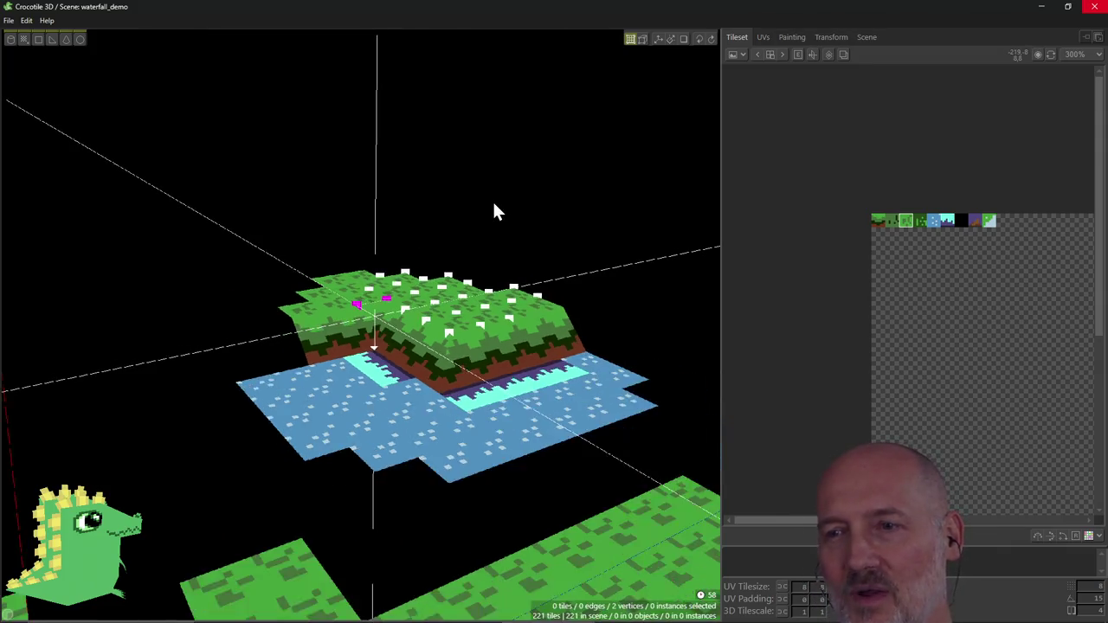
{"action": "right_click_drag", "start_coordinate": [494, 210], "coordinate": [494, 321]}
{"action": "right_click_drag", "start_coordinate": [380, 336], "coordinate": [397, 375]}
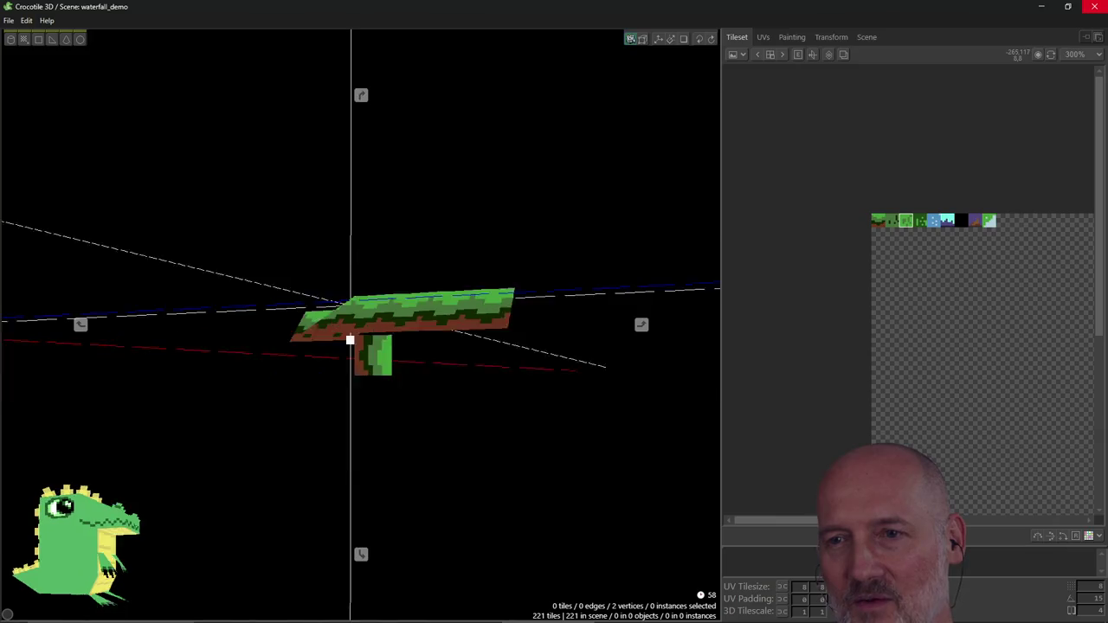
{"action": "left_click", "coordinate": [394, 359]}
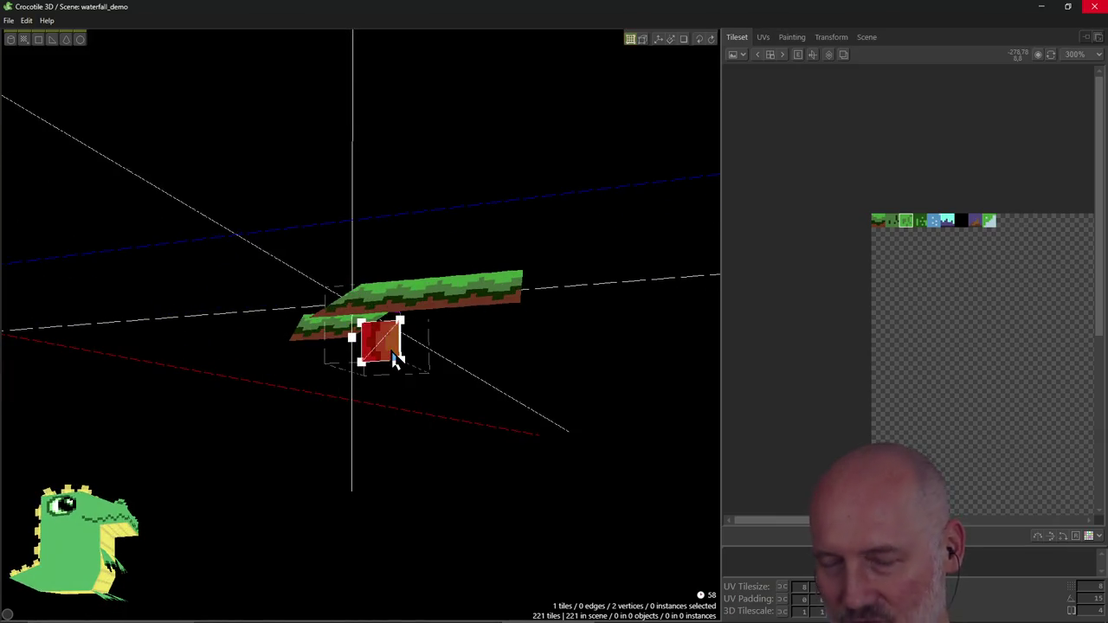
{"action": "key", "text": "Delete"}
{"action": "mouse_move", "coordinate": [417, 417]}
{"action": "right_mouse_down"}
{"action": "mouse_move", "coordinate": [406, 407]}
{"action": "mouse_move", "coordinate": [372, 415]}
{"action": "mouse_move", "coordinate": [381, 407]}
{"action": "mouse_move", "coordinate": [351, 454]}
{"action": "right_mouse_up"}
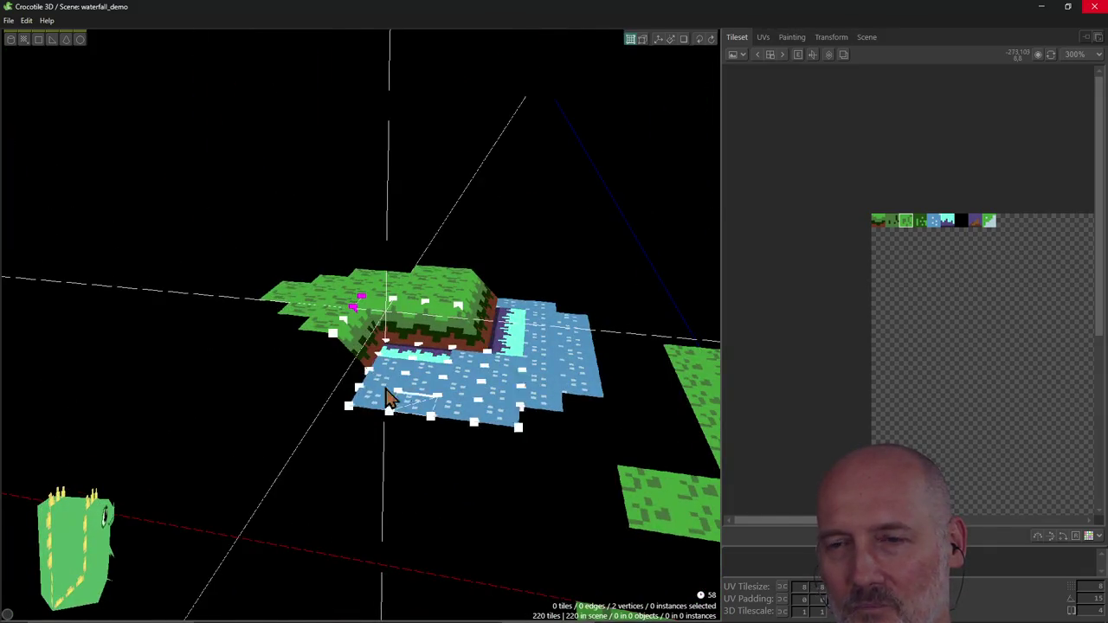
Step: Select two overlapping corner vertices where the raised grass meets the water, then clear the selection
{"action": "left_click", "coordinate": [348, 407], "text": "shift"}
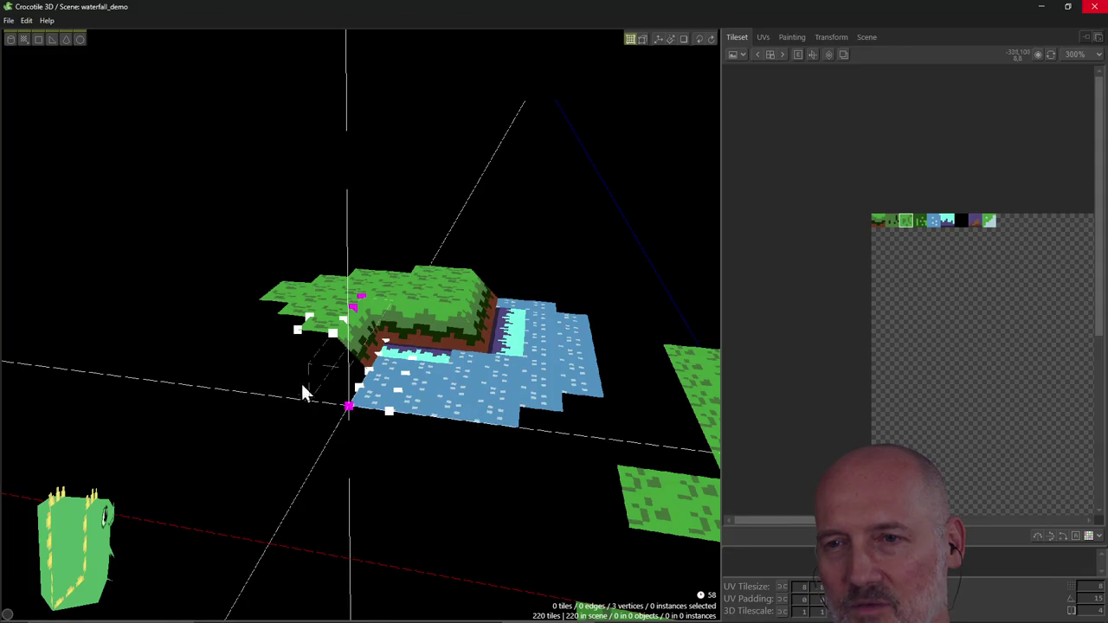
{"action": "left_click", "coordinate": [332, 335], "text": "shift"}
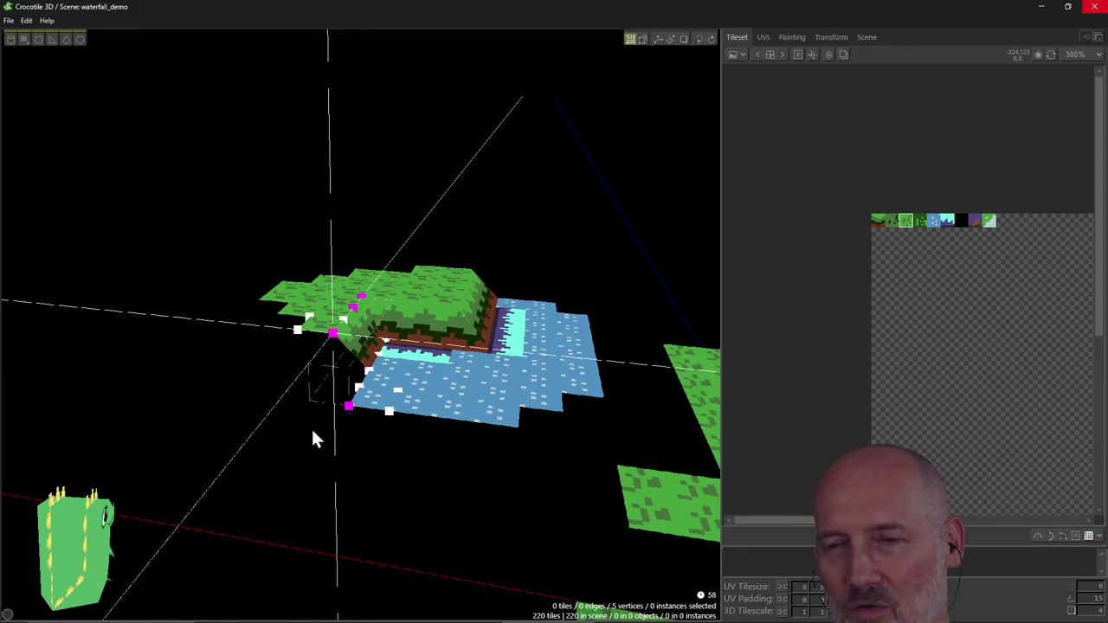
{"action": "left_click", "coordinate": [350, 406], "text": "shift"}
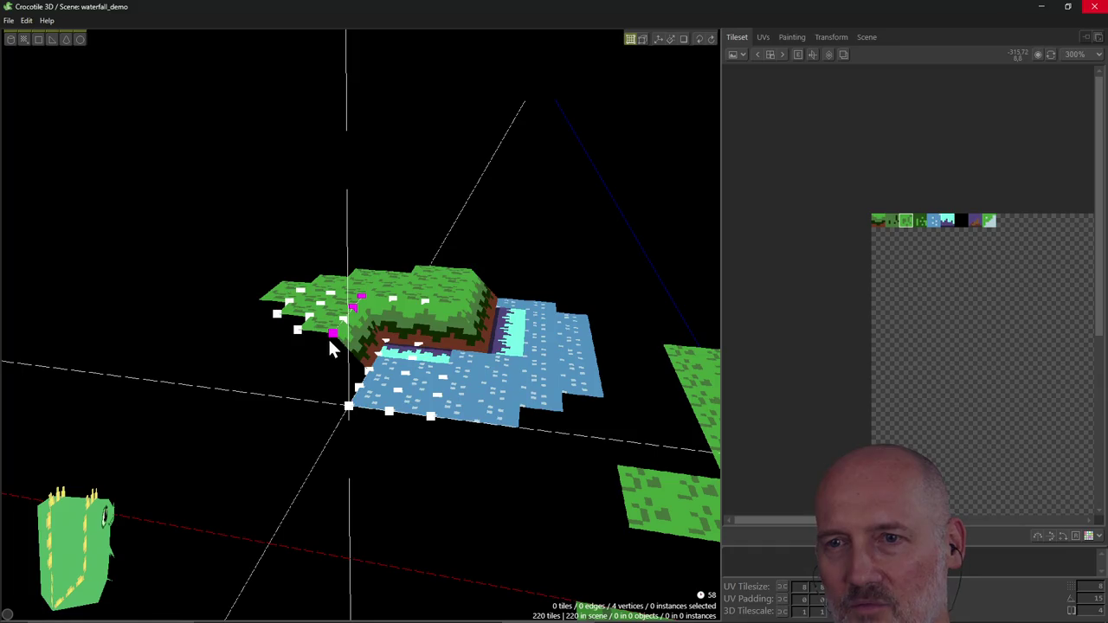
{"action": "left_click", "coordinate": [358, 312], "text": "shift"}
{"action": "left_click", "coordinate": [360, 325], "text": "shift"}
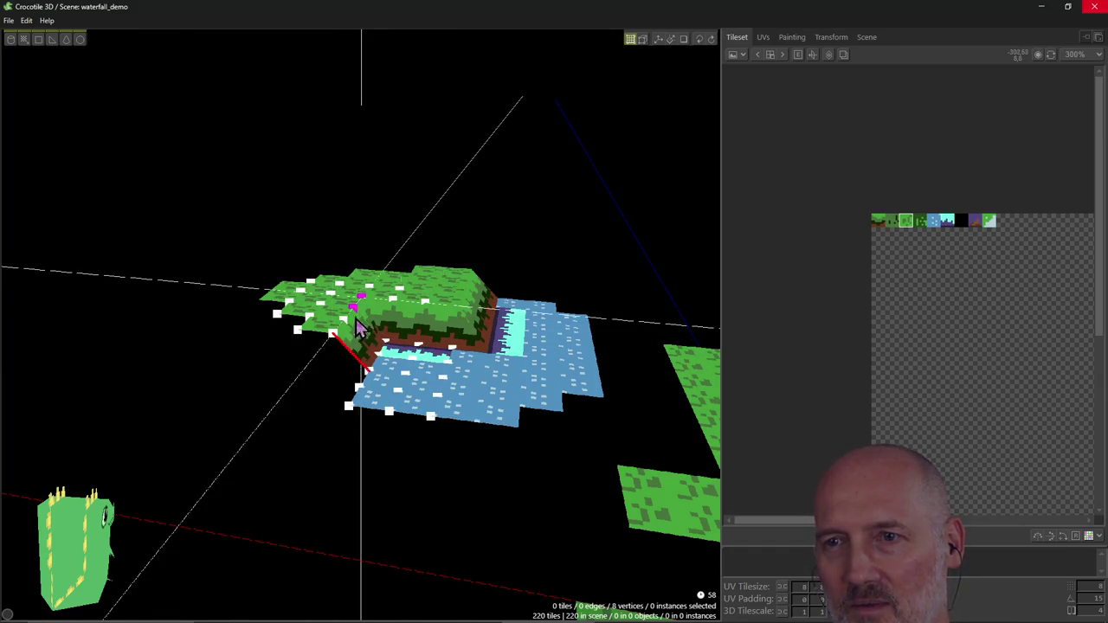
{"action": "left_click", "coordinate": [358, 305]}
{"action": "mouse_move", "coordinate": [364, 309]}
{"action": "right_mouse_down"}
{"action": "mouse_move", "coordinate": [400, 325]}
{"action": "mouse_move", "coordinate": [405, 307]}
{"action": "right_mouse_up"}
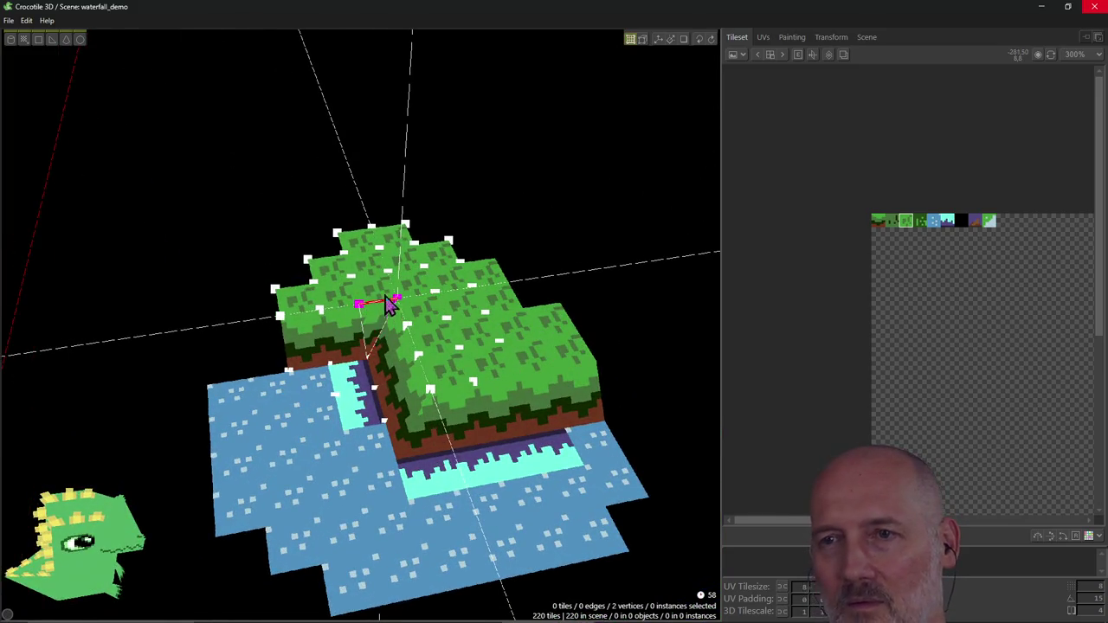
{"action": "left_click", "coordinate": [456, 376]}
Step: Orbit and zoom around the island to inspect it from several angles
{"action": "scroll", "coordinate": [461, 376], "scroll_direction": "down", "scroll_amount": 2}
{"action": "right_click_drag", "start_coordinate": [461, 377], "coordinate": [461, 376]}
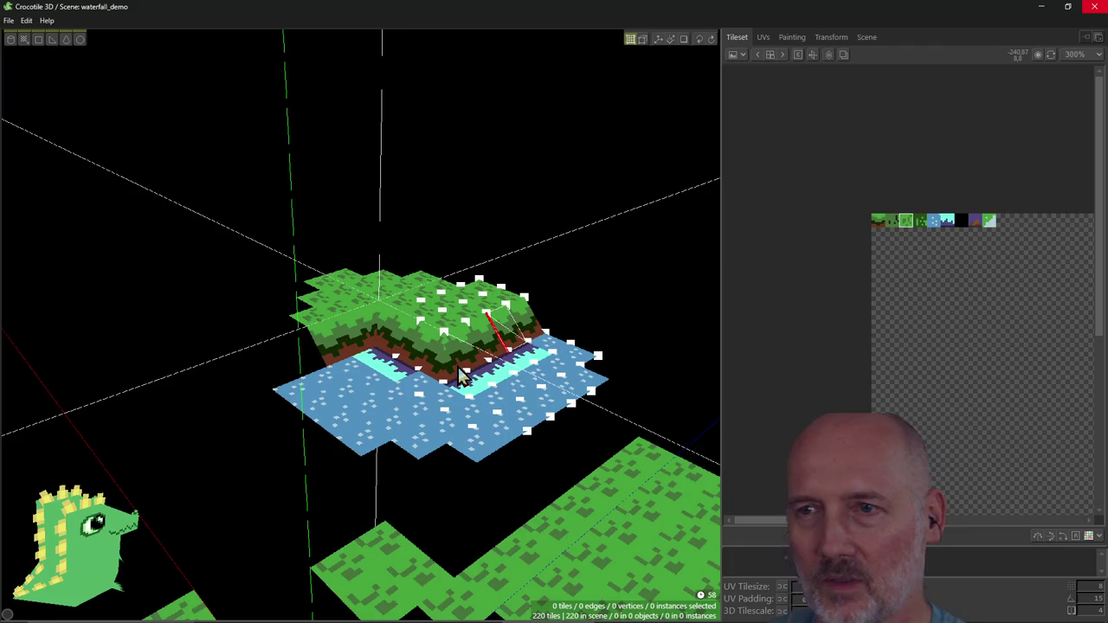
{"action": "scroll", "coordinate": [462, 376], "scroll_direction": "down", "scroll_amount": 2}
{"action": "scroll", "coordinate": [612, 380], "scroll_direction": "down", "scroll_amount": 1}
{"action": "mouse_move", "coordinate": [612, 381]}
{"action": "right_mouse_down"}
{"action": "mouse_move", "coordinate": [586, 343]}
{"action": "mouse_move", "coordinate": [470, 302]}
{"action": "right_mouse_up"}
{"action": "scroll", "coordinate": [470, 303], "scroll_direction": "up", "scroll_amount": 2}
{"action": "scroll", "coordinate": [470, 304], "scroll_direction": "up", "scroll_amount": 2}
{"action": "key", "text": "alt+Tab"}
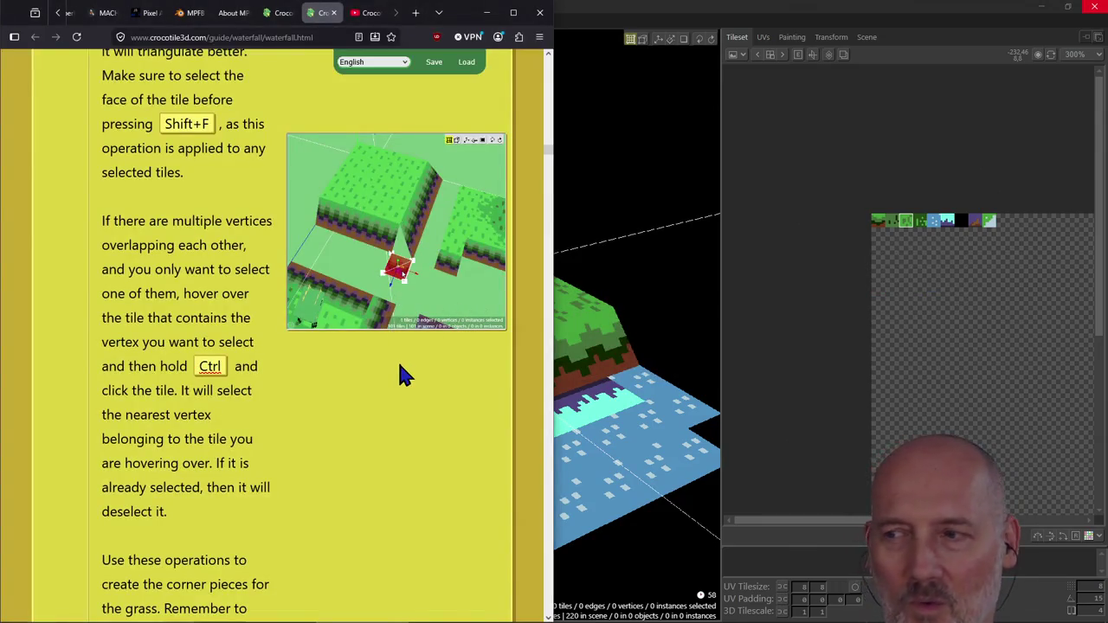
Step: Scroll the waterfall guide to the Shift+F diagonal flip and Ctrl-click vertex selection passage
{"action": "scroll", "coordinate": [383, 428], "scroll_direction": "down", "scroll_amount": 3}
{"action": "scroll", "coordinate": [384, 428], "scroll_direction": "down", "scroll_amount": 3}
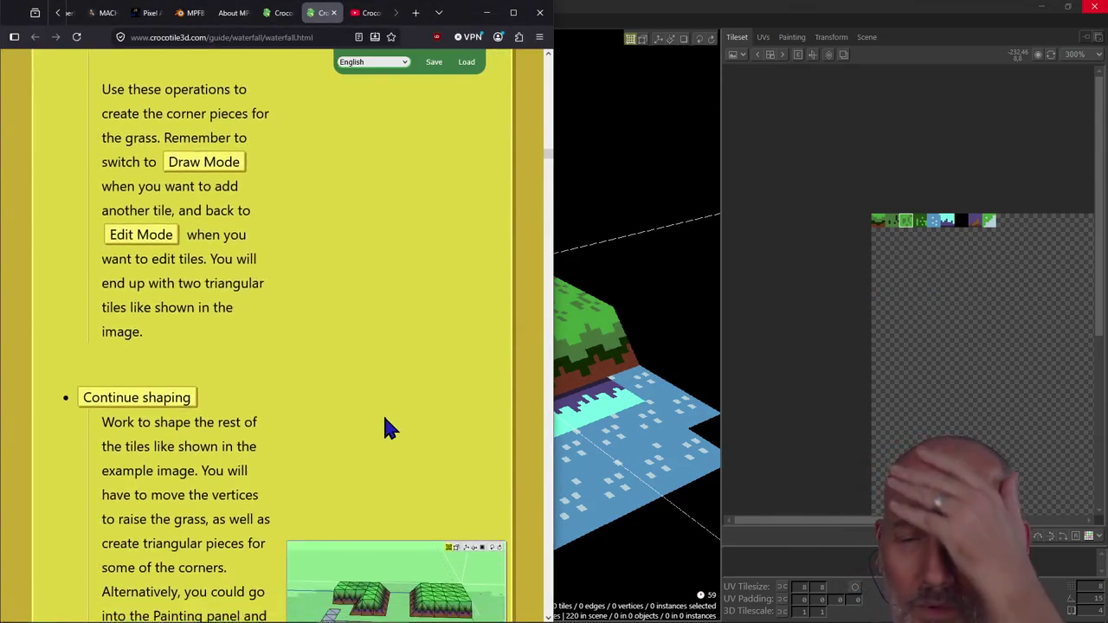
{"action": "scroll", "coordinate": [383, 428], "scroll_direction": "up", "scroll_amount": 4}
{"action": "scroll", "coordinate": [384, 426], "scroll_direction": "up", "scroll_amount": 3}
{"action": "scroll", "coordinate": [383, 420], "scroll_direction": "down", "scroll_amount": 1}
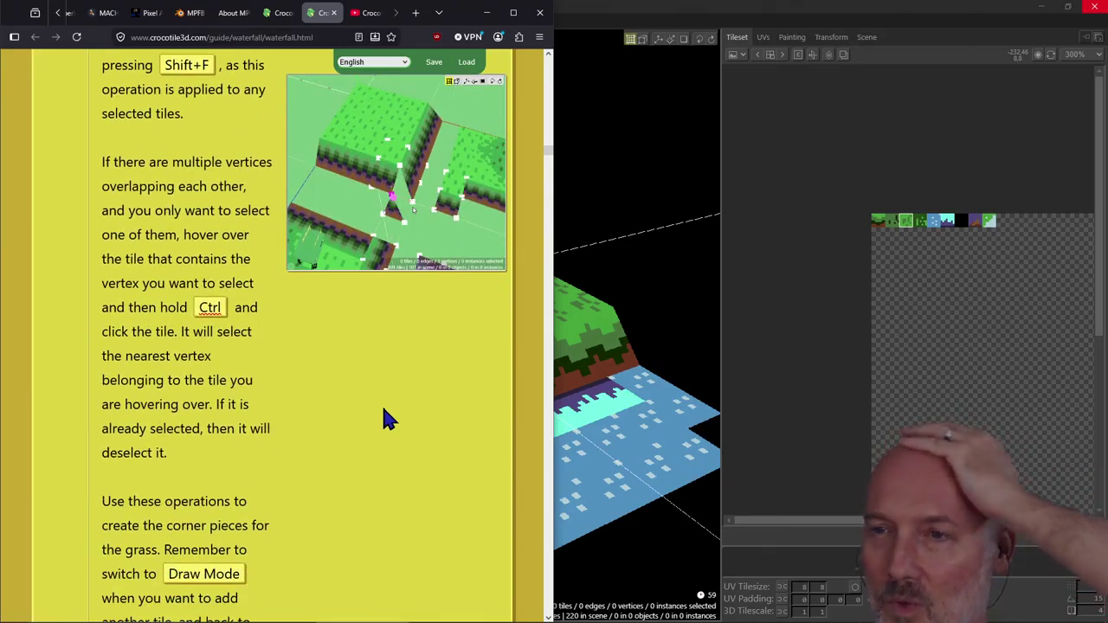
{"action": "scroll", "coordinate": [385, 409], "scroll_direction": "down", "scroll_amount": 1}
{"action": "scroll", "coordinate": [384, 409], "scroll_direction": "up", "scroll_amount": 1}
{"action": "scroll", "coordinate": [386, 398], "scroll_direction": "up", "scroll_amount": 2}
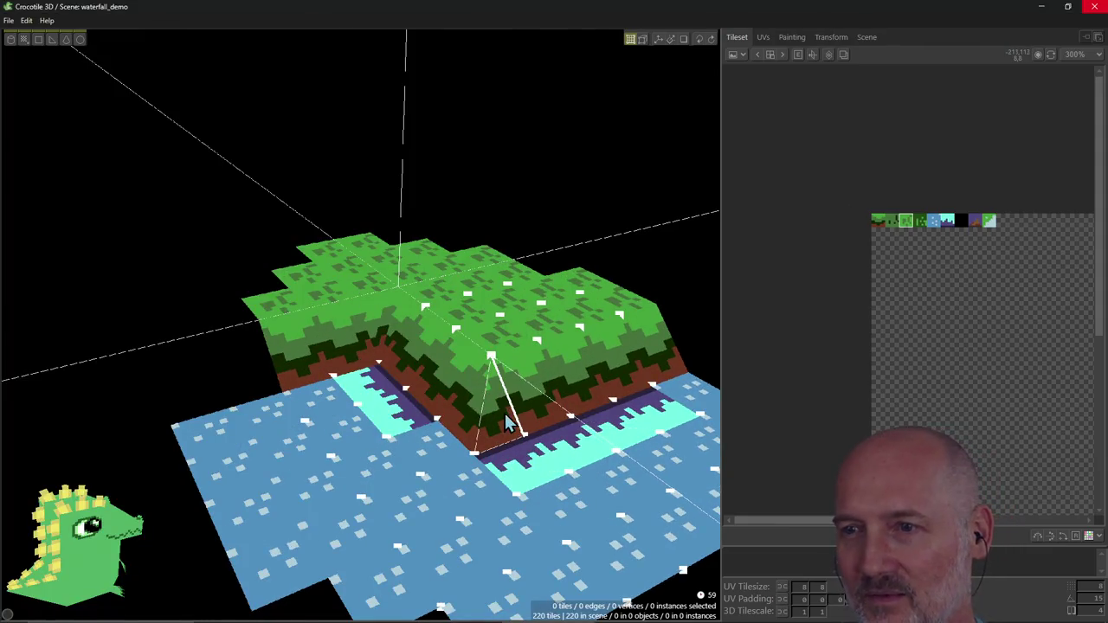
{"action": "left_click", "coordinate": [503, 416]}
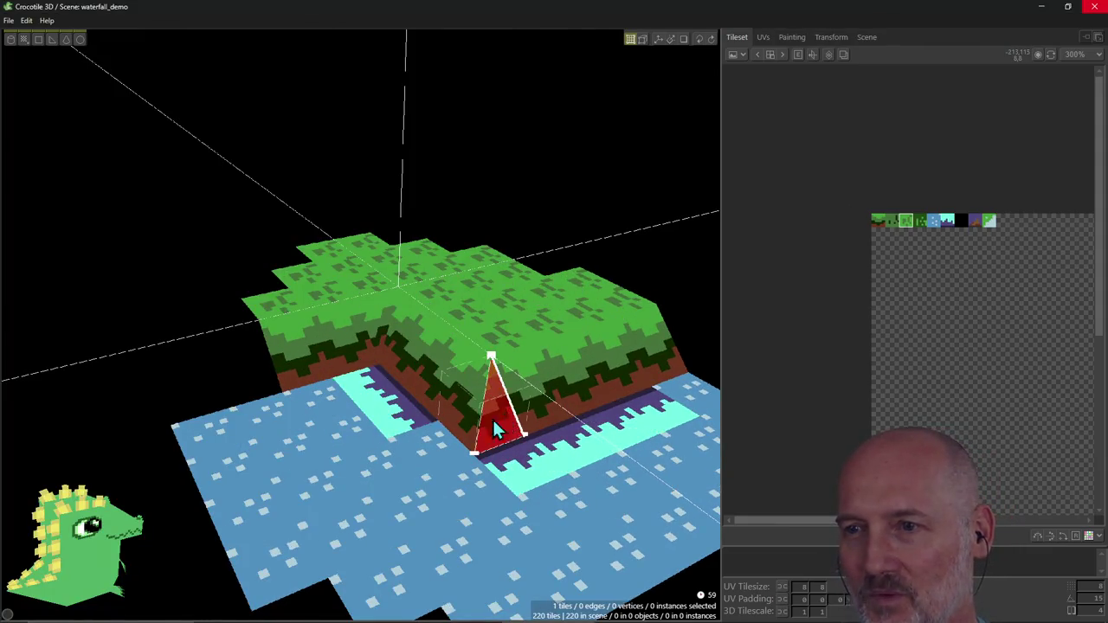
Step: Select the pointed triangular tile's faces at the grass corner and remove it
{"action": "left_click", "coordinate": [465, 428], "text": "shift"}
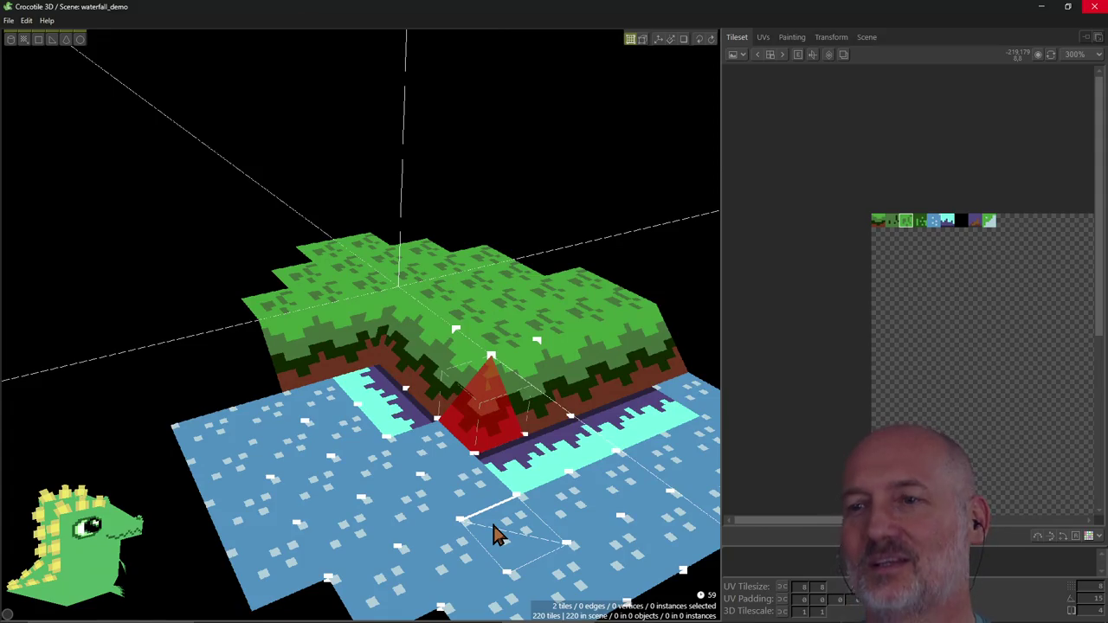
{"action": "left_click", "coordinate": [495, 451], "text": "ctrl"}
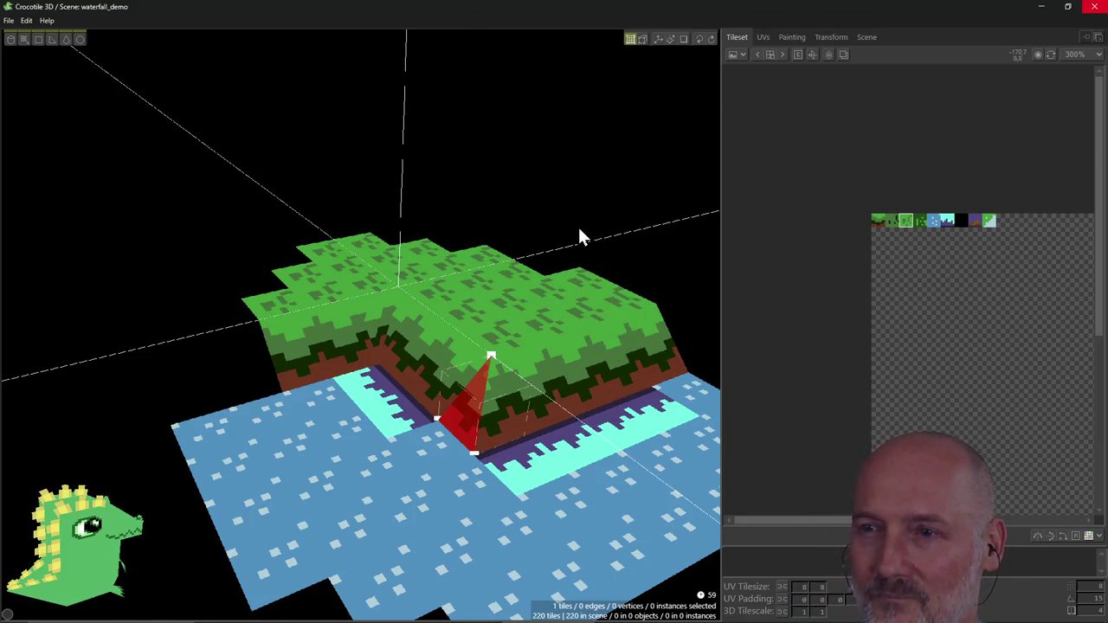
{"action": "key", "text": "Escape"}
{"action": "scroll", "coordinate": [199, 341], "scroll_direction": "down", "scroll_amount": 3}
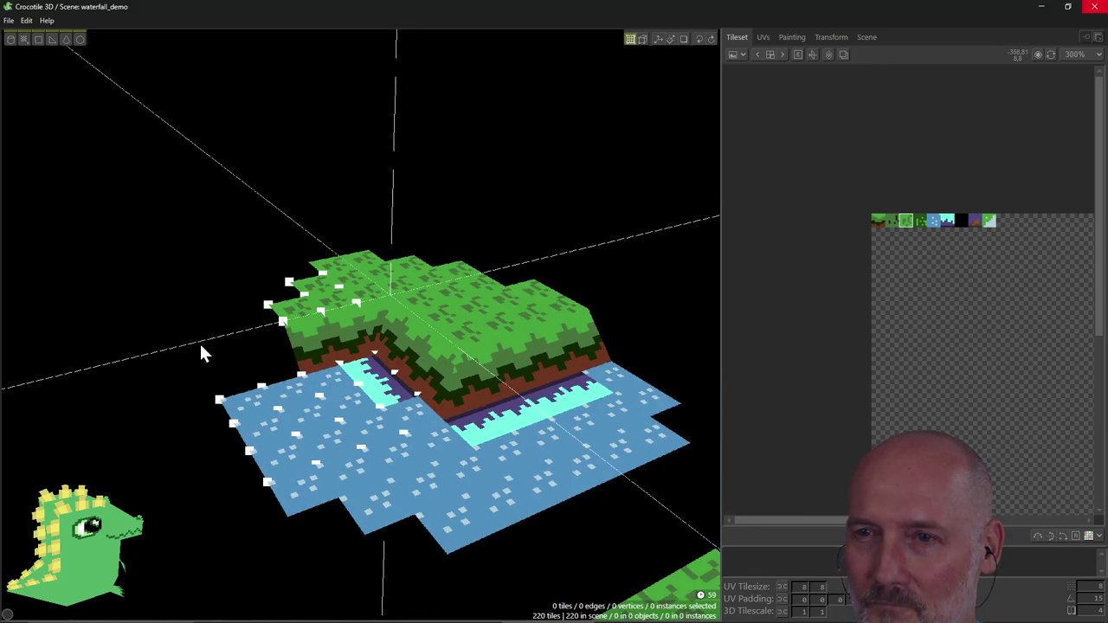
{"action": "mouse_move", "coordinate": [204, 309]}
{"action": "middle_mouse_down"}
{"action": "mouse_move", "coordinate": [259, 286]}
{"action": "mouse_move", "coordinate": [292, 343]}
{"action": "middle_mouse_up"}
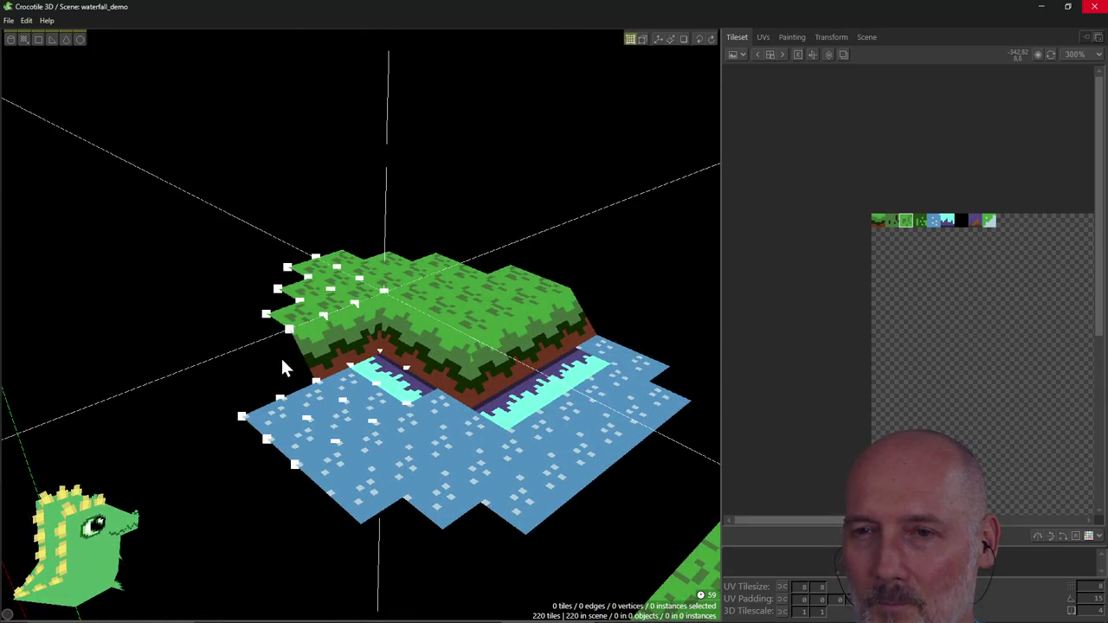
Step: Enter Draw Mode and orbit to view the island from the side
{"action": "key", "text": "Tab"}
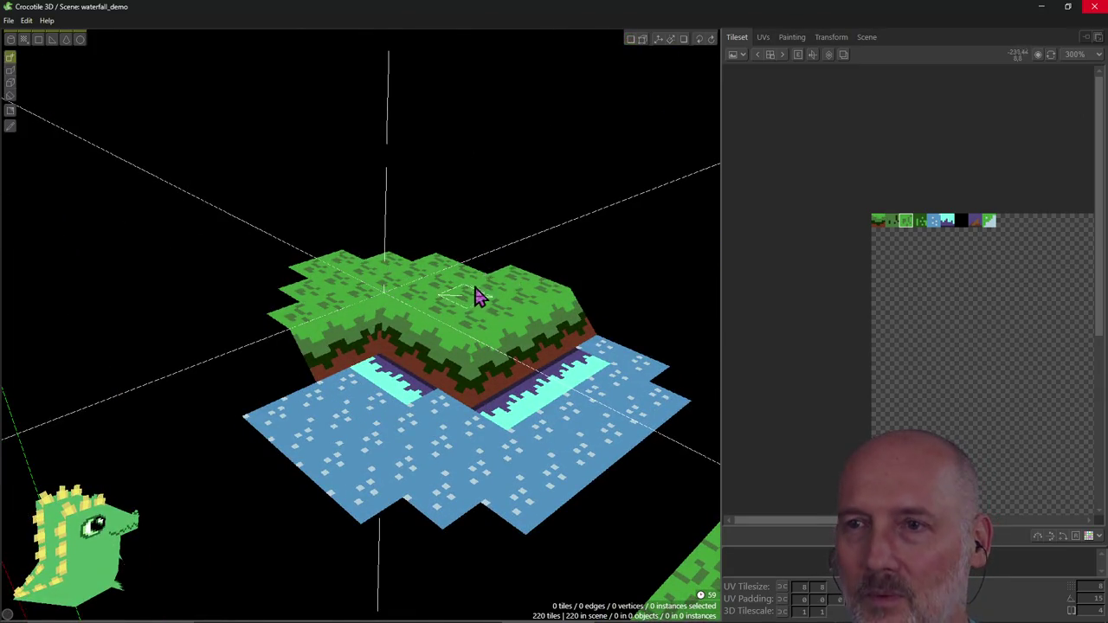
{"action": "mouse_move", "coordinate": [504, 200]}
{"action": "middle_mouse_down"}
{"action": "mouse_move", "coordinate": [489, 212]}
{"action": "mouse_move", "coordinate": [494, 197]}
{"action": "middle_mouse_up"}
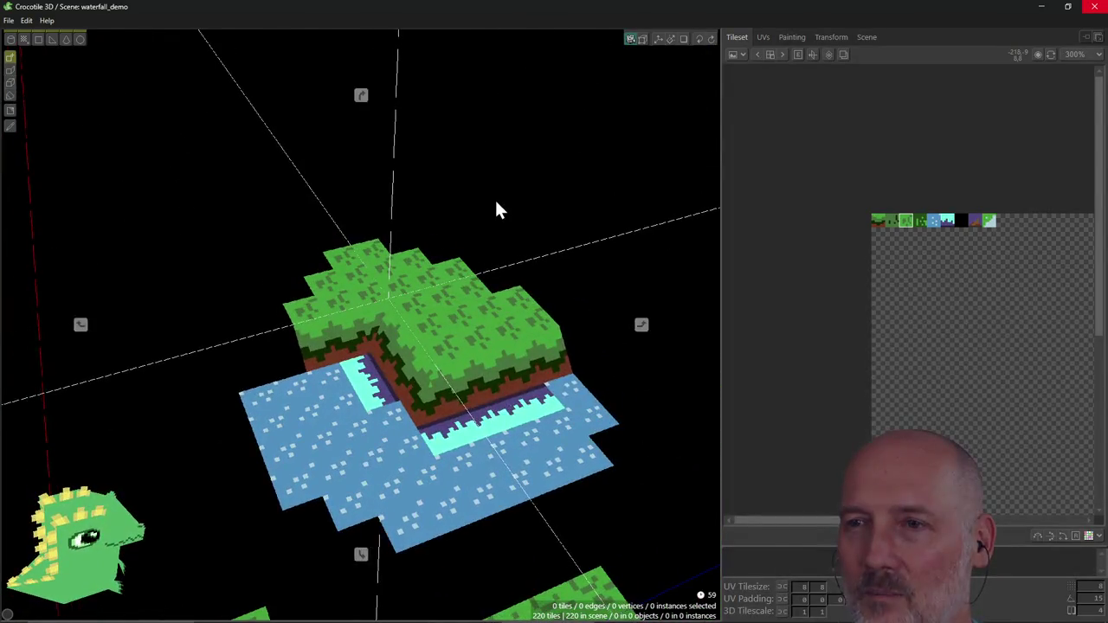
{"action": "right_click_drag", "start_coordinate": [500, 270], "coordinate": [425, 360]}
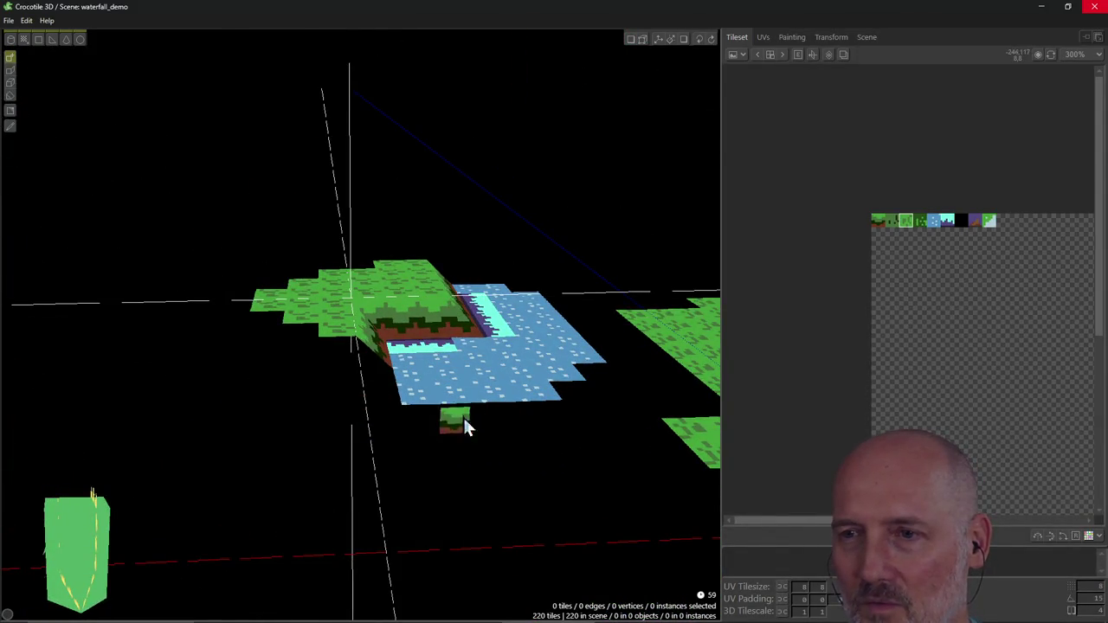
{"action": "mouse_move", "coordinate": [537, 285]}
{"action": "right_mouse_down"}
{"action": "mouse_move", "coordinate": [416, 299]}
{"action": "mouse_move", "coordinate": [552, 277]}
{"action": "mouse_move", "coordinate": [459, 266]}
{"action": "right_mouse_up"}
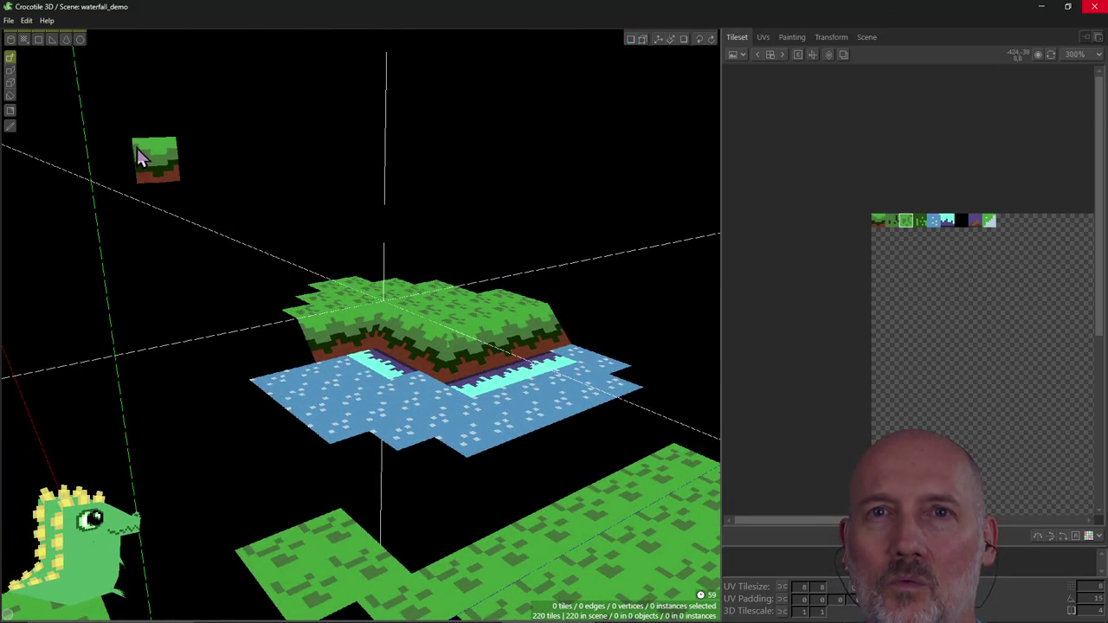
Step: Open Edit > Settings and show the Draw Mode page
{"action": "left_click", "coordinate": [26, 20]}
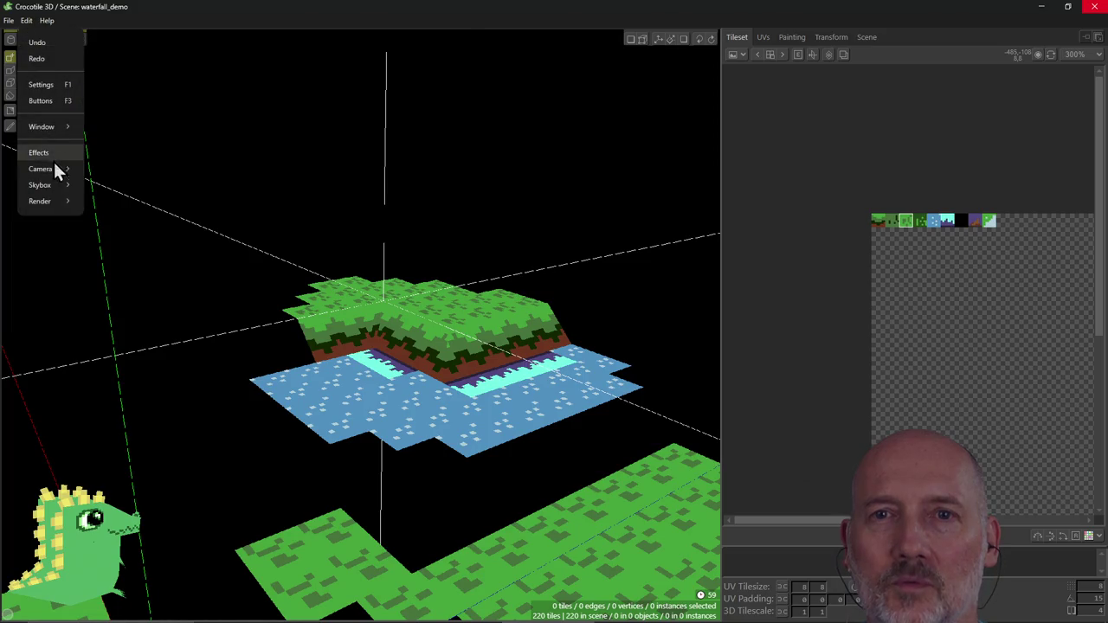
{"action": "left_click", "coordinate": [46, 87]}
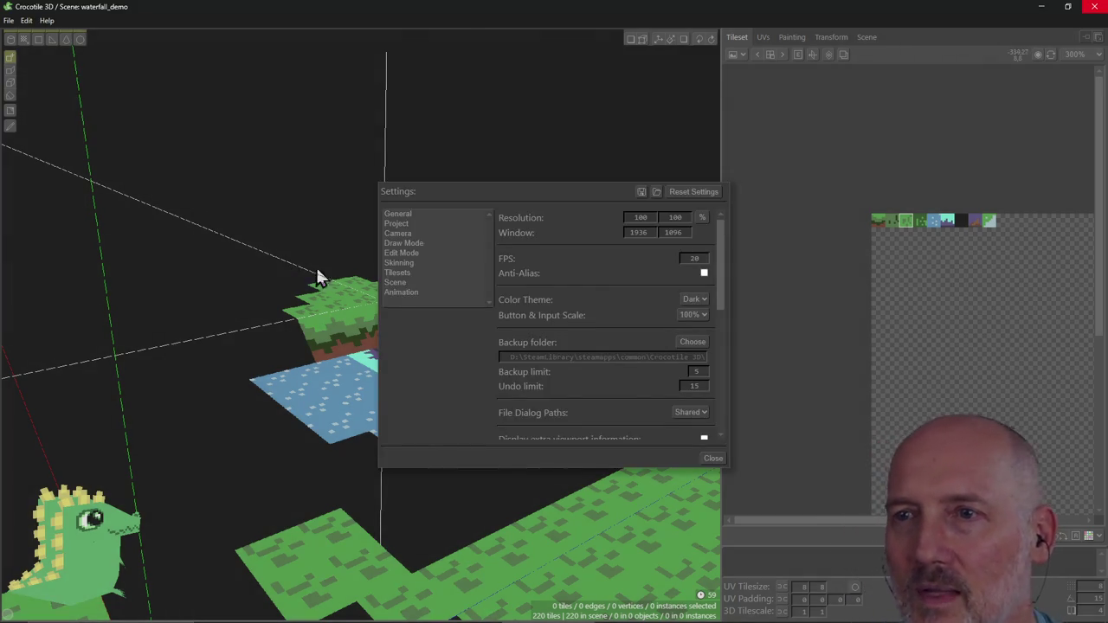
{"action": "left_click_drag", "start_coordinate": [507, 191], "coordinate": [386, 177]}
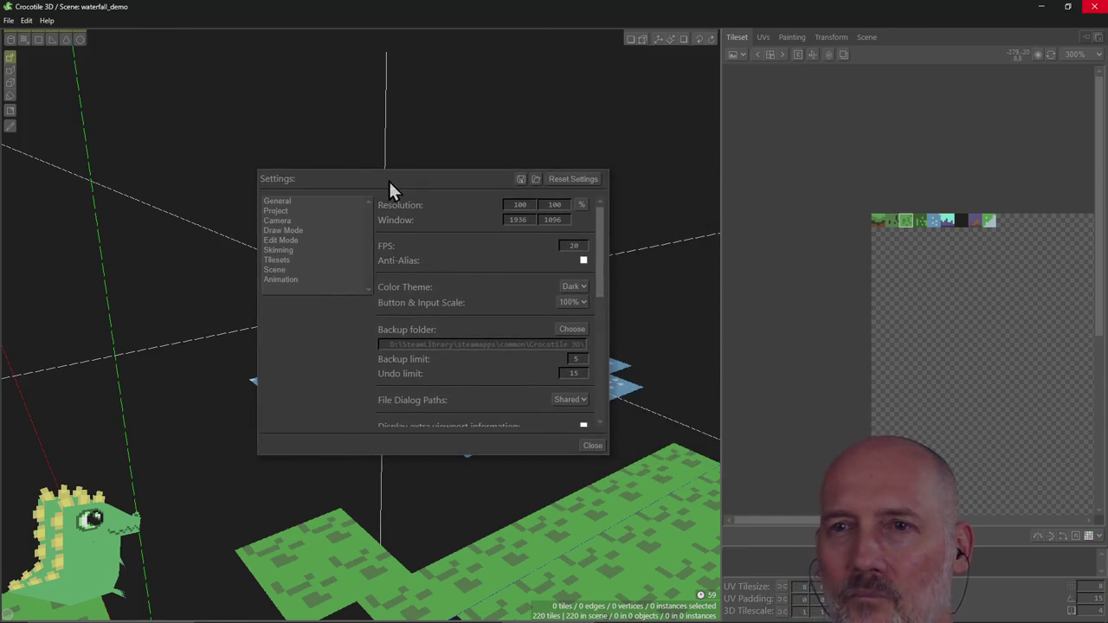
{"action": "left_click", "coordinate": [278, 251]}
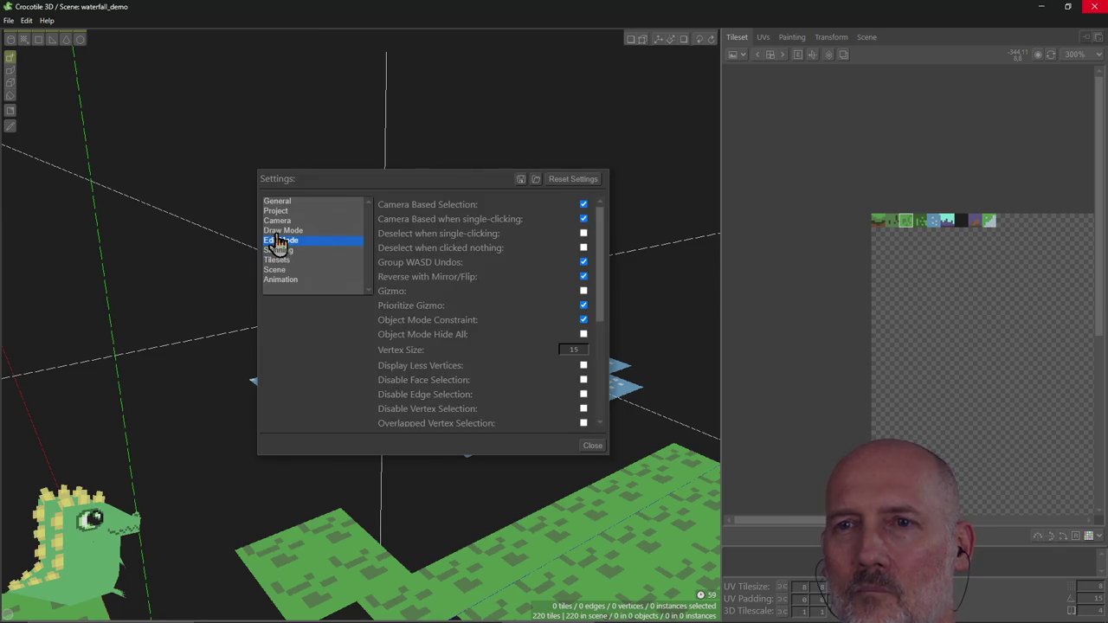
{"action": "left_click", "coordinate": [282, 230]}
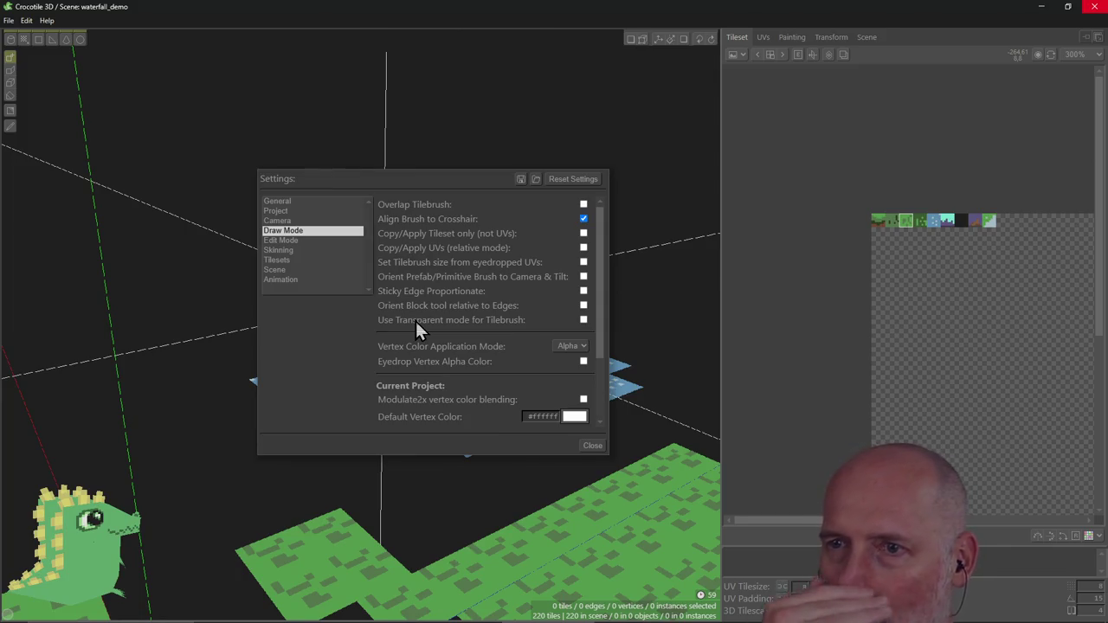
Step: Tick Modulate2x vertex color blending for the current project, then untick it
{"action": "scroll", "coordinate": [455, 310], "scroll_direction": "down", "scroll_amount": 3}
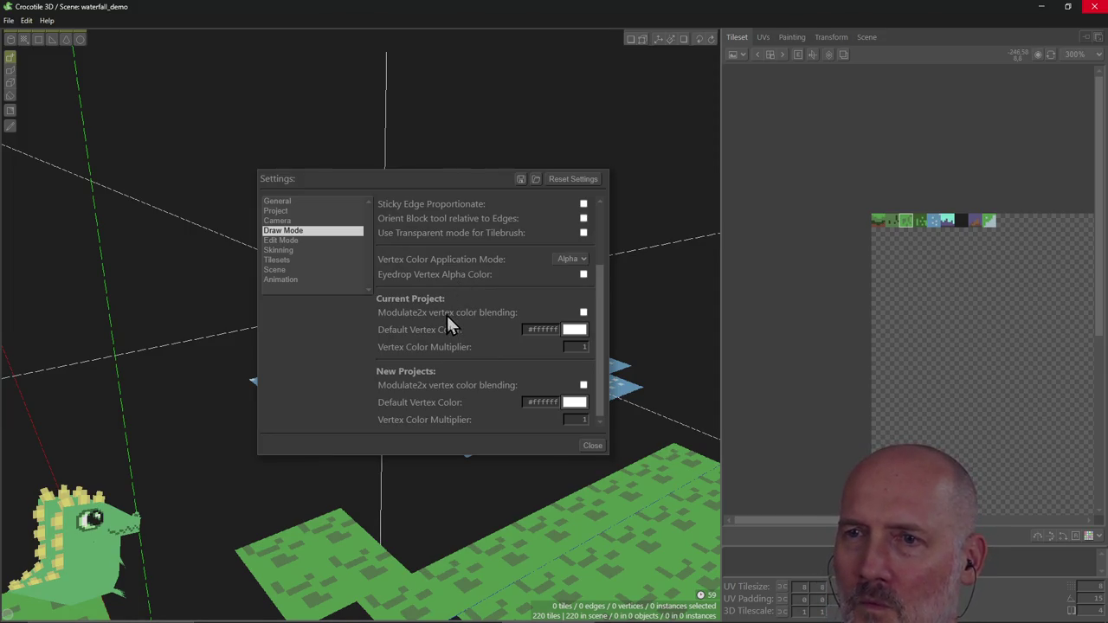
{"action": "left_click", "coordinate": [582, 313]}
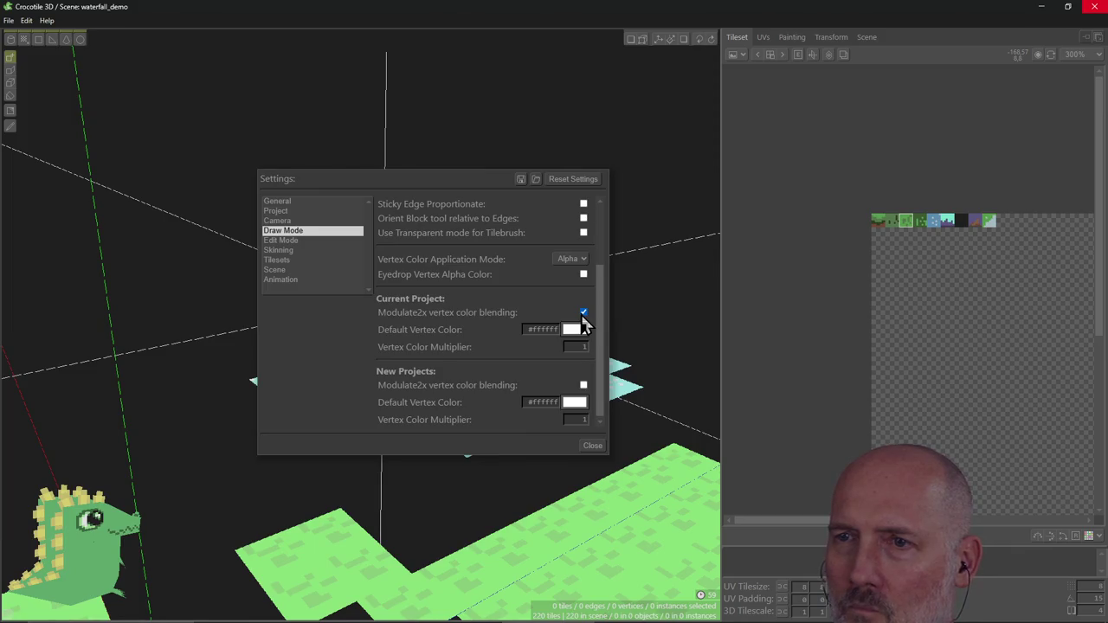
{"action": "mouse_move", "coordinate": [442, 182]}
{"action": "left_mouse_down"}
{"action": "mouse_move", "coordinate": [209, 138]}
{"action": "mouse_move", "coordinate": [226, 137]}
{"action": "left_mouse_up"}
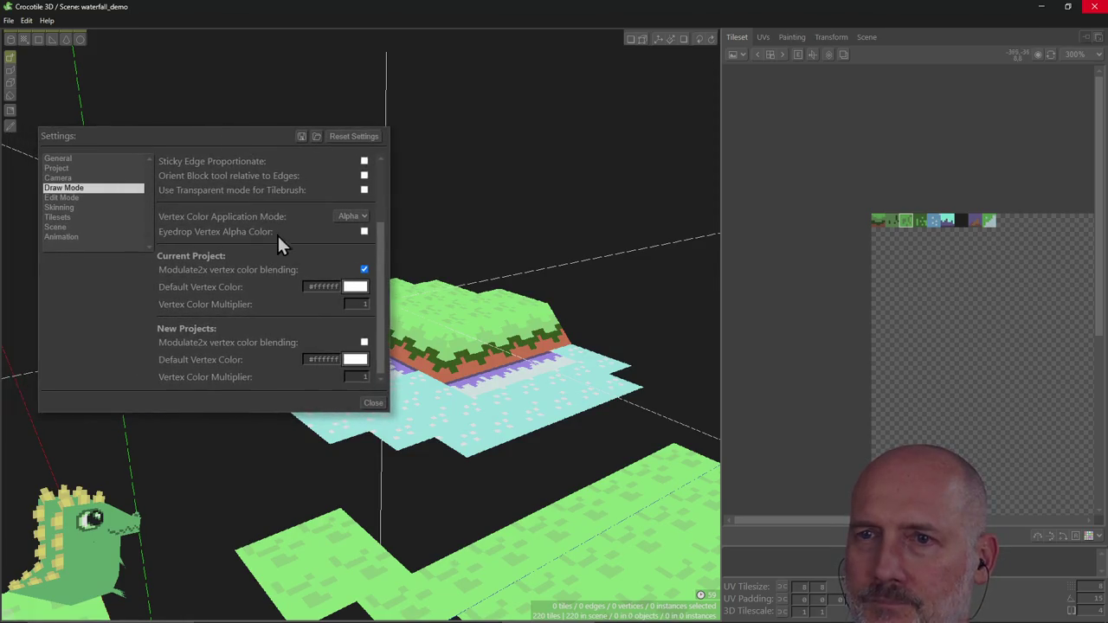
{"action": "left_click", "coordinate": [365, 269]}
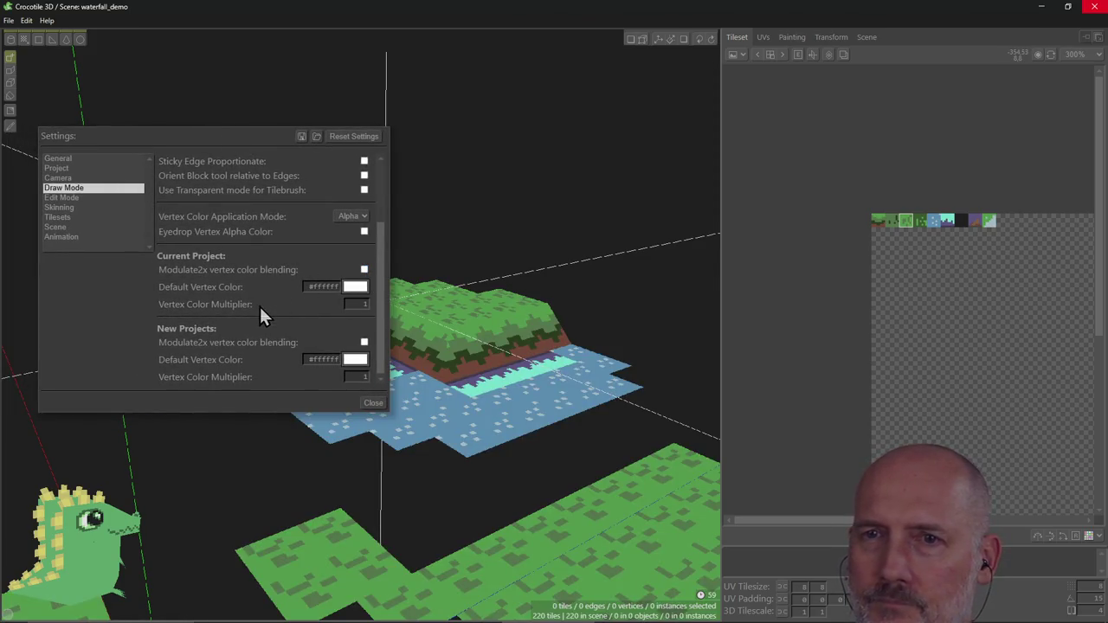
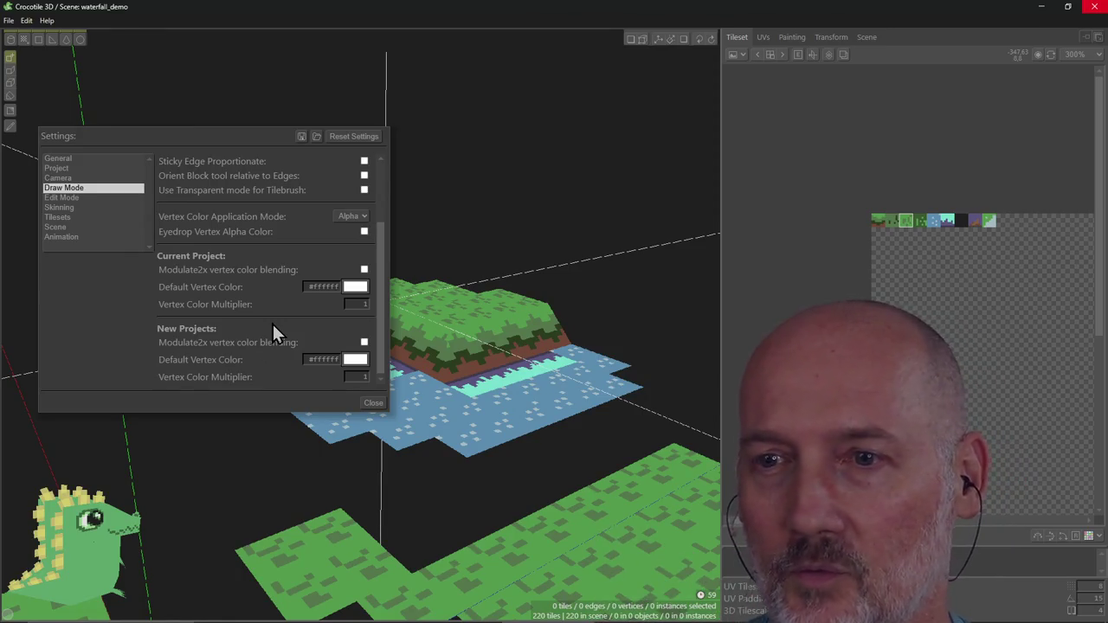
Step: Close the Draw Mode settings window and orbit the camera to look steeply down on the scene
{"action": "left_click", "coordinate": [372, 404]}
{"action": "mouse_move", "coordinate": [395, 347]}
{"action": "right_mouse_down"}
{"action": "mouse_move", "coordinate": [484, 355]}
{"action": "mouse_move", "coordinate": [177, 443]}
{"action": "mouse_move", "coordinate": [363, 433]}
{"action": "mouse_move", "coordinate": [260, 407]}
{"action": "mouse_move", "coordinate": [225, 415]}
{"action": "mouse_move", "coordinate": [200, 381]}
{"action": "mouse_move", "coordinate": [649, 374]}
{"action": "right_mouse_up"}
{"action": "right_click_drag", "start_coordinate": [528, 485], "coordinate": [456, 469]}
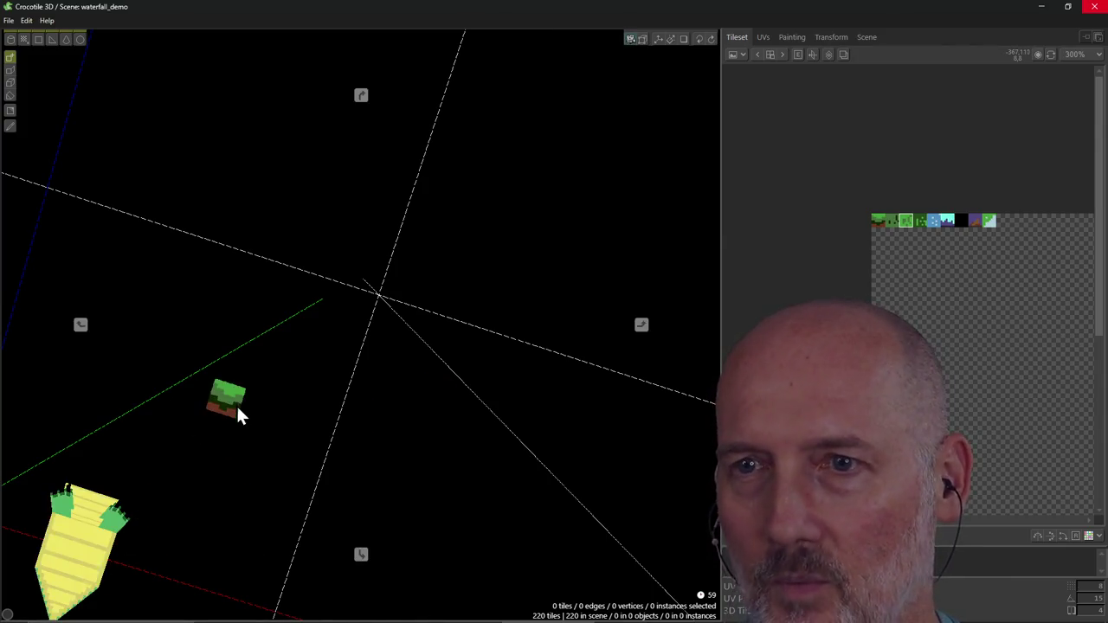
Step: Swing the camera back to the waterfall tiles and orbit around the grass block, briefly visiting the Painting tab
{"action": "key", "text": "f"}
{"action": "right_click_drag", "start_coordinate": [368, 260], "coordinate": [367, 336]}
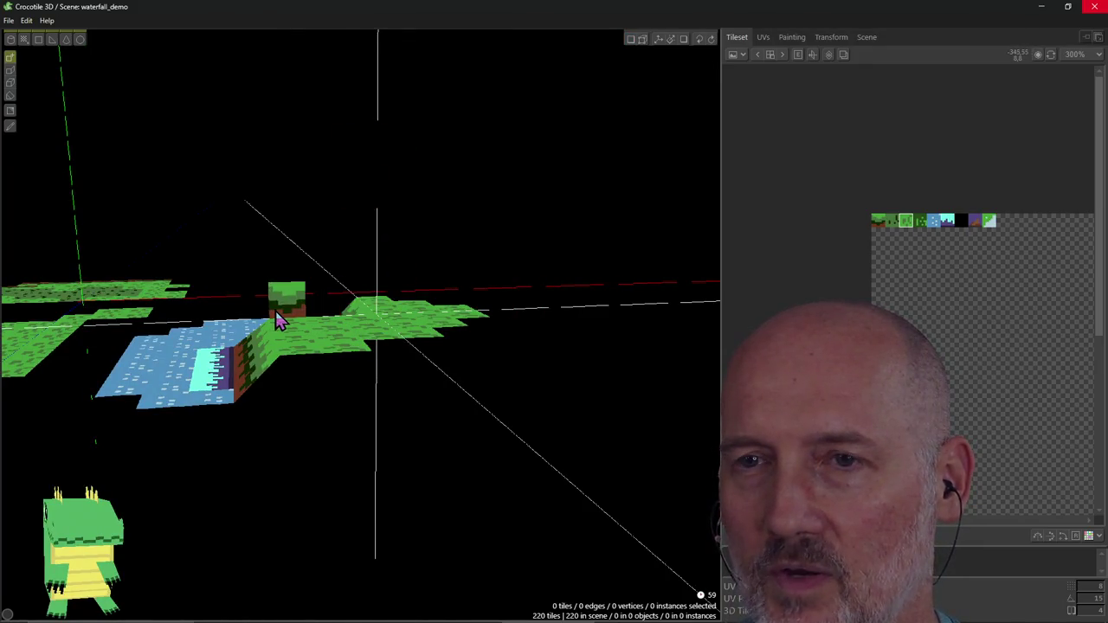
{"action": "right_click_drag", "start_coordinate": [394, 269], "coordinate": [222, 317]}
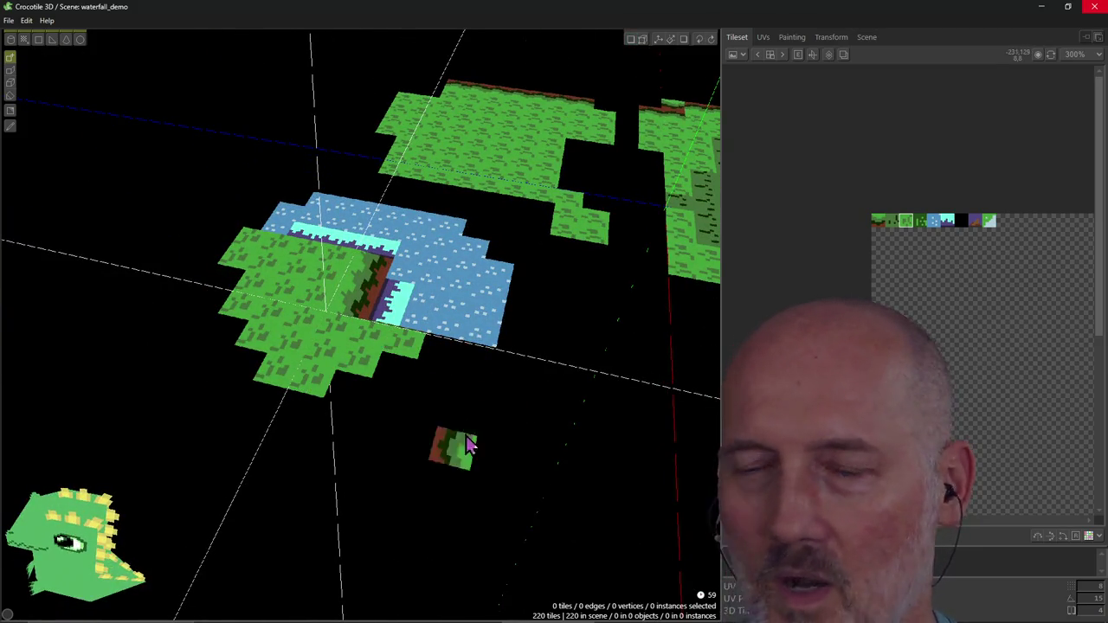
{"action": "right_click_drag", "start_coordinate": [400, 387], "coordinate": [425, 358]}
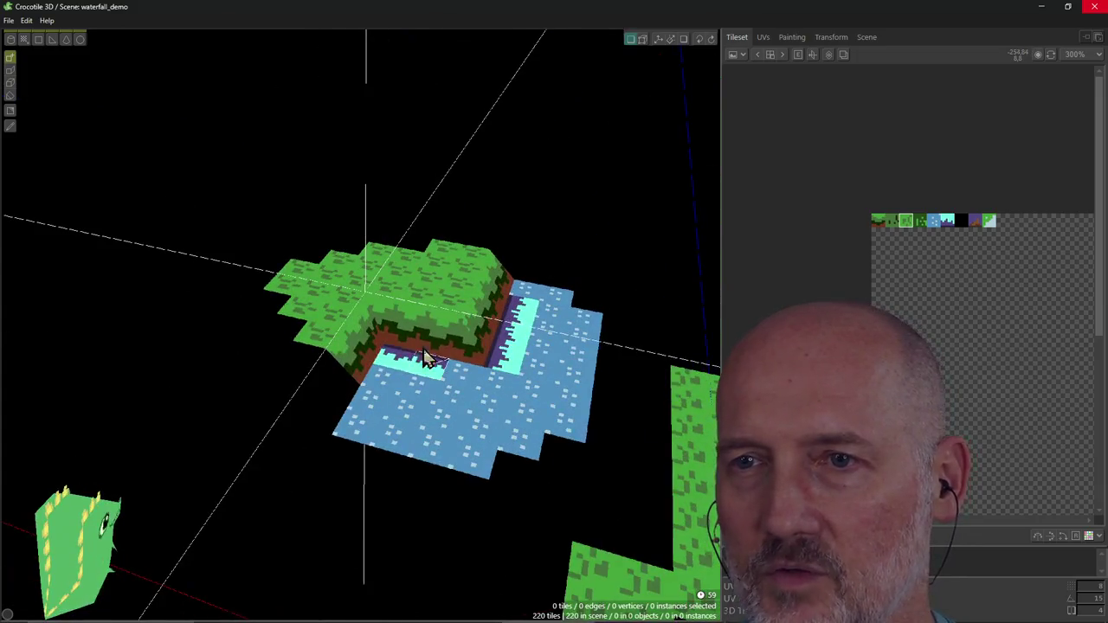
{"action": "mouse_move", "coordinate": [424, 189]}
{"action": "right_mouse_down"}
{"action": "mouse_move", "coordinate": [474, 190]}
{"action": "mouse_move", "coordinate": [450, 208]}
{"action": "mouse_move", "coordinate": [510, 283]}
{"action": "mouse_move", "coordinate": [604, 219]}
{"action": "right_mouse_up"}
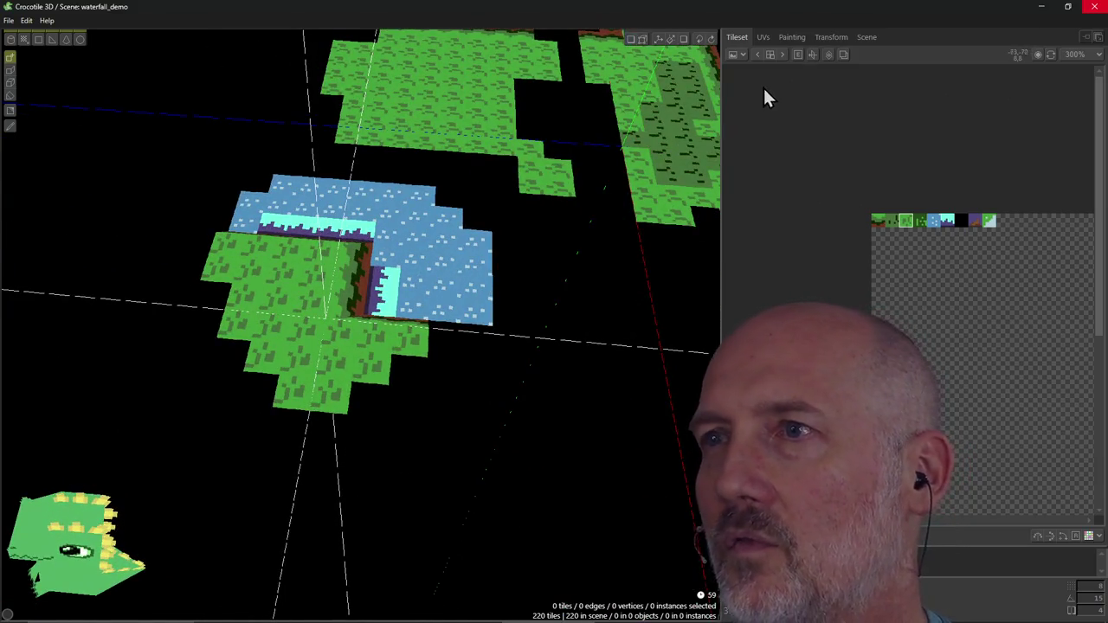
{"action": "left_click", "coordinate": [783, 41]}
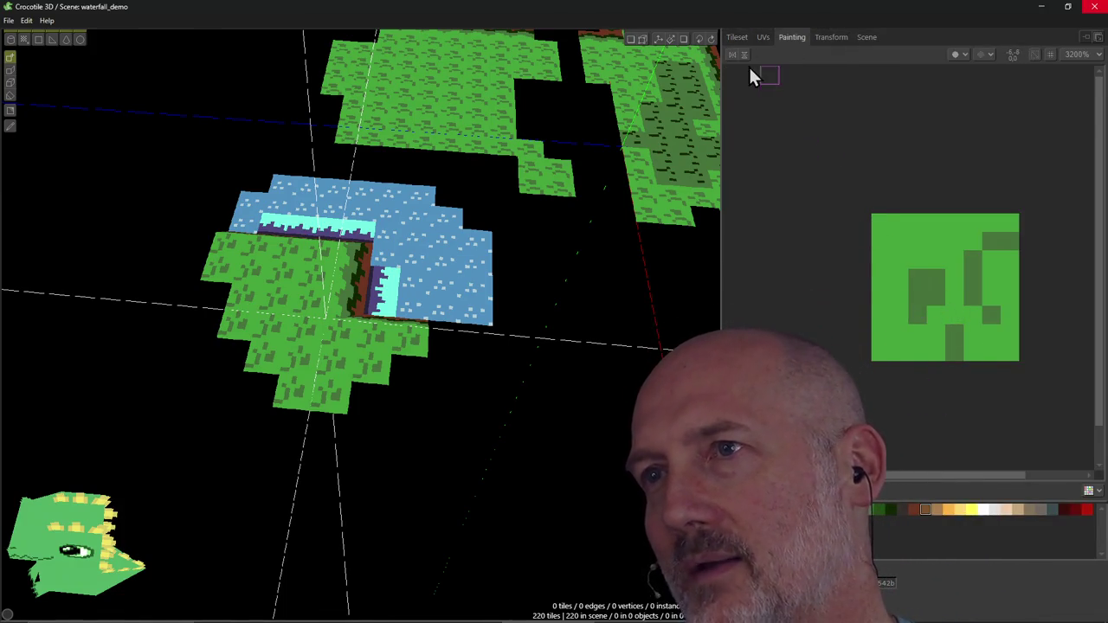
{"action": "left_click", "coordinate": [736, 38]}
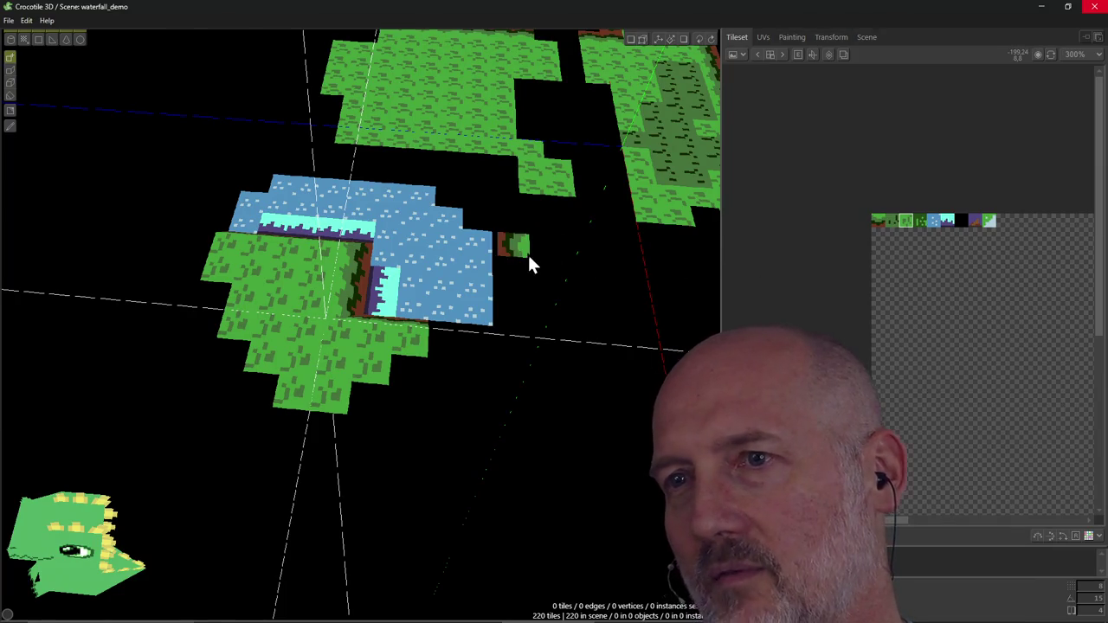
Step: Orbit lower and zoom in to frame the grass block's inner corner above the water
{"action": "right_click_drag", "start_coordinate": [529, 259], "coordinate": [606, 286]}
{"action": "mouse_move", "coordinate": [528, 259]}
{"action": "right_mouse_down"}
{"action": "mouse_move", "coordinate": [475, 227]}
{"action": "mouse_move", "coordinate": [438, 317]}
{"action": "right_mouse_up"}
{"action": "scroll", "coordinate": [475, 228], "scroll_direction": "up", "scroll_amount": 3}
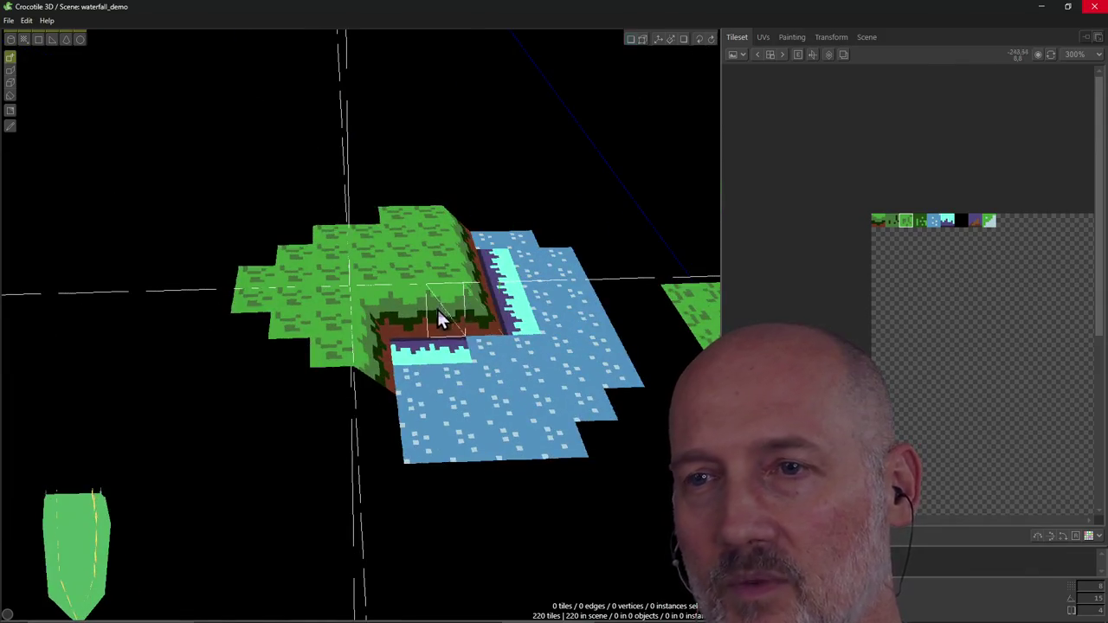
{"action": "mouse_move", "coordinate": [596, 173]}
{"action": "right_mouse_down"}
{"action": "mouse_move", "coordinate": [623, 199]}
{"action": "mouse_move", "coordinate": [594, 173]}
{"action": "mouse_move", "coordinate": [534, 220]}
{"action": "right_mouse_up"}
{"action": "scroll", "coordinate": [594, 174], "scroll_direction": "up", "scroll_amount": 1}
{"action": "scroll", "coordinate": [593, 173], "scroll_direction": "up", "scroll_amount": 3}
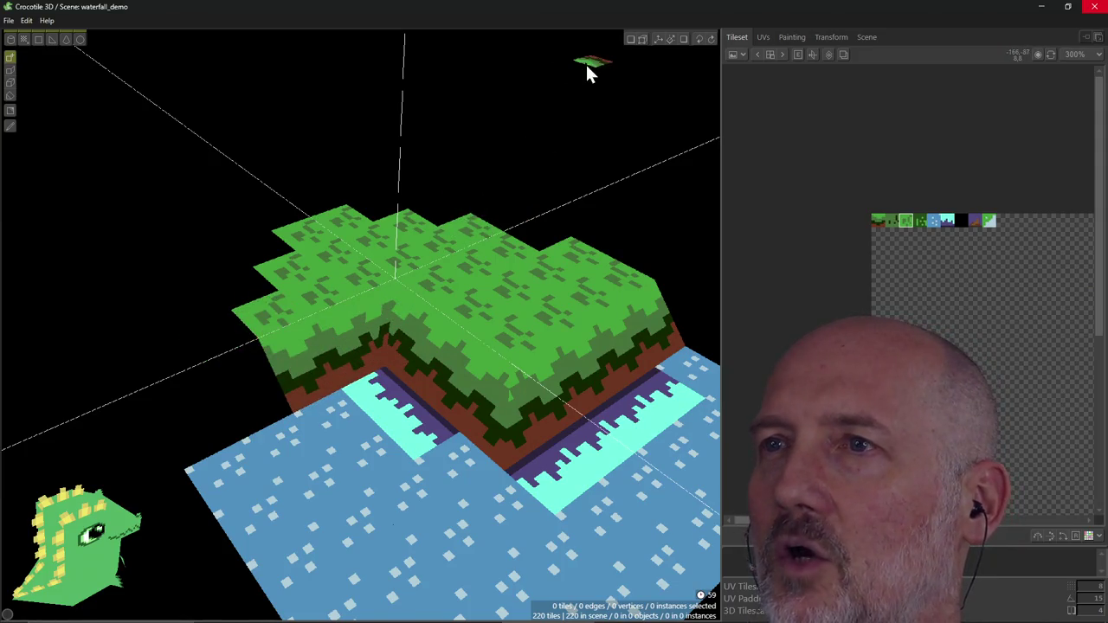
Step: In Edit Mode, select the triangle tile at the inner grass corner, then clear the selection
{"action": "left_click", "coordinate": [630, 39]}
{"action": "left_click", "coordinate": [403, 327]}
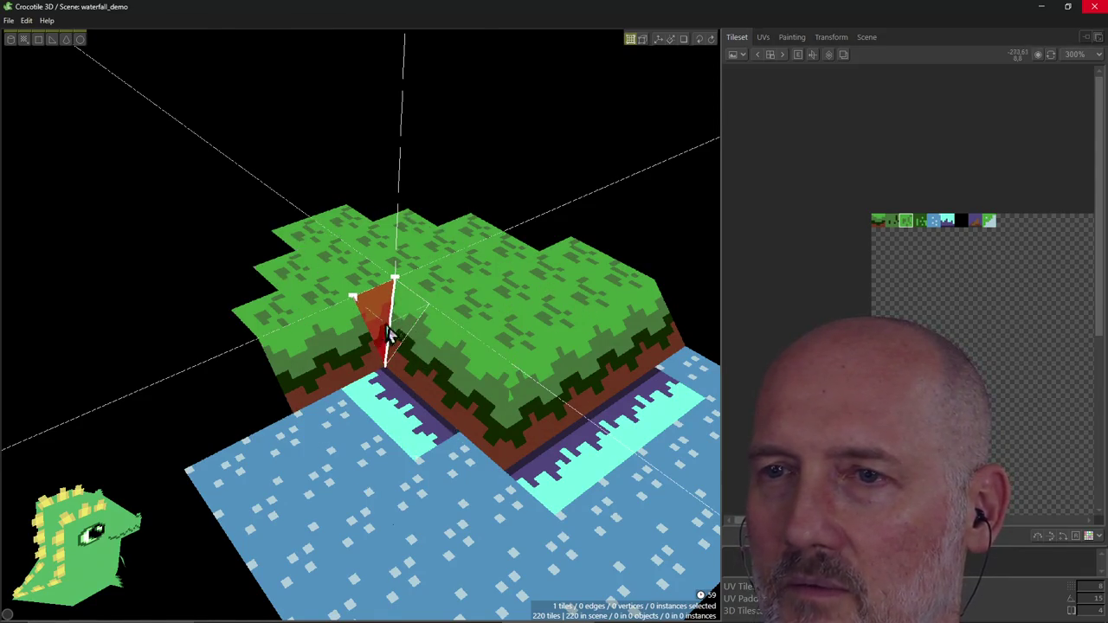
{"action": "key", "text": "Escape"}
{"action": "scroll", "coordinate": [421, 327], "scroll_direction": "up", "scroll_amount": 3}
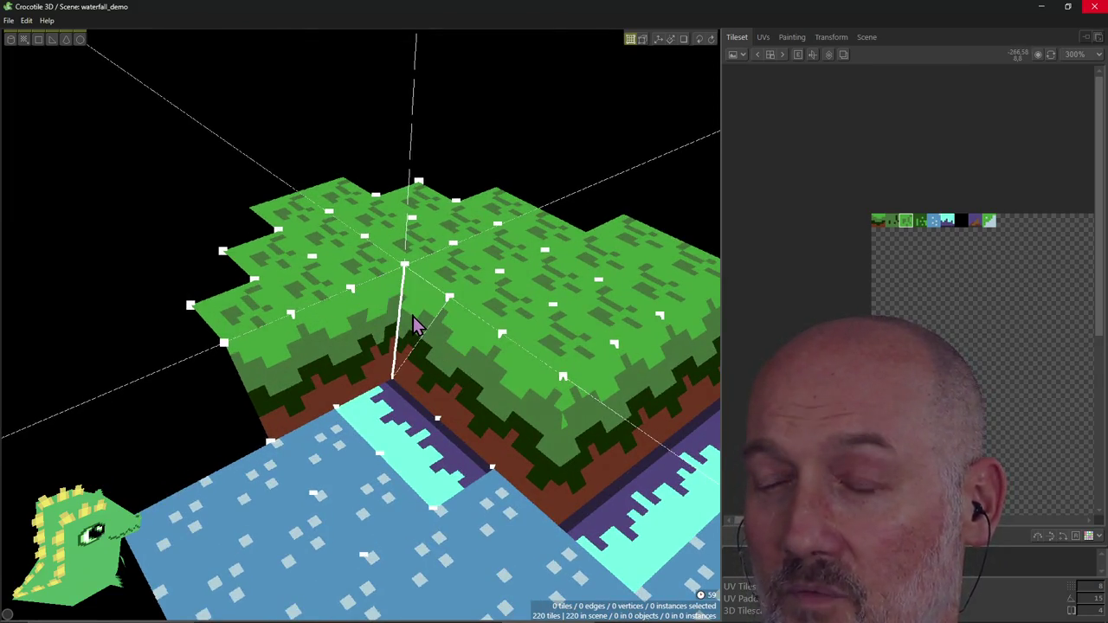
{"action": "scroll", "coordinate": [414, 325], "scroll_direction": "down", "scroll_amount": 3}
{"action": "scroll", "coordinate": [413, 325], "scroll_direction": "down", "scroll_amount": 2}
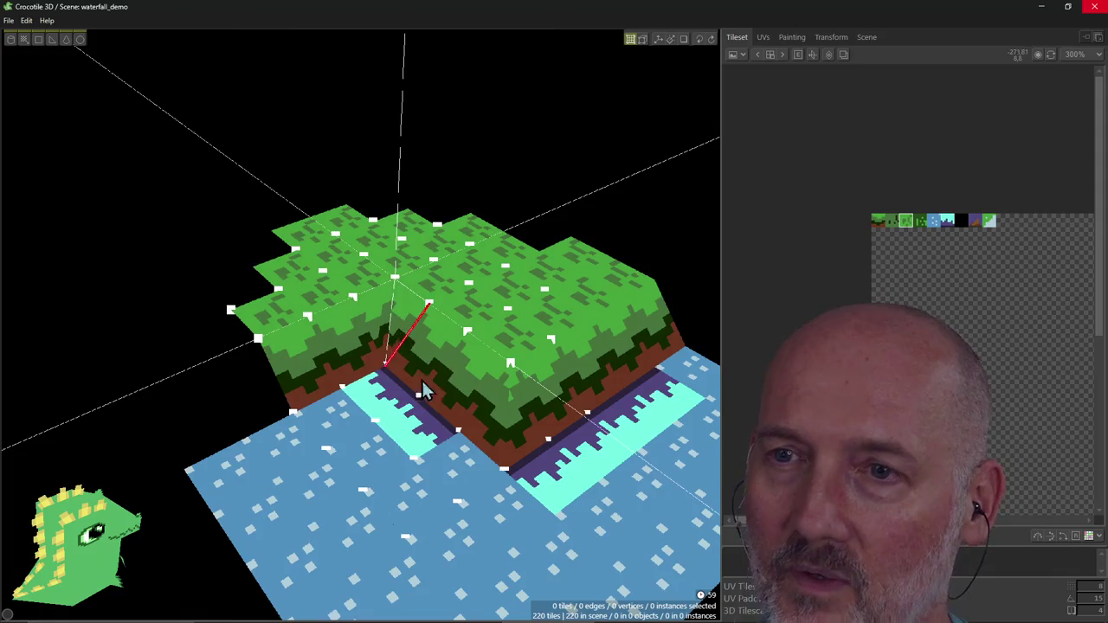
Step: Inspect the triangle tiles at the front and grass corners, deselect, and switch to the browser guide
{"action": "left_click", "coordinate": [532, 484]}
{"action": "left_click", "coordinate": [534, 454]}
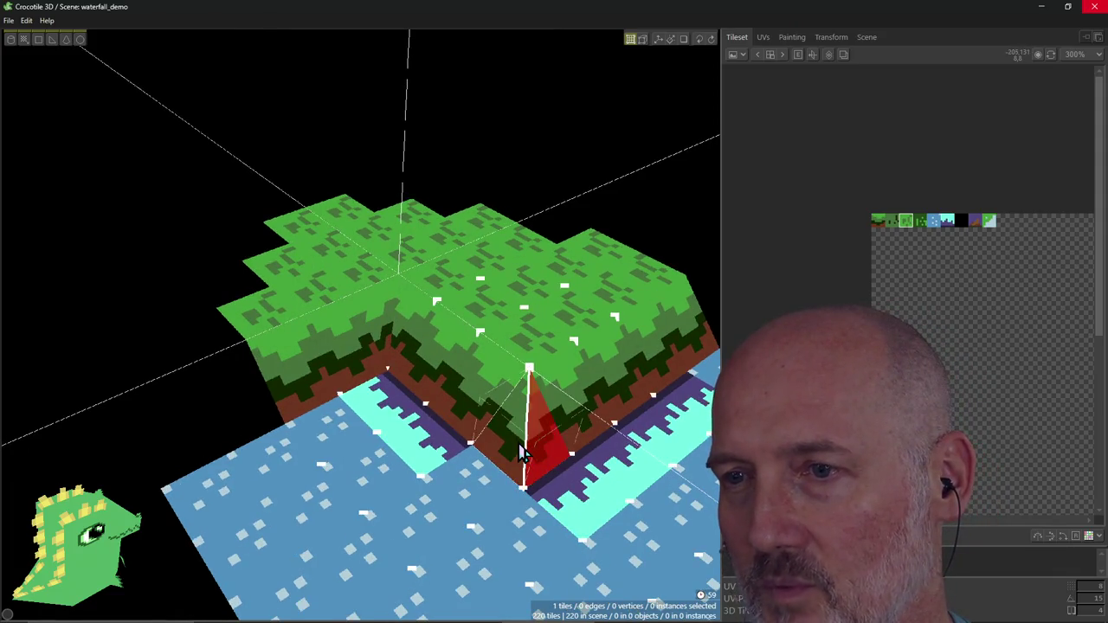
{"action": "left_click", "coordinate": [528, 456]}
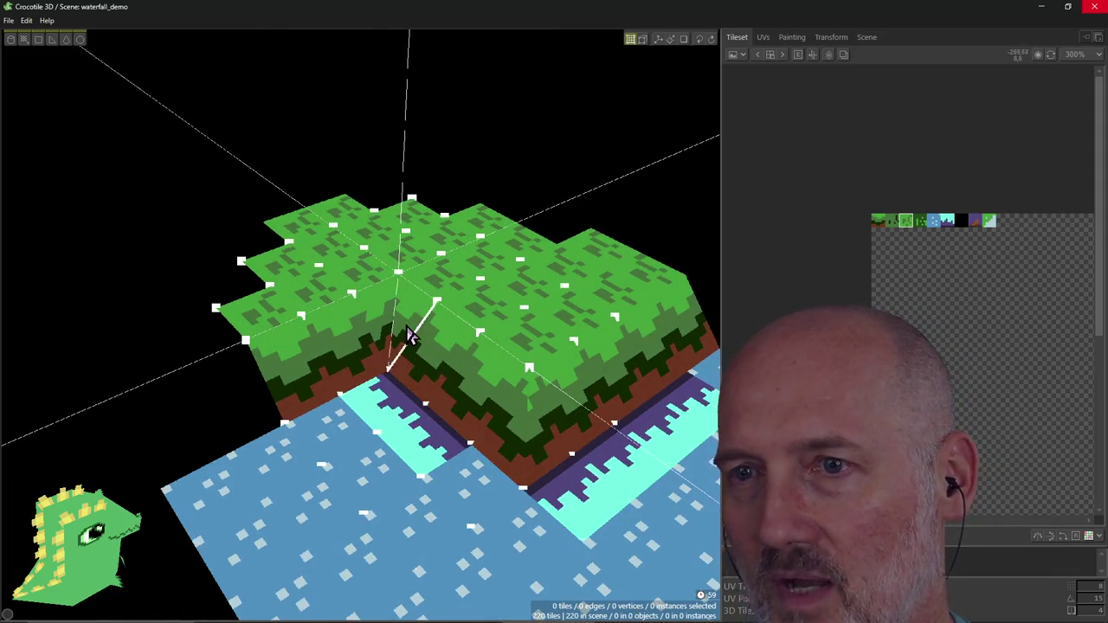
{"action": "left_click", "coordinate": [367, 325]}
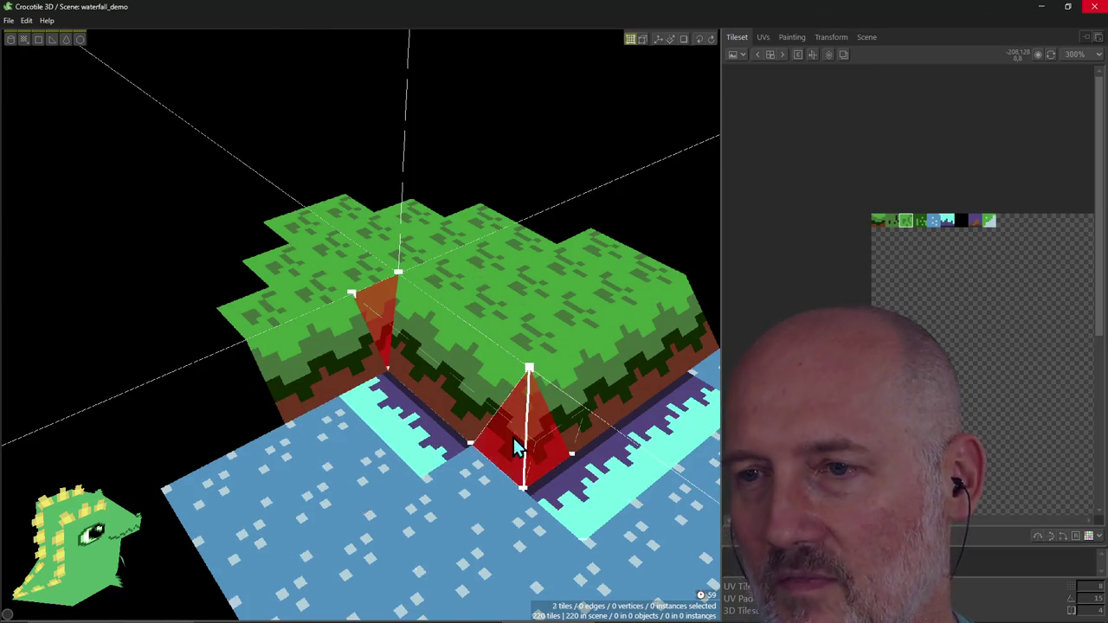
{"action": "left_click", "coordinate": [518, 457], "text": "shift"}
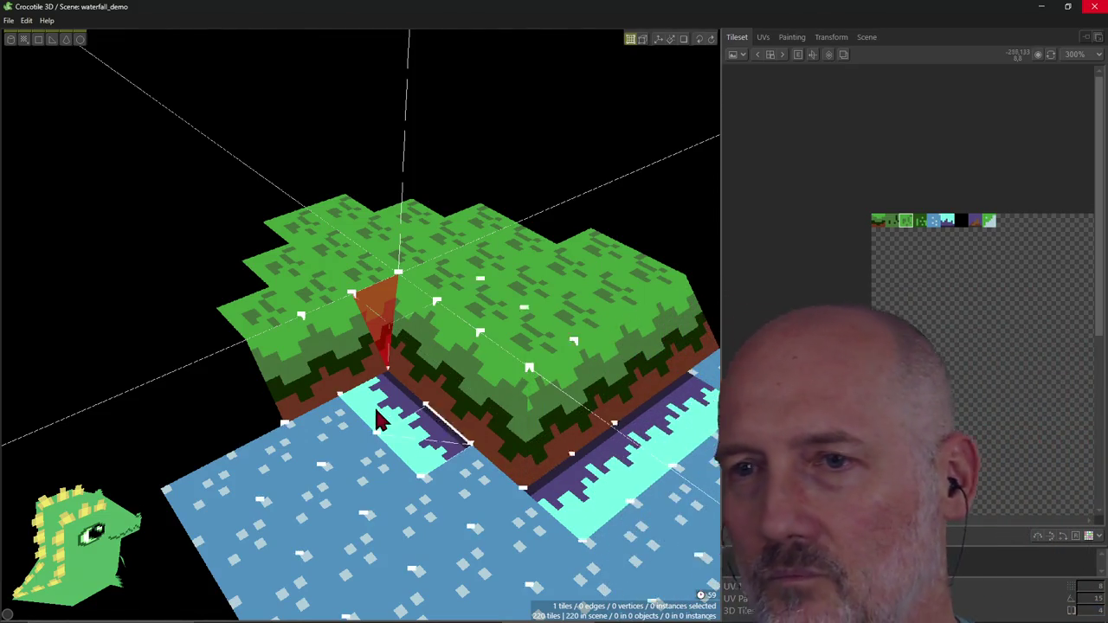
{"action": "key", "text": "Escape"}
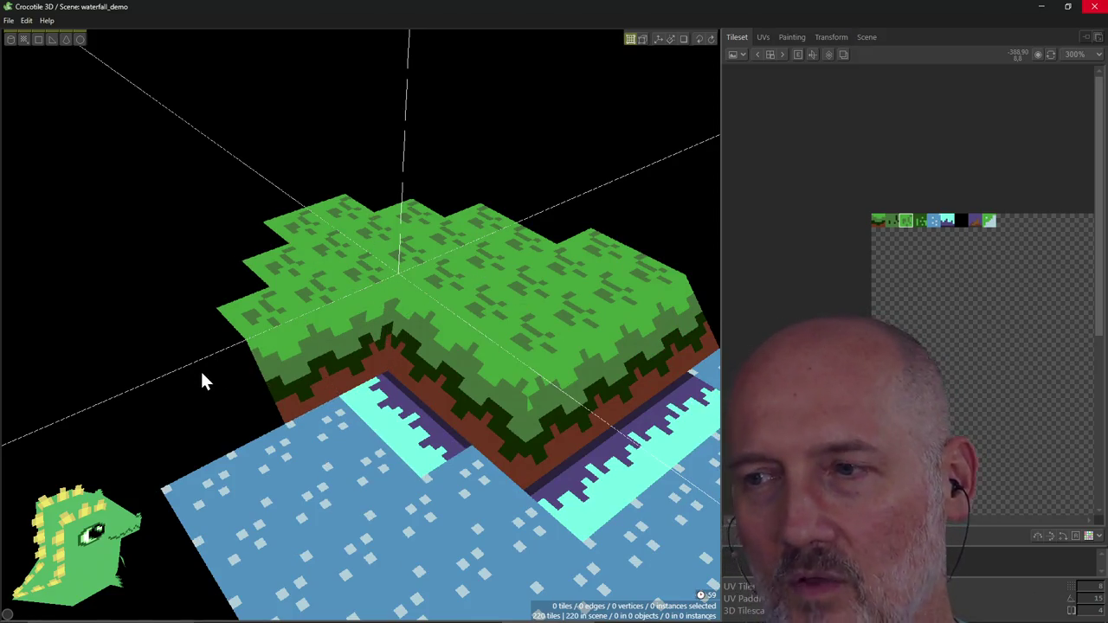
{"action": "key", "text": "alt+Tab"}
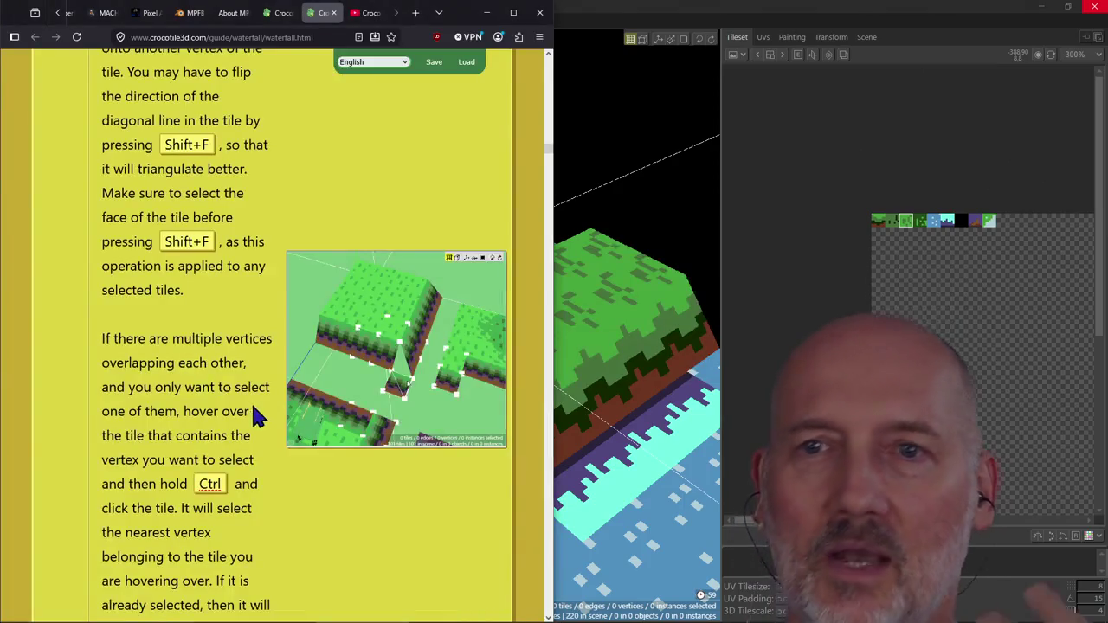
Step: Scroll back up the waterfall guide to the start of the Triangular tiles section
{"action": "scroll", "coordinate": [222, 381], "scroll_direction": "down", "scroll_amount": 2}
{"action": "scroll", "coordinate": [222, 370], "scroll_direction": "up", "scroll_amount": 5}
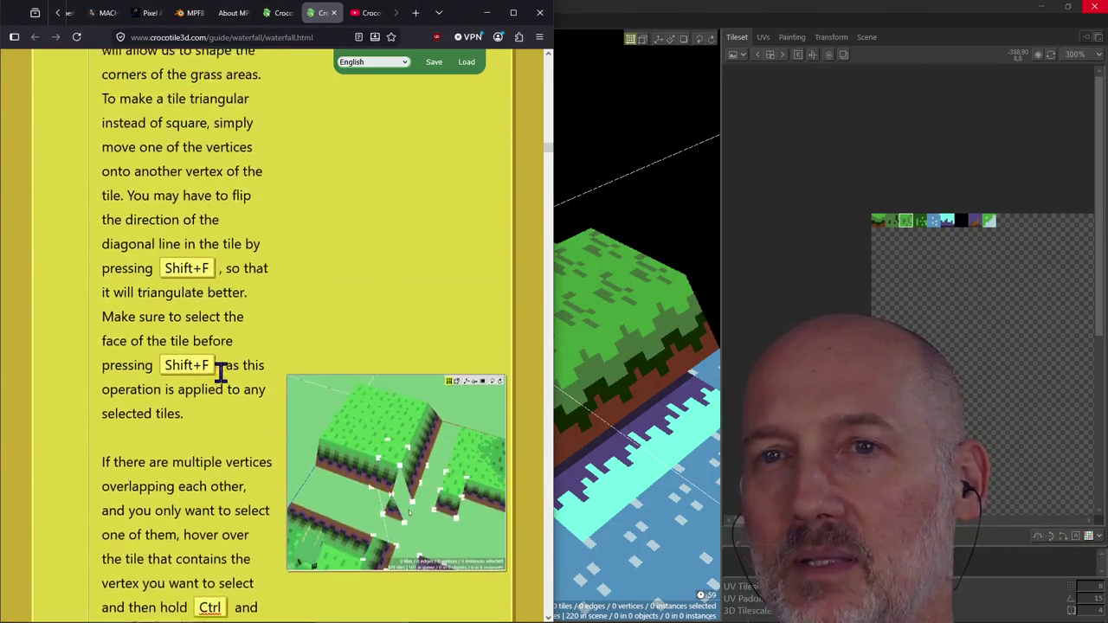
{"action": "scroll", "coordinate": [222, 372], "scroll_direction": "down", "scroll_amount": 1}
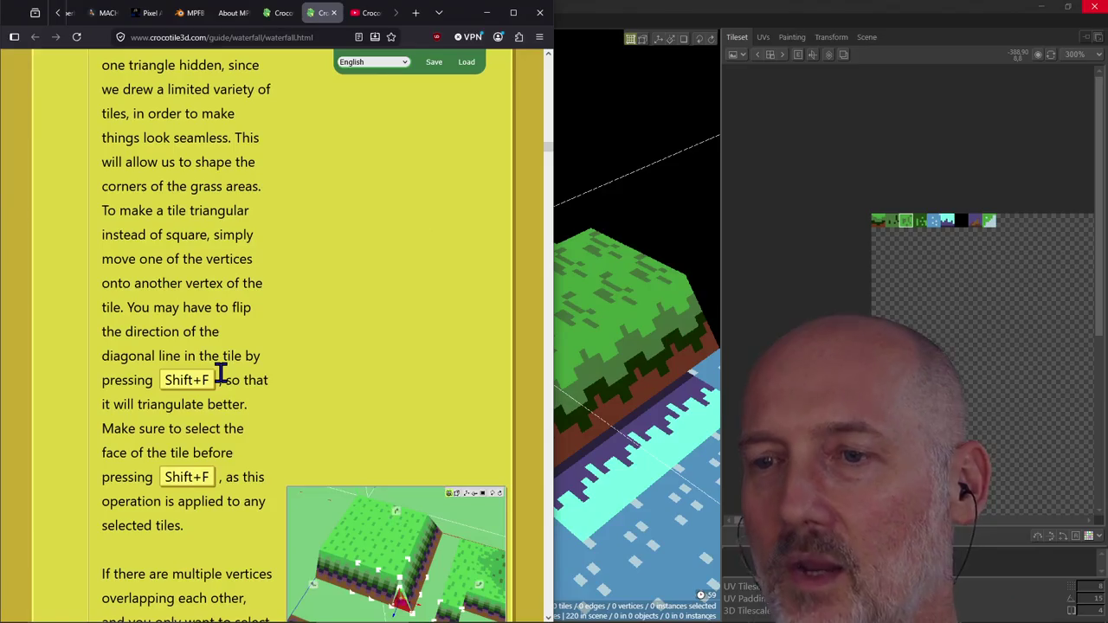
{"action": "scroll", "coordinate": [341, 387], "scroll_direction": "up", "scroll_amount": 3}
{"action": "scroll", "coordinate": [341, 387], "scroll_direction": "up", "scroll_amount": 5}
{"action": "scroll", "coordinate": [342, 388], "scroll_direction": "up", "scroll_amount": 5}
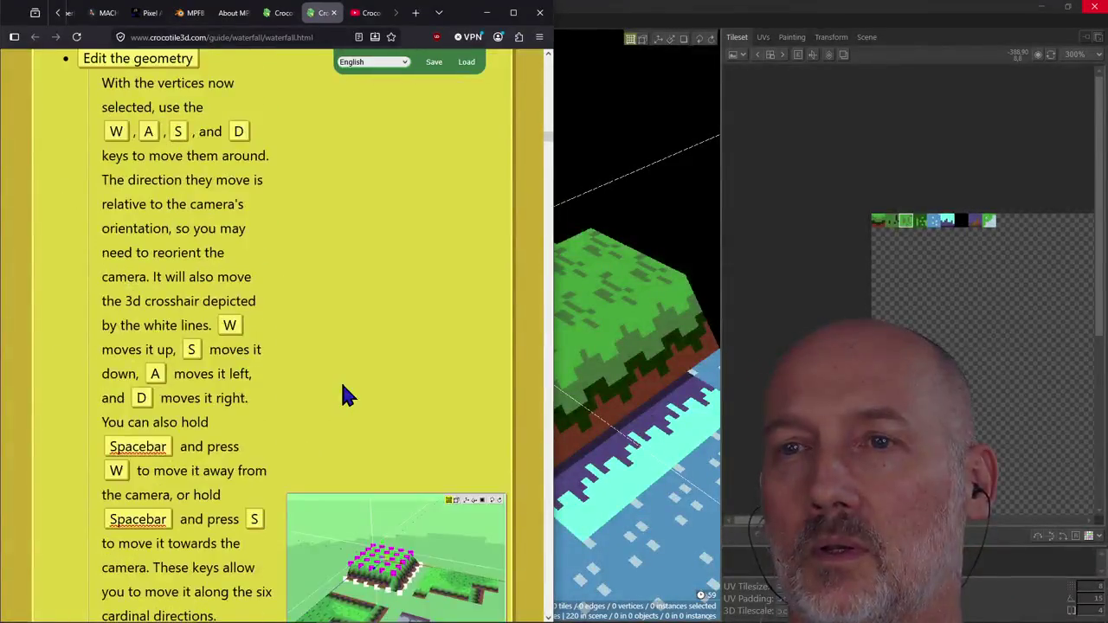
{"action": "scroll", "coordinate": [343, 395], "scroll_direction": "up", "scroll_amount": 5}
{"action": "scroll", "coordinate": [343, 396], "scroll_direction": "up", "scroll_amount": 5}
{"action": "scroll", "coordinate": [342, 396], "scroll_direction": "up", "scroll_amount": 5}
{"action": "scroll", "coordinate": [342, 396], "scroll_direction": "up", "scroll_amount": 5}
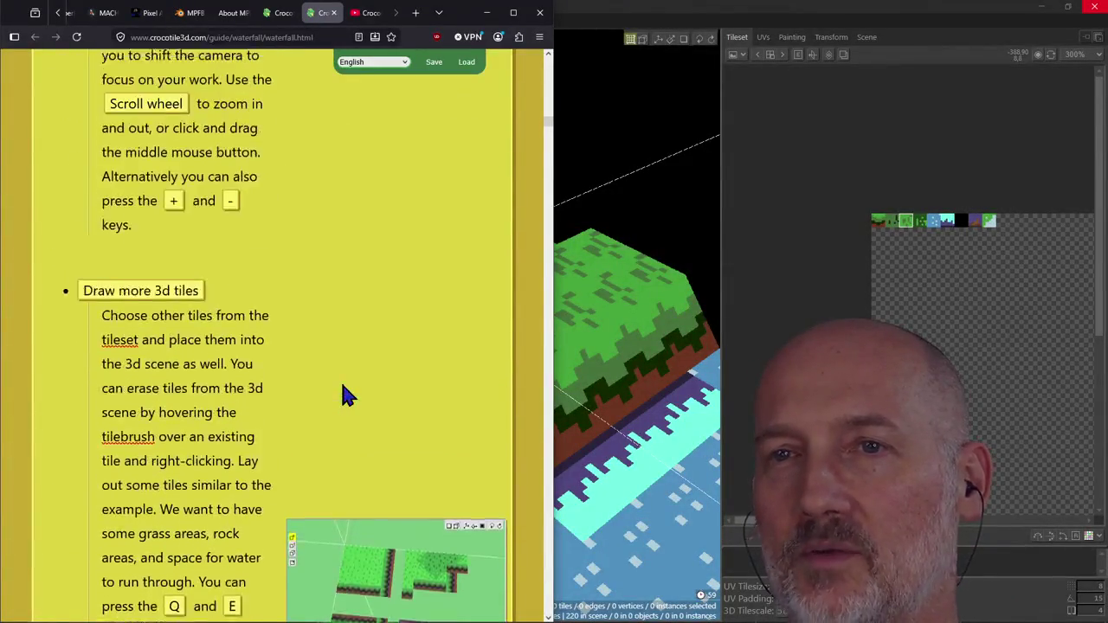
{"action": "scroll", "coordinate": [342, 395], "scroll_direction": "up", "scroll_amount": 5}
{"action": "scroll", "coordinate": [343, 395], "scroll_direction": "up", "scroll_amount": 5}
{"action": "scroll", "coordinate": [343, 396], "scroll_direction": "up", "scroll_amount": 3}
{"action": "scroll", "coordinate": [343, 395], "scroll_direction": "down", "scroll_amount": 5}
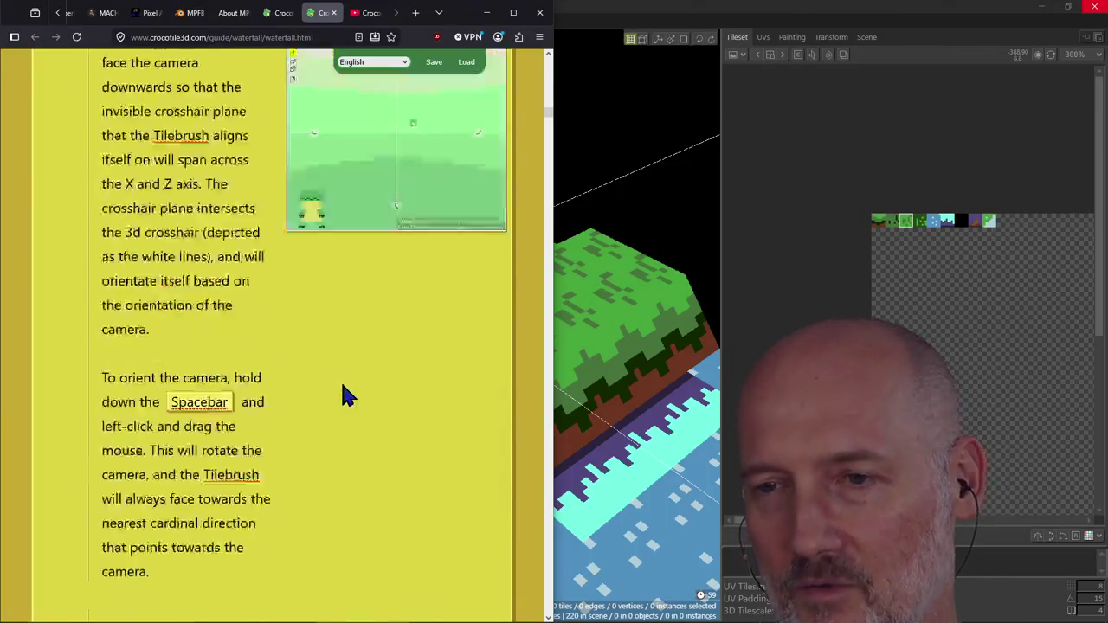
{"action": "scroll", "coordinate": [343, 396], "scroll_direction": "down", "scroll_amount": 2}
{"action": "scroll", "coordinate": [342, 395], "scroll_direction": "up", "scroll_amount": 5}
{"action": "scroll", "coordinate": [343, 395], "scroll_direction": "up", "scroll_amount": 5}
{"action": "scroll", "coordinate": [342, 395], "scroll_direction": "down", "scroll_amount": 2}
{"action": "scroll", "coordinate": [342, 395], "scroll_direction": "up", "scroll_amount": 2}
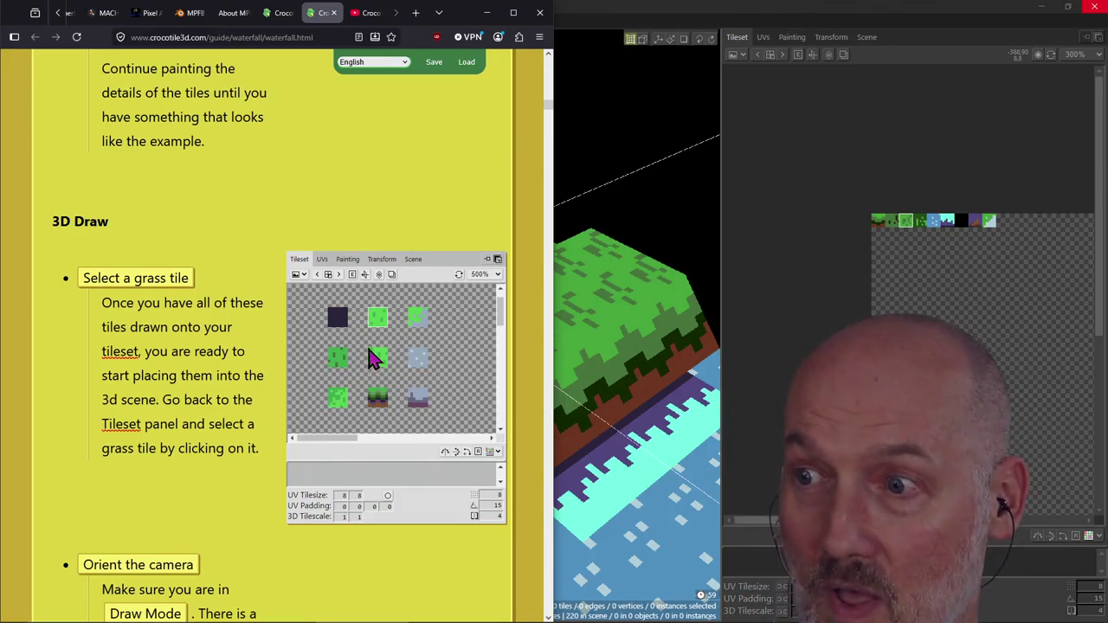
Step: Read down through the flipping-diagonal and overlapping-vertex instructions, then bring the Crocotile scene back
{"action": "scroll", "coordinate": [368, 350], "scroll_direction": "down", "scroll_amount": 4}
{"action": "scroll", "coordinate": [367, 346], "scroll_direction": "down", "scroll_amount": 5}
{"action": "scroll", "coordinate": [367, 351], "scroll_direction": "down", "scroll_amount": 5}
{"action": "scroll", "coordinate": [366, 355], "scroll_direction": "down", "scroll_amount": 4}
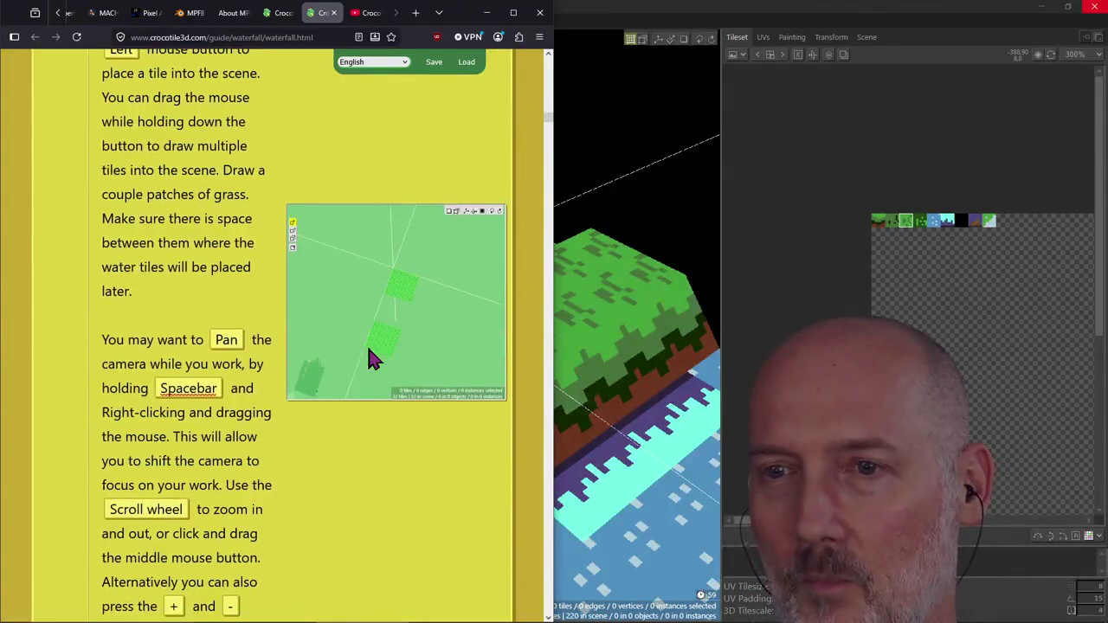
{"action": "scroll", "coordinate": [367, 366], "scroll_direction": "down", "scroll_amount": 5}
{"action": "scroll", "coordinate": [362, 416], "scroll_direction": "down", "scroll_amount": 2}
{"action": "scroll", "coordinate": [359, 458], "scroll_direction": "down", "scroll_amount": 2}
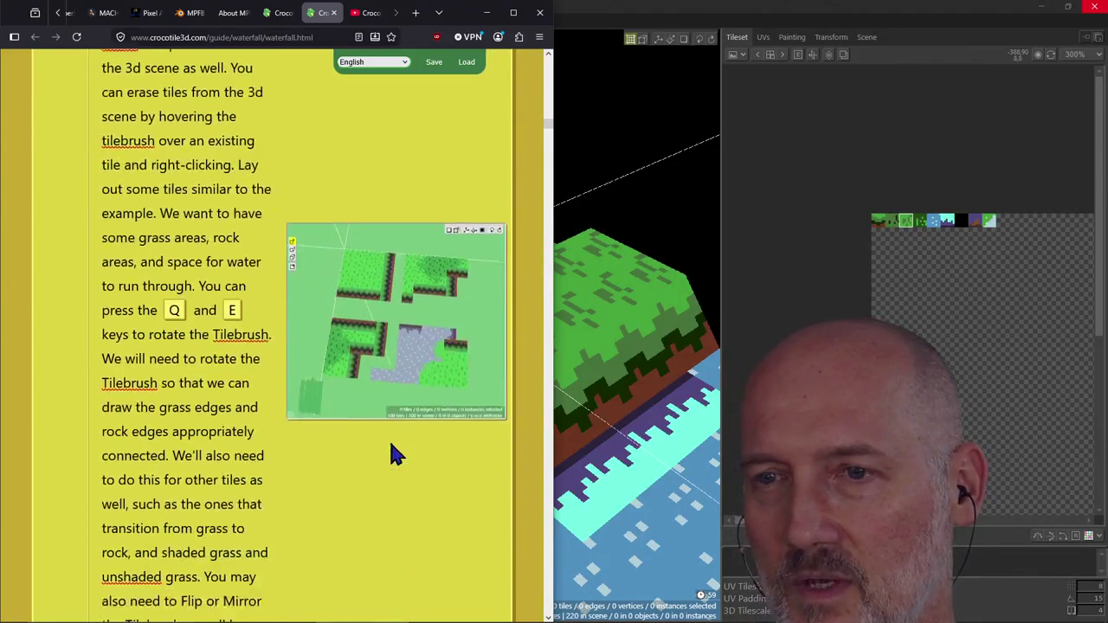
{"action": "scroll", "coordinate": [390, 440], "scroll_direction": "up", "scroll_amount": 1}
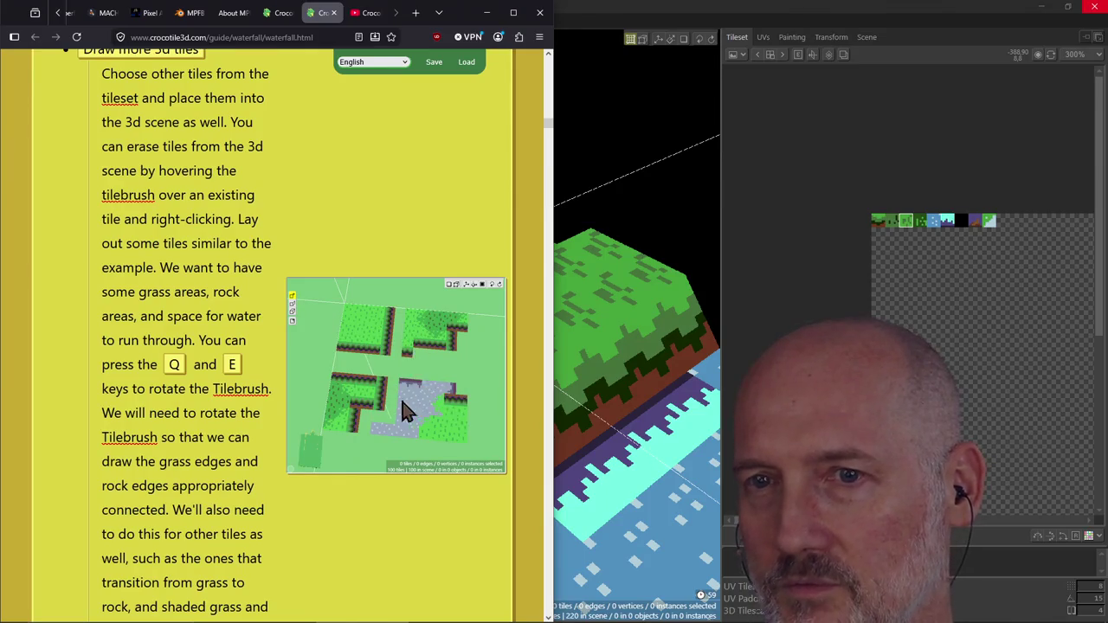
{"action": "scroll", "coordinate": [420, 395], "scroll_direction": "down", "scroll_amount": 5}
{"action": "scroll", "coordinate": [420, 396], "scroll_direction": "down", "scroll_amount": 7}
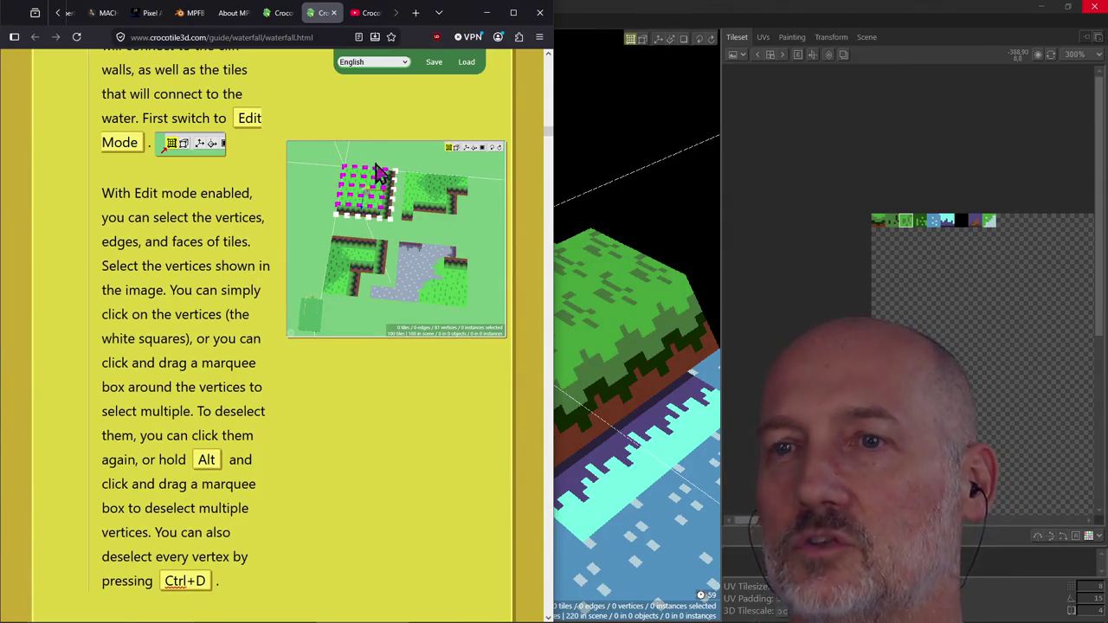
{"action": "scroll", "coordinate": [383, 190], "scroll_direction": "down", "scroll_amount": 4}
{"action": "scroll", "coordinate": [386, 193], "scroll_direction": "down", "scroll_amount": 6}
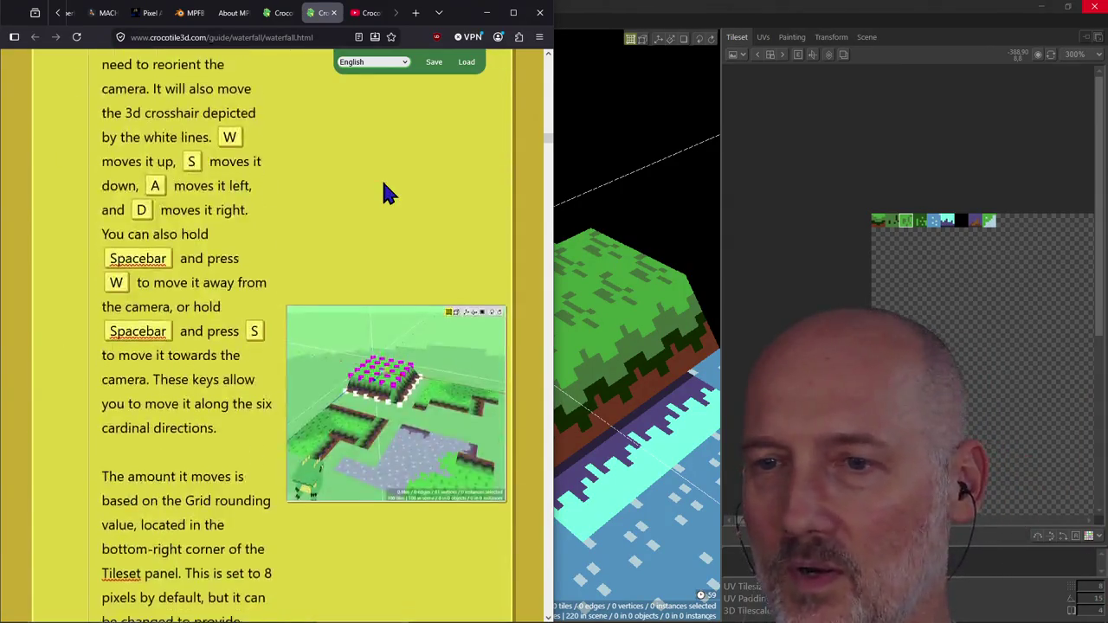
{"action": "scroll", "coordinate": [384, 184], "scroll_direction": "down", "scroll_amount": 5}
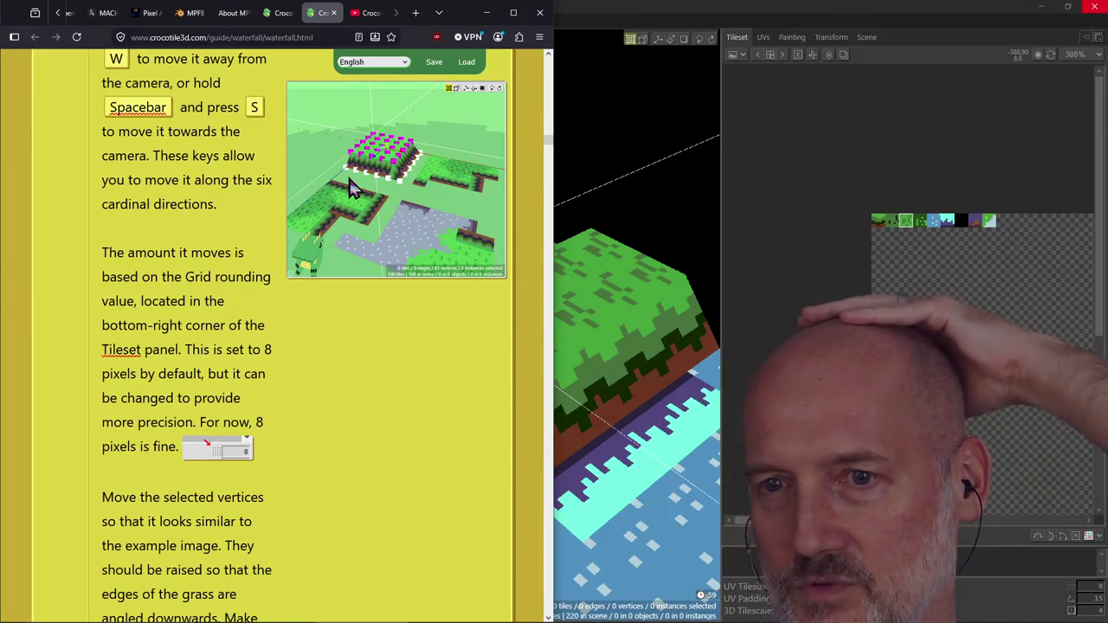
{"action": "scroll", "coordinate": [349, 184], "scroll_direction": "down", "scroll_amount": 10}
{"action": "scroll", "coordinate": [348, 184], "scroll_direction": "down", "scroll_amount": 7}
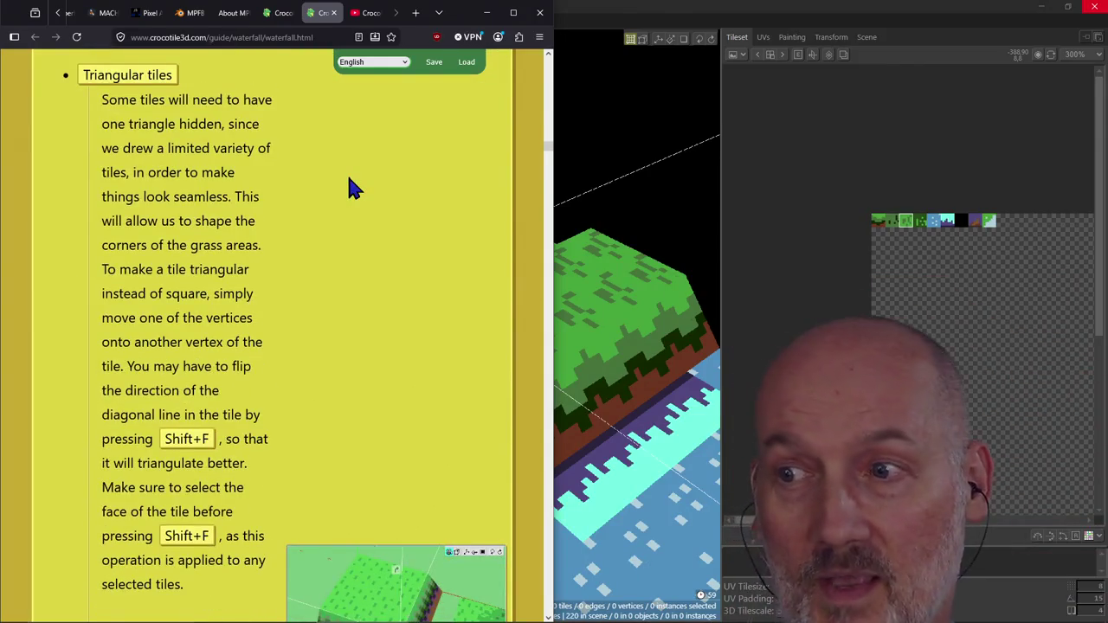
{"action": "scroll", "coordinate": [348, 188], "scroll_direction": "down", "scroll_amount": 5}
{"action": "scroll", "coordinate": [348, 188], "scroll_direction": "down", "scroll_amount": 2}
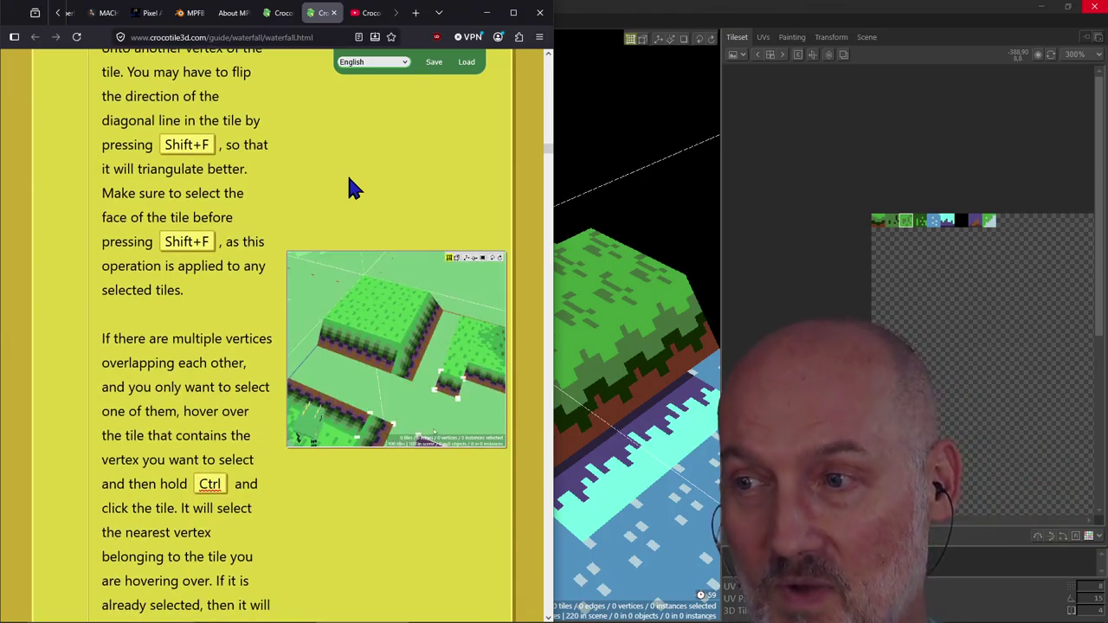
{"action": "scroll", "coordinate": [348, 185], "scroll_direction": "down", "scroll_amount": 2}
{"action": "scroll", "coordinate": [348, 184], "scroll_direction": "down", "scroll_amount": 1}
{"action": "scroll", "coordinate": [340, 385], "scroll_direction": "down", "scroll_amount": 2}
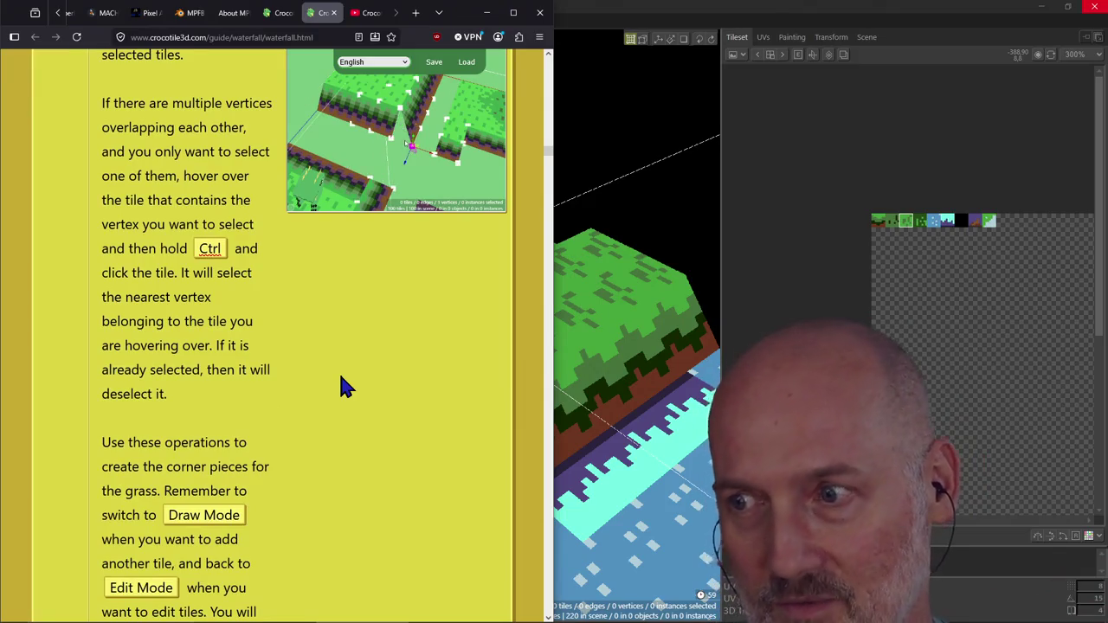
{"action": "scroll", "coordinate": [340, 380], "scroll_direction": "up", "scroll_amount": 4}
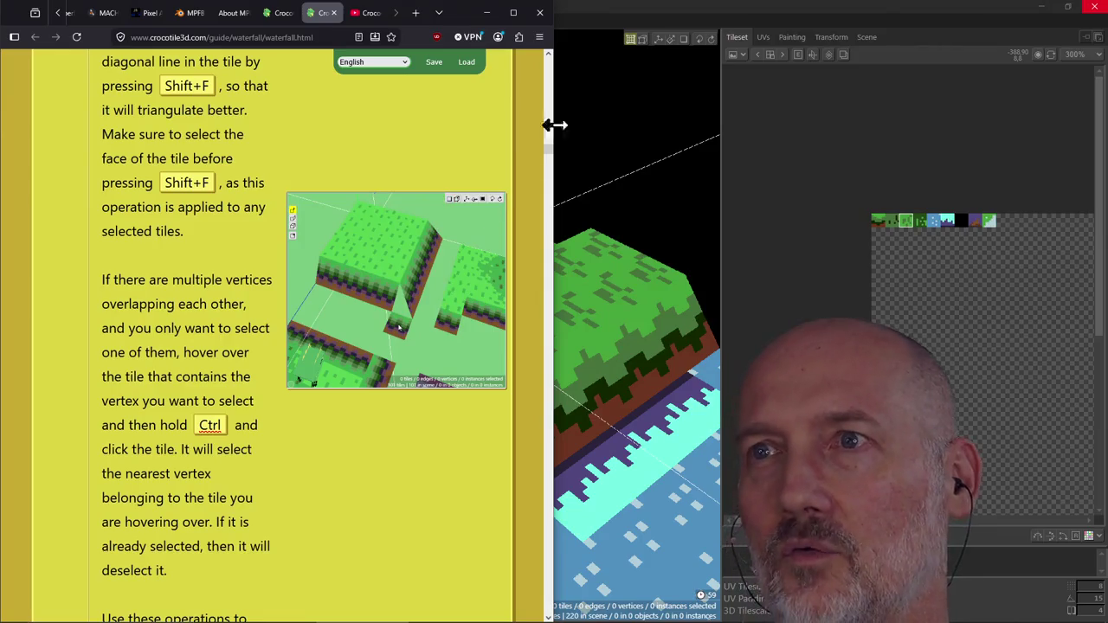
{"action": "left_click", "coordinate": [593, 26]}
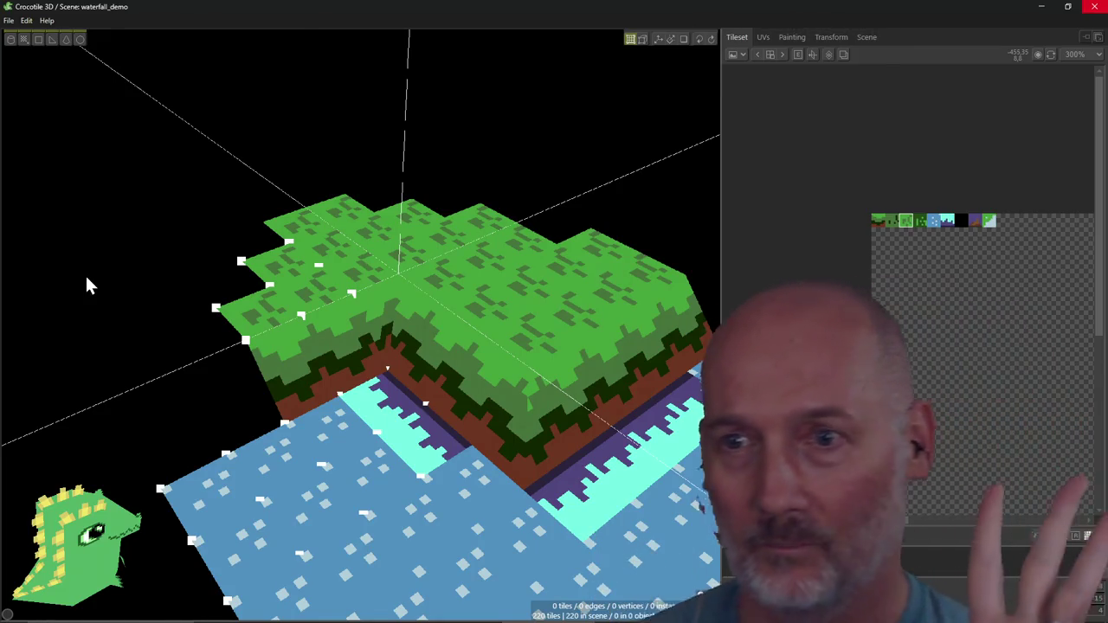
Step: Orbit the view down to face the cliff's inner corner from a lower angle
{"action": "scroll", "coordinate": [370, 370], "scroll_direction": "down", "scroll_amount": 2}
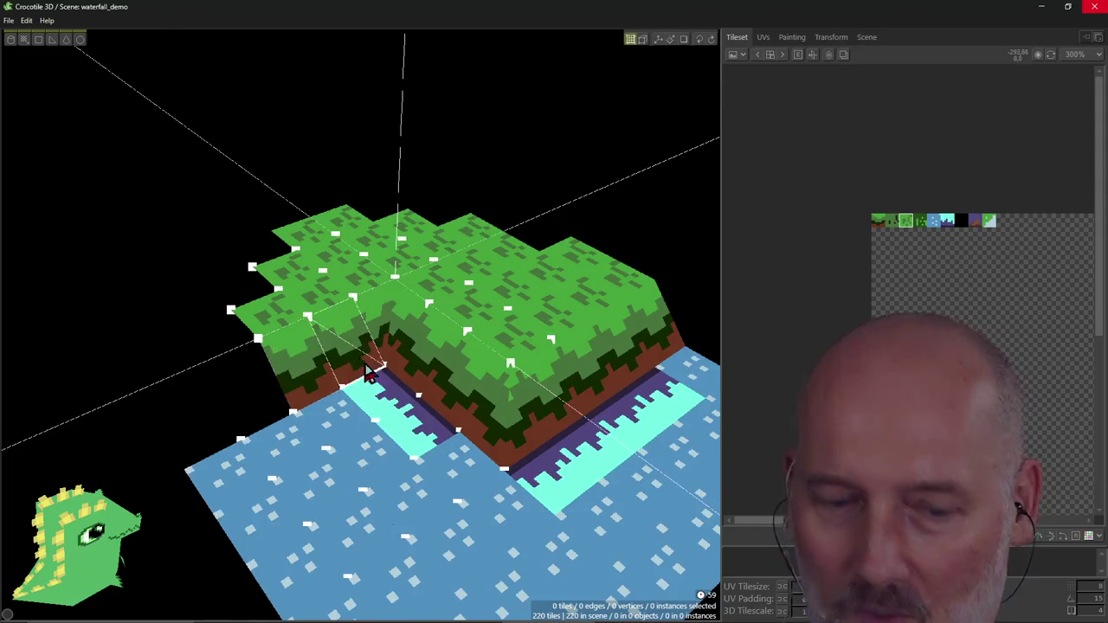
{"action": "mouse_move", "coordinate": [327, 445]}
{"action": "right_mouse_down"}
{"action": "mouse_move", "coordinate": [406, 424]}
{"action": "mouse_move", "coordinate": [364, 428]}
{"action": "right_mouse_up"}
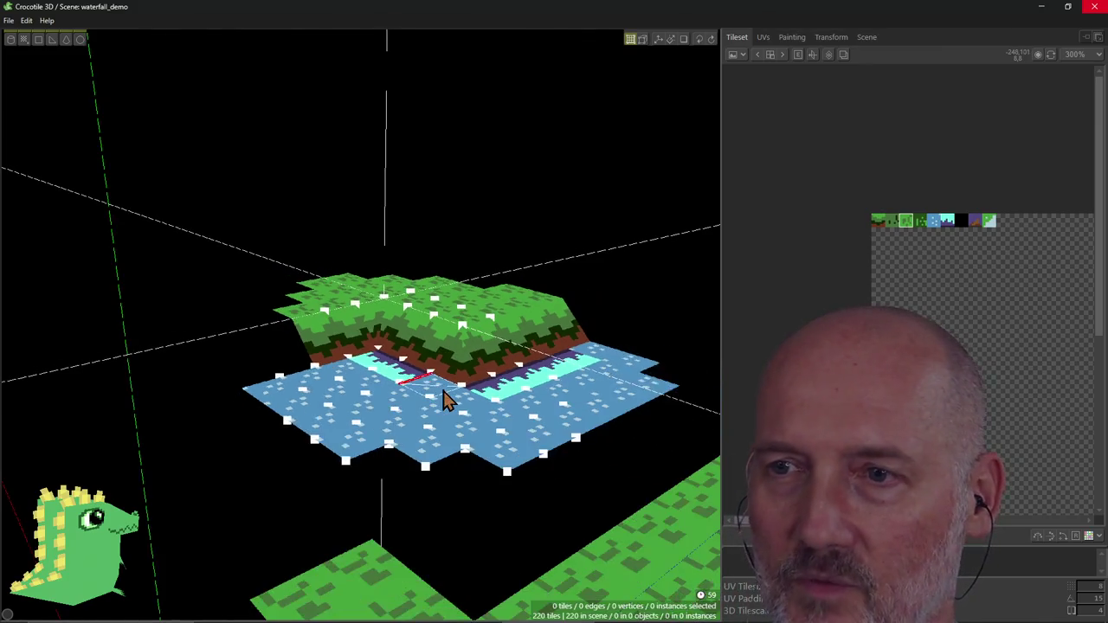
{"action": "mouse_move", "coordinate": [414, 409]}
{"action": "right_mouse_down"}
{"action": "mouse_move", "coordinate": [373, 419]}
{"action": "mouse_move", "coordinate": [433, 415]}
{"action": "mouse_move", "coordinate": [416, 424]}
{"action": "right_mouse_up"}
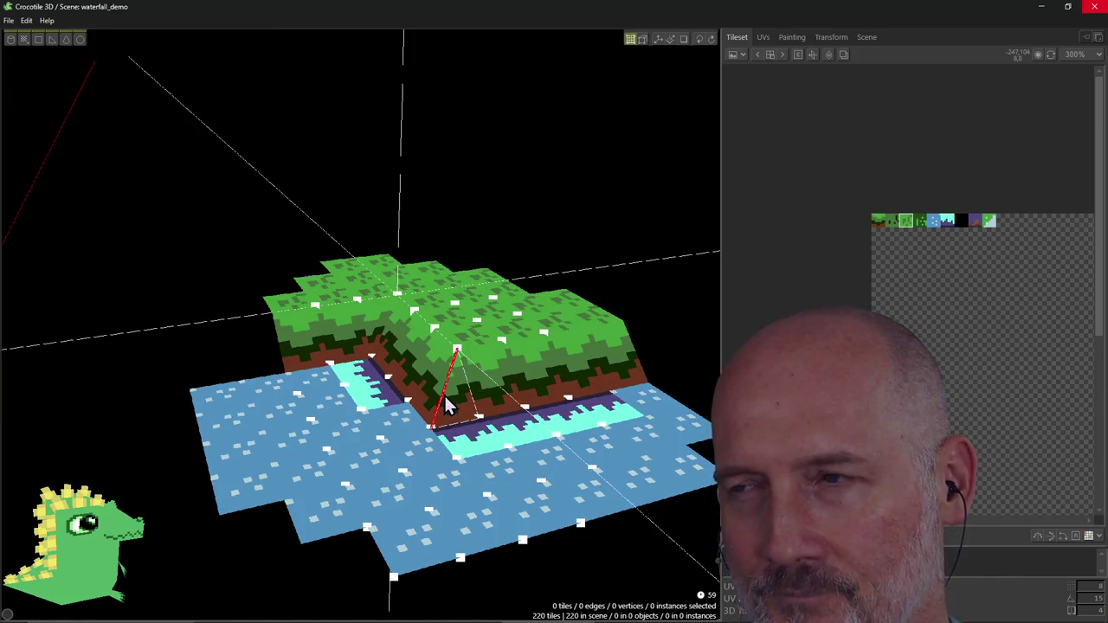
{"action": "mouse_move", "coordinate": [444, 400]}
{"action": "right_mouse_down"}
{"action": "mouse_move", "coordinate": [380, 416]}
{"action": "mouse_move", "coordinate": [432, 398]}
{"action": "right_mouse_up"}
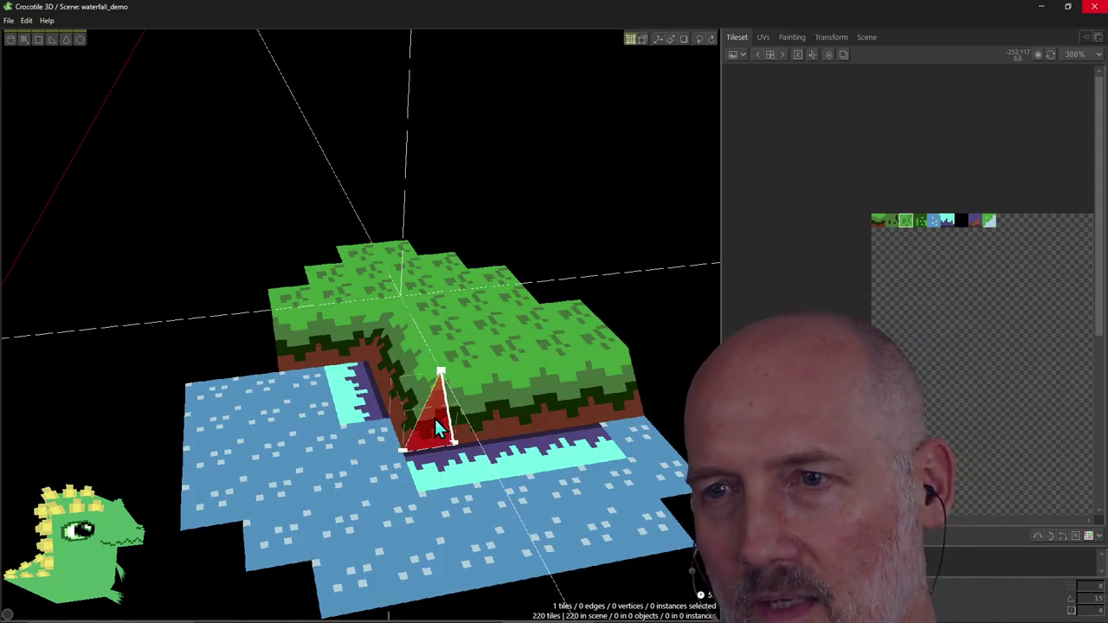
Step: Select the triangle tile's diagonal edge and neighbouring tiles, clear the selection, and switch to Draw Mode
{"action": "left_click", "coordinate": [419, 416]}
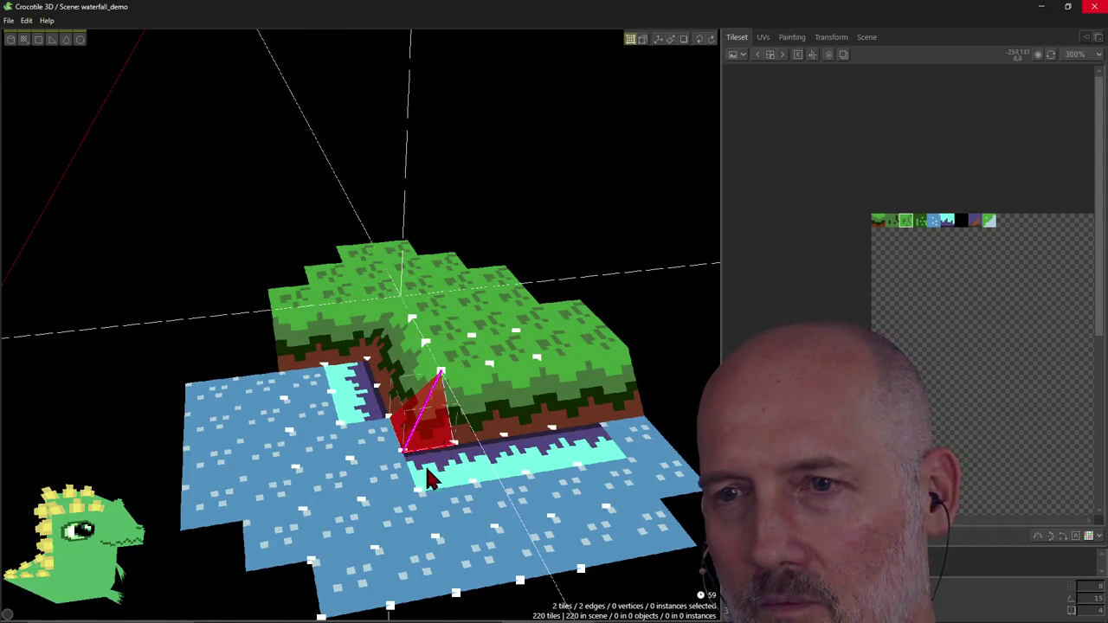
{"action": "left_click", "coordinate": [379, 446], "text": "shift"}
{"action": "right_click_drag", "start_coordinate": [425, 467], "coordinate": [425, 482]}
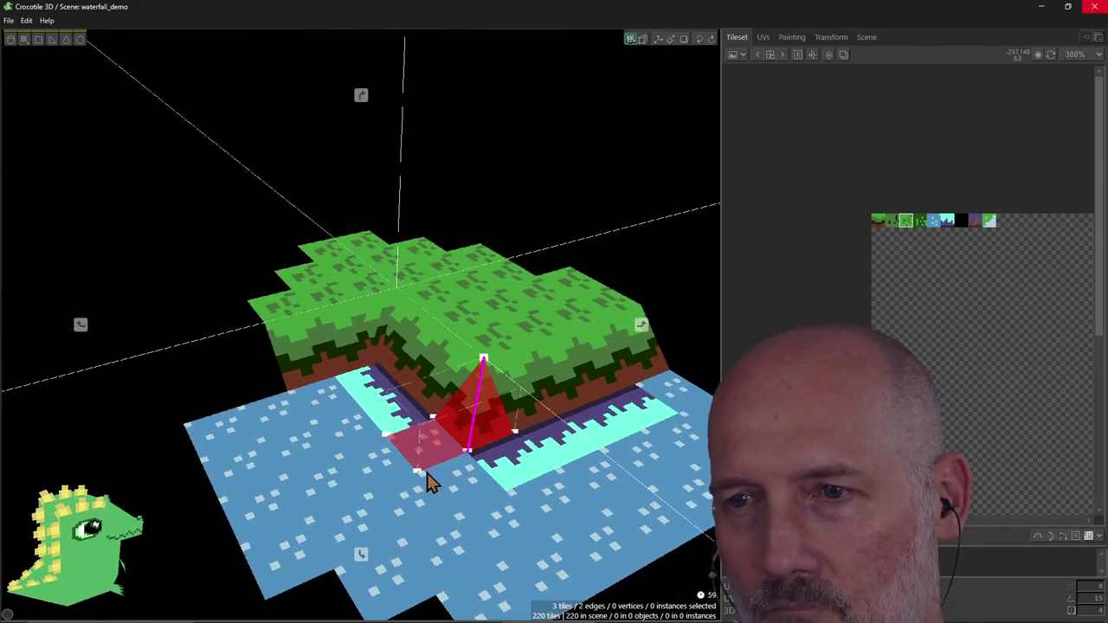
{"action": "left_click", "coordinate": [430, 487], "text": "shift"}
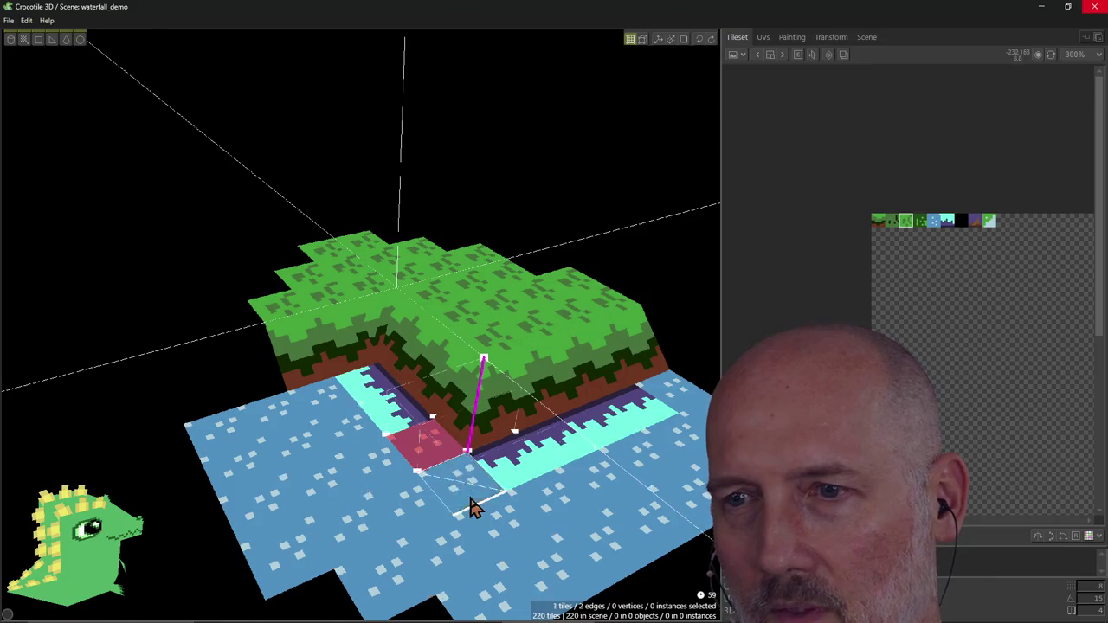
{"action": "key", "text": "Escape"}
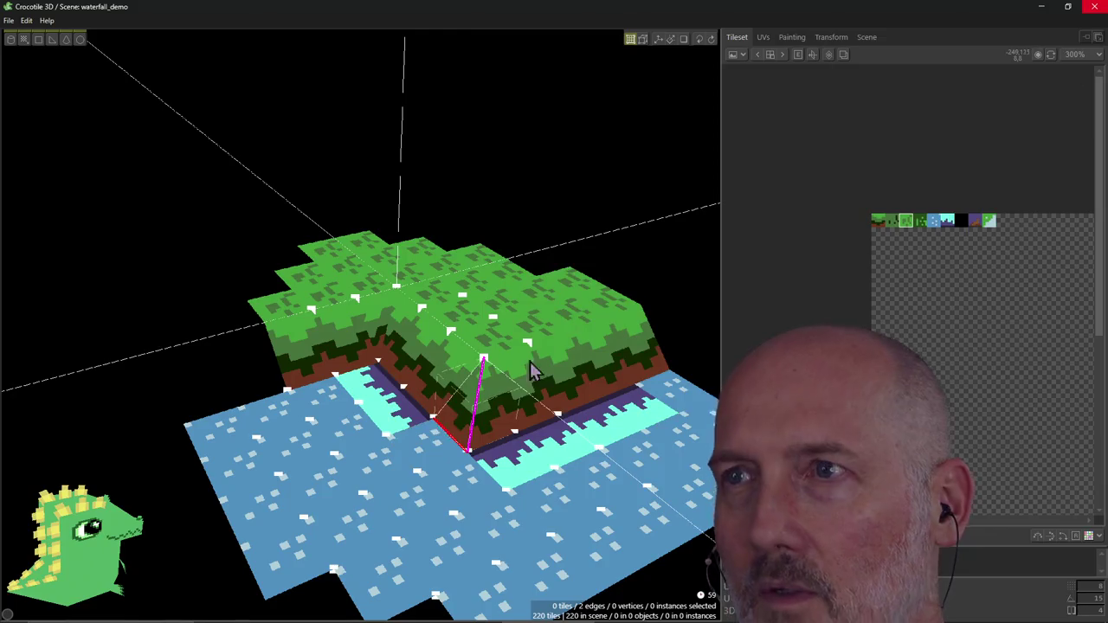
{"action": "key", "text": "Tab"}
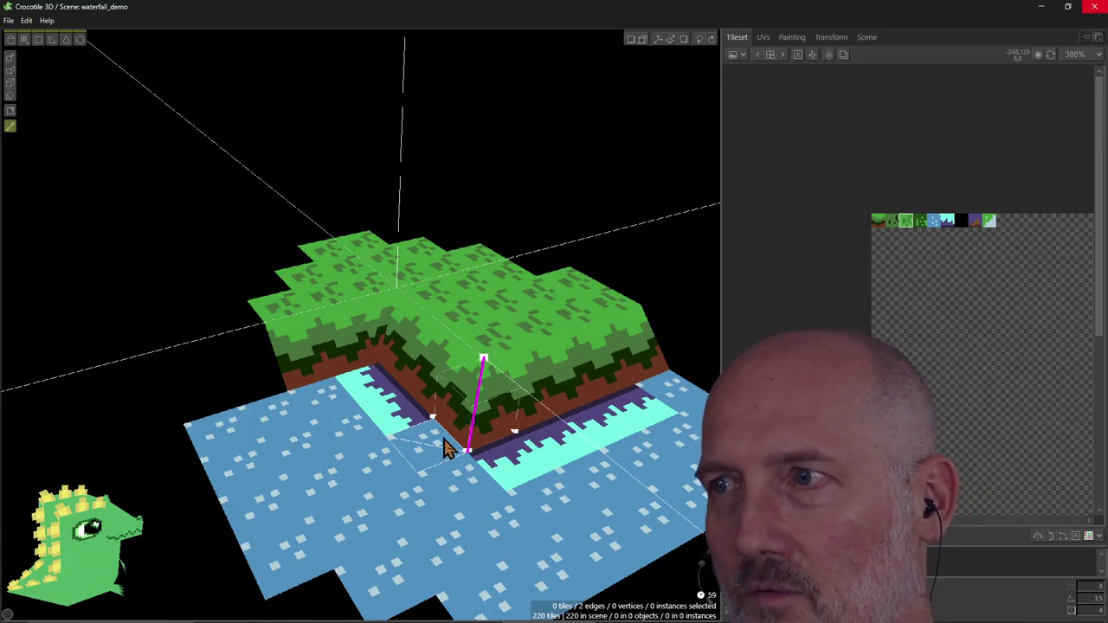
Step: Open the grass and water tiles for painting and sample the water's blue colour
{"action": "left_click", "coordinate": [791, 38]}
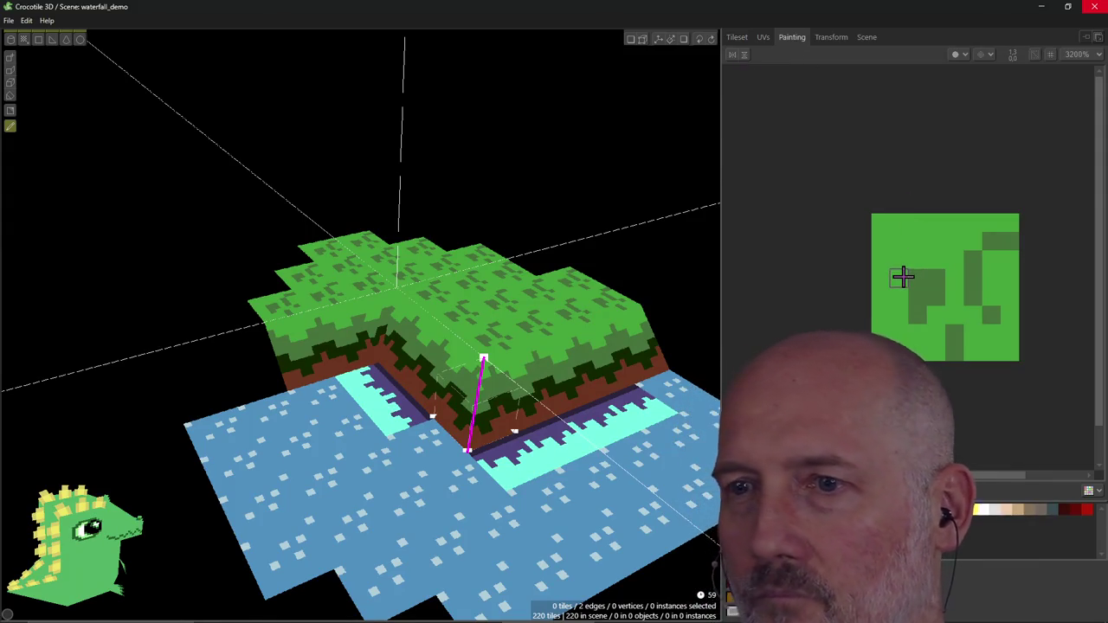
{"action": "left_click", "coordinate": [738, 38]}
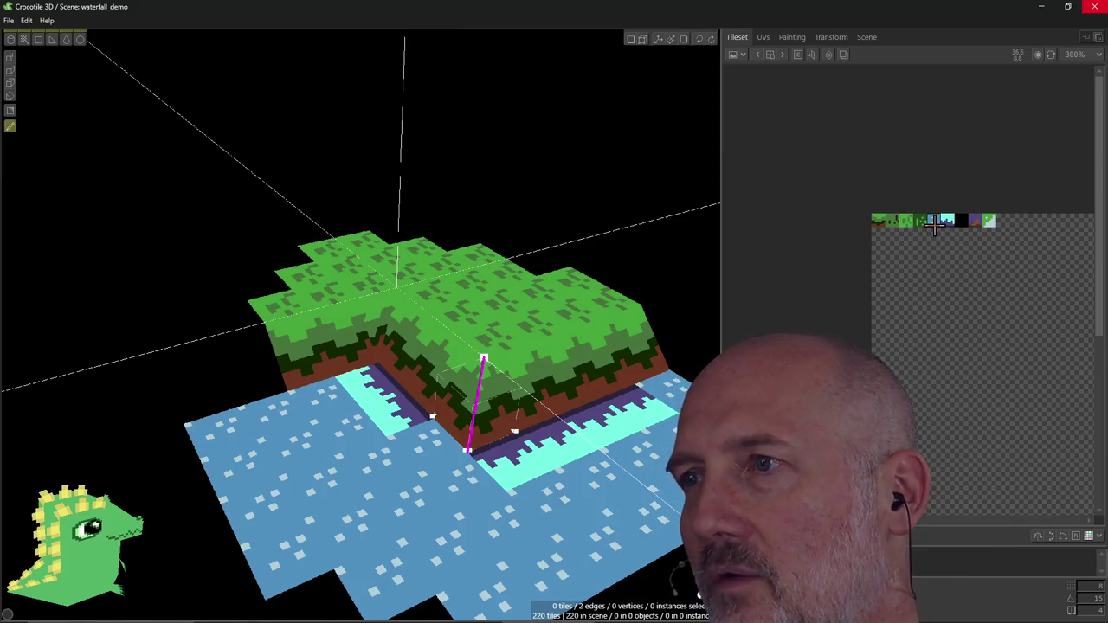
{"action": "left_click", "coordinate": [787, 39]}
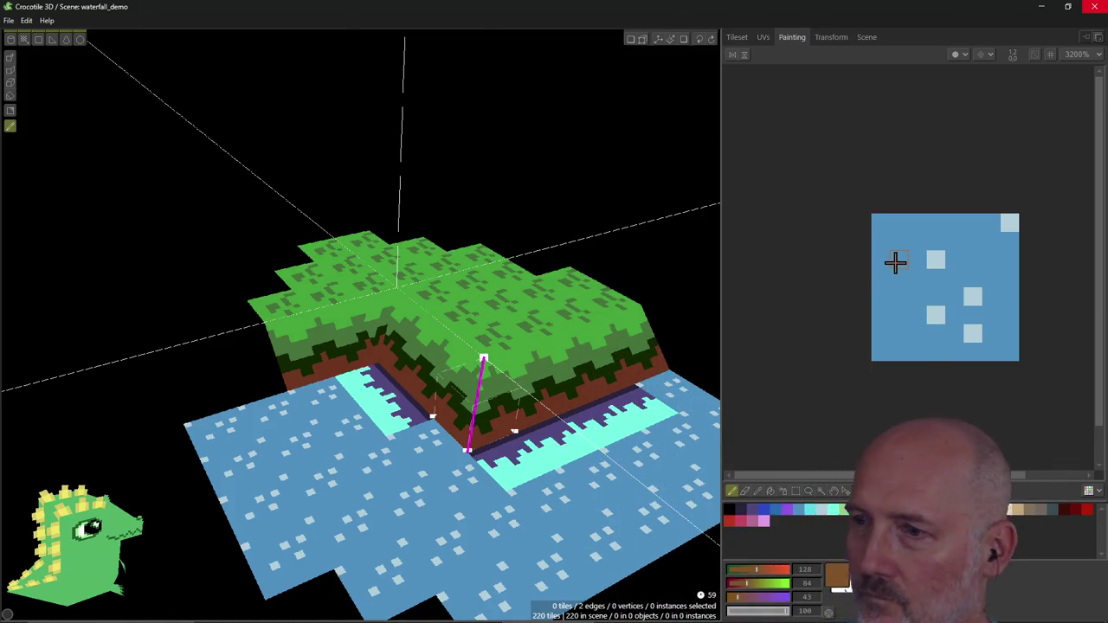
{"action": "left_click", "coordinate": [758, 493]}
{"action": "left_click", "coordinate": [910, 311]}
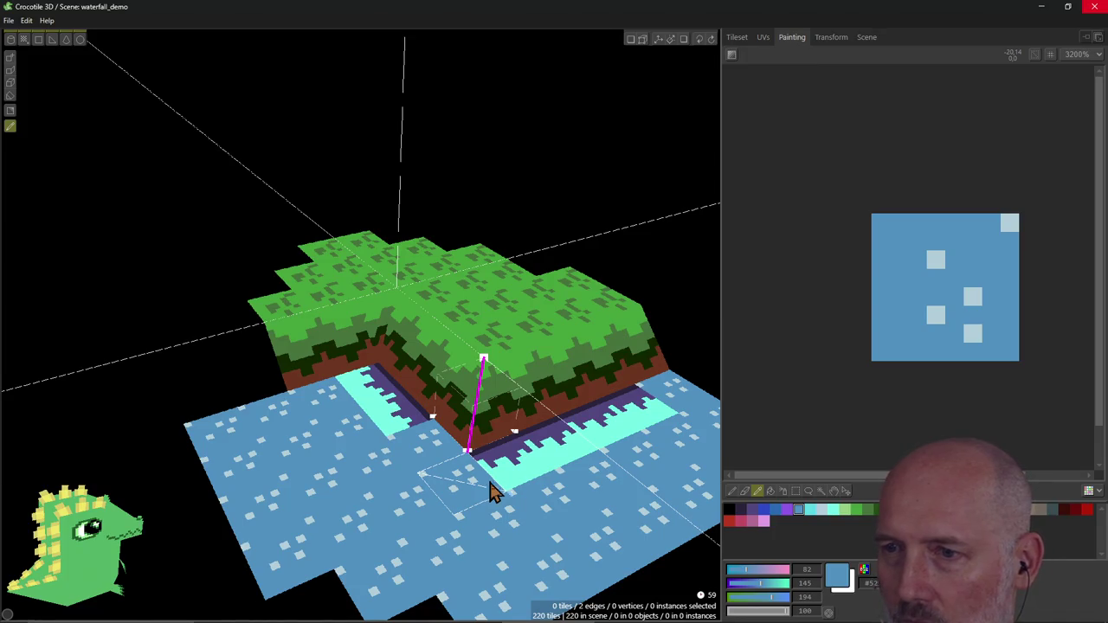
{"action": "key", "text": "1"}
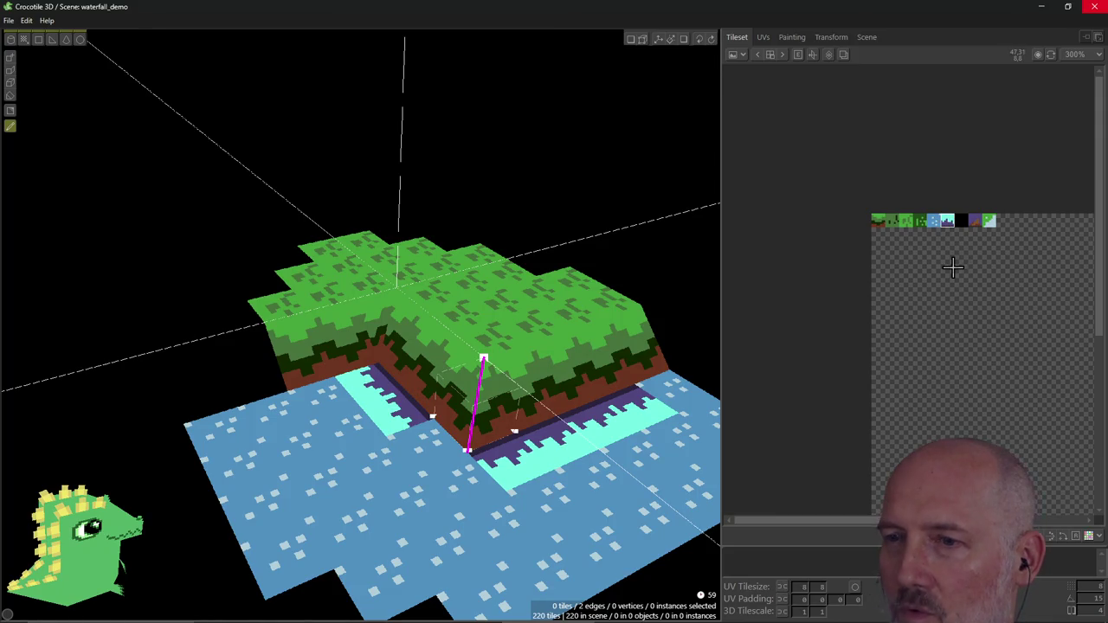
Step: Sample the foam cyan, paint trial strokes on the water tile, undo them, and open a blank tile
{"action": "left_click", "coordinate": [793, 38]}
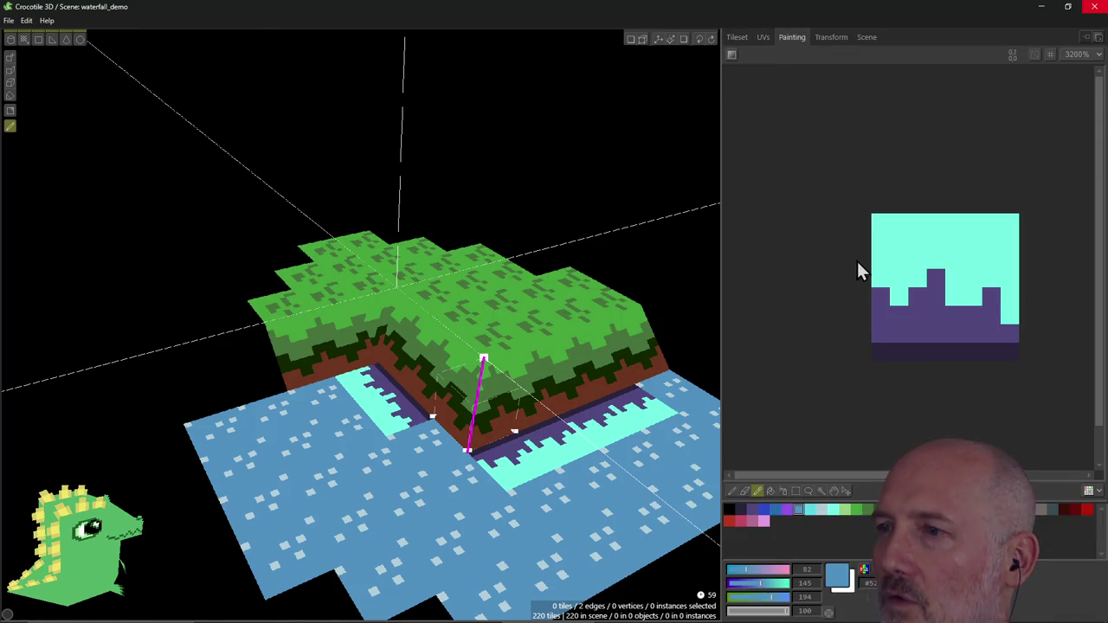
{"action": "right_click", "coordinate": [902, 257]}
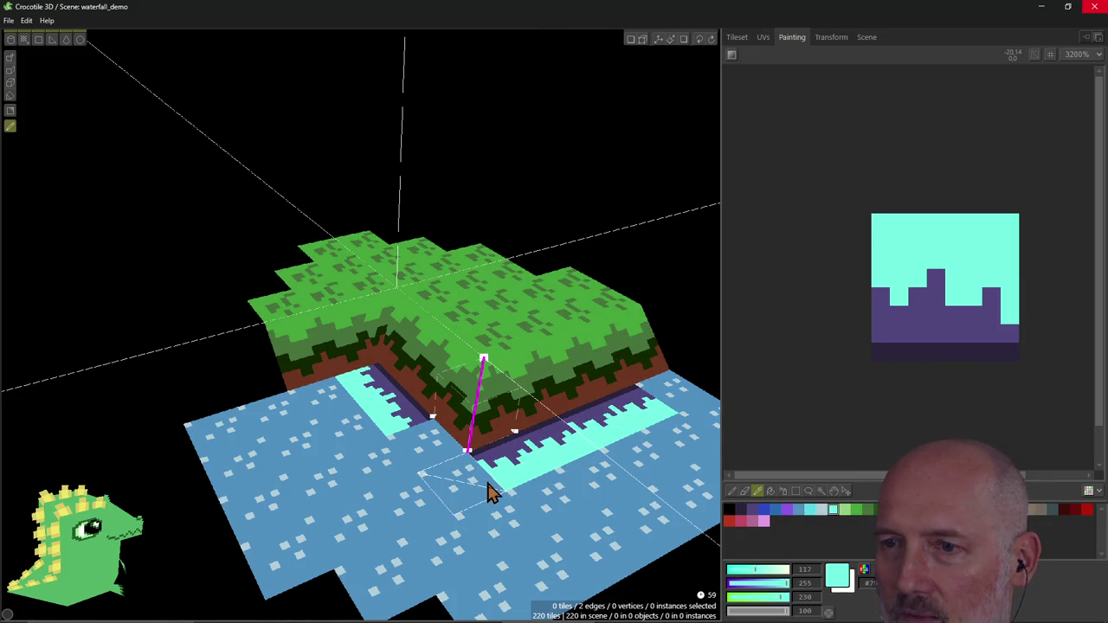
{"action": "left_click_drag", "start_coordinate": [491, 494], "coordinate": [476, 476]}
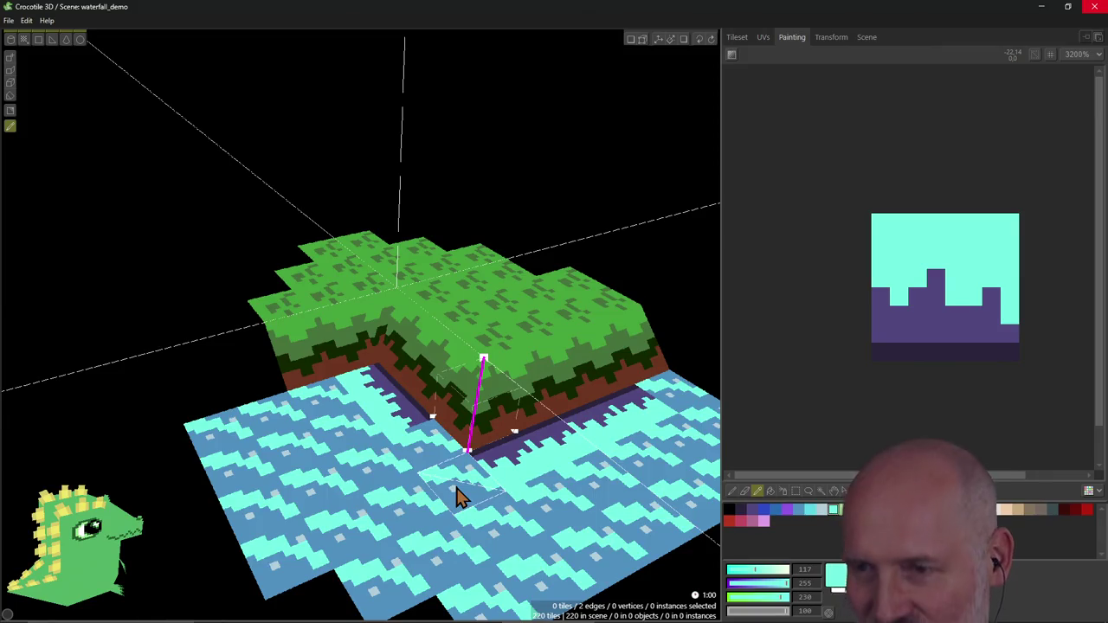
{"action": "key", "text": "ctrl+z"}
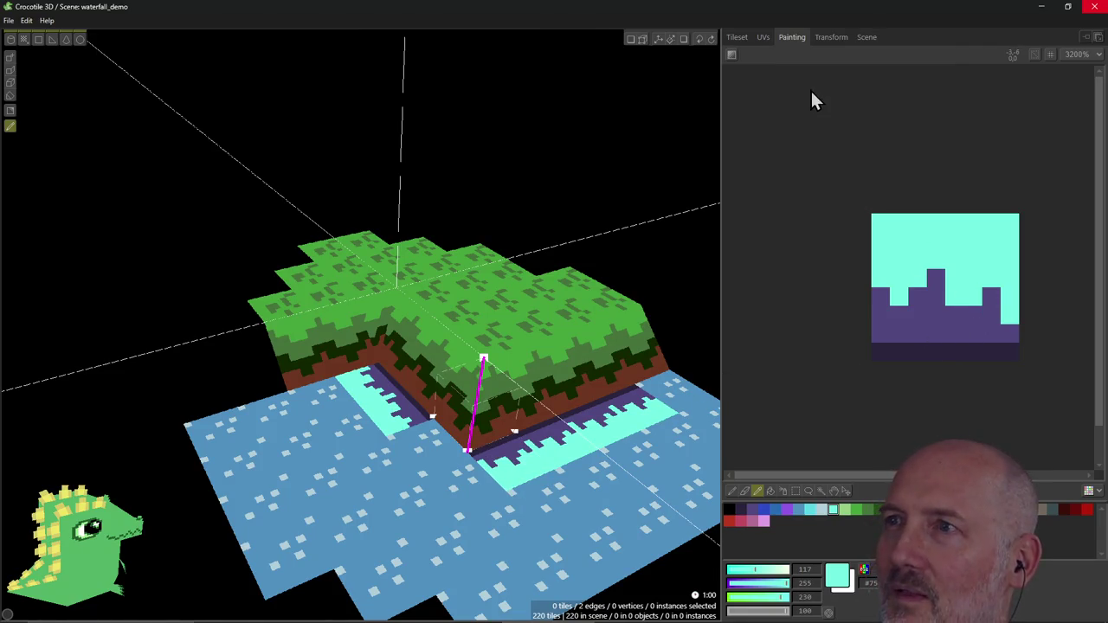
{"action": "left_click", "coordinate": [736, 39]}
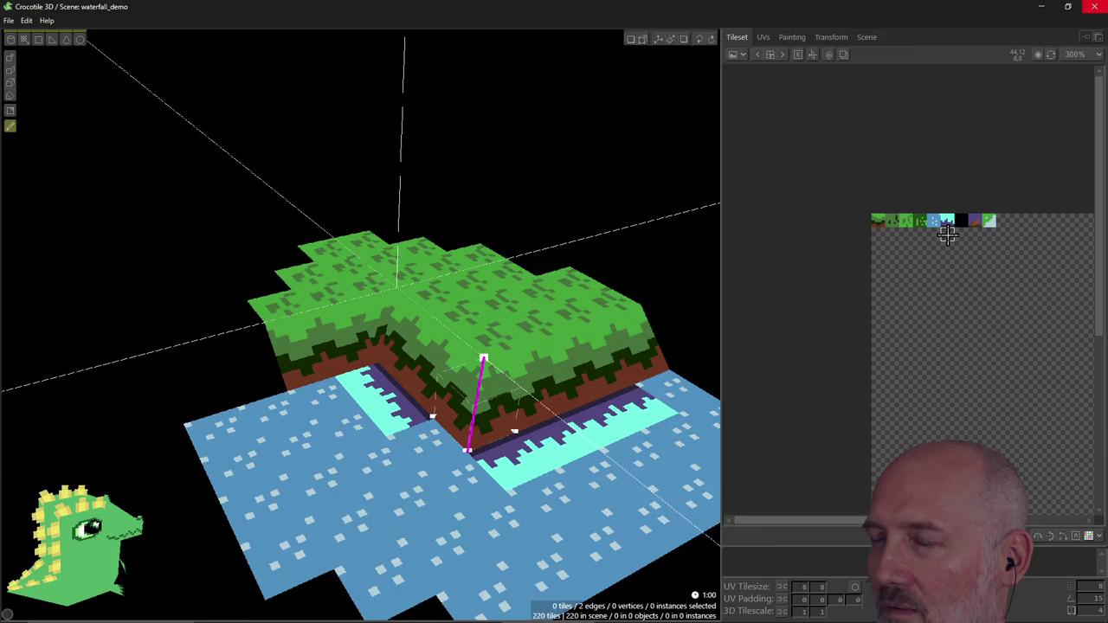
{"action": "left_click", "coordinate": [789, 39]}
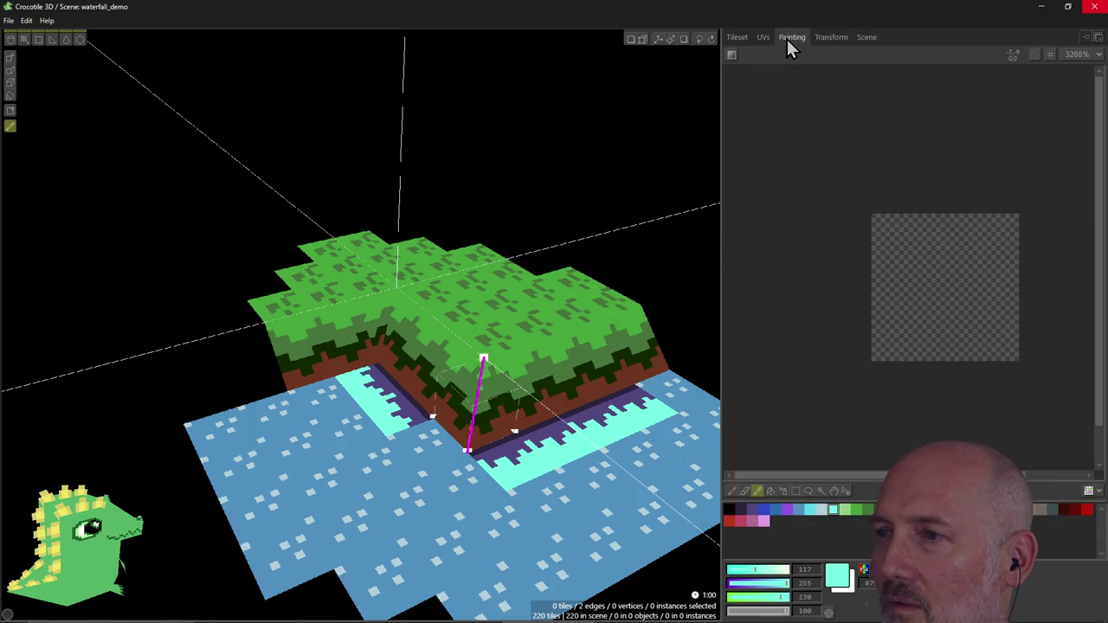
Step: Paint a cyan stair-stepped diagonal band on the blank tile with single-pixel drawing, then show the tileset
{"action": "left_click", "coordinate": [952, 256]}
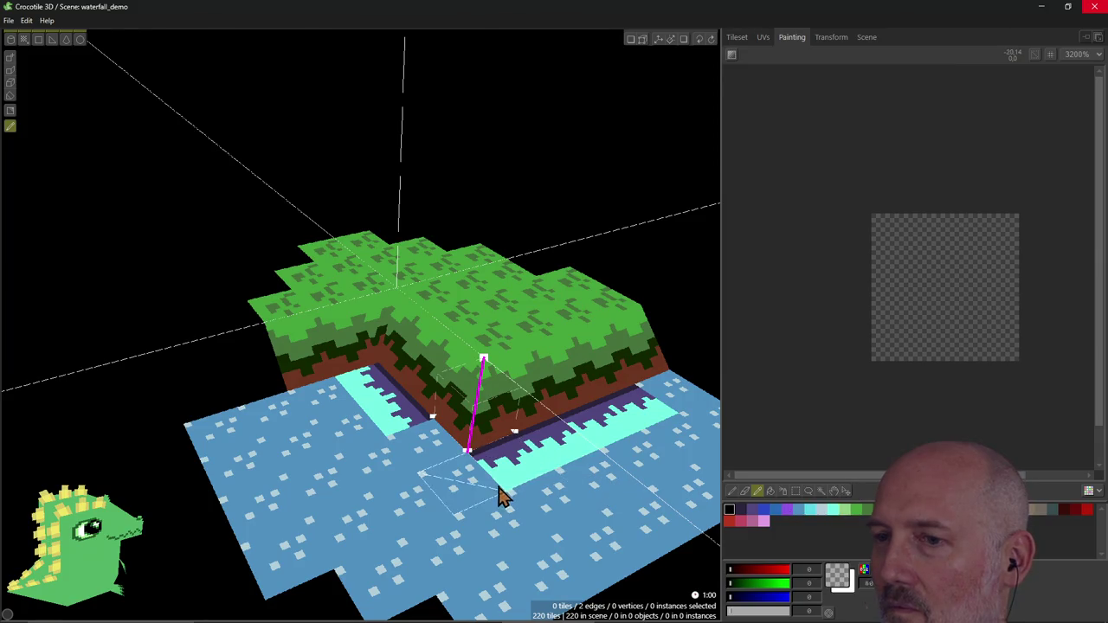
{"action": "left_click", "coordinate": [798, 510]}
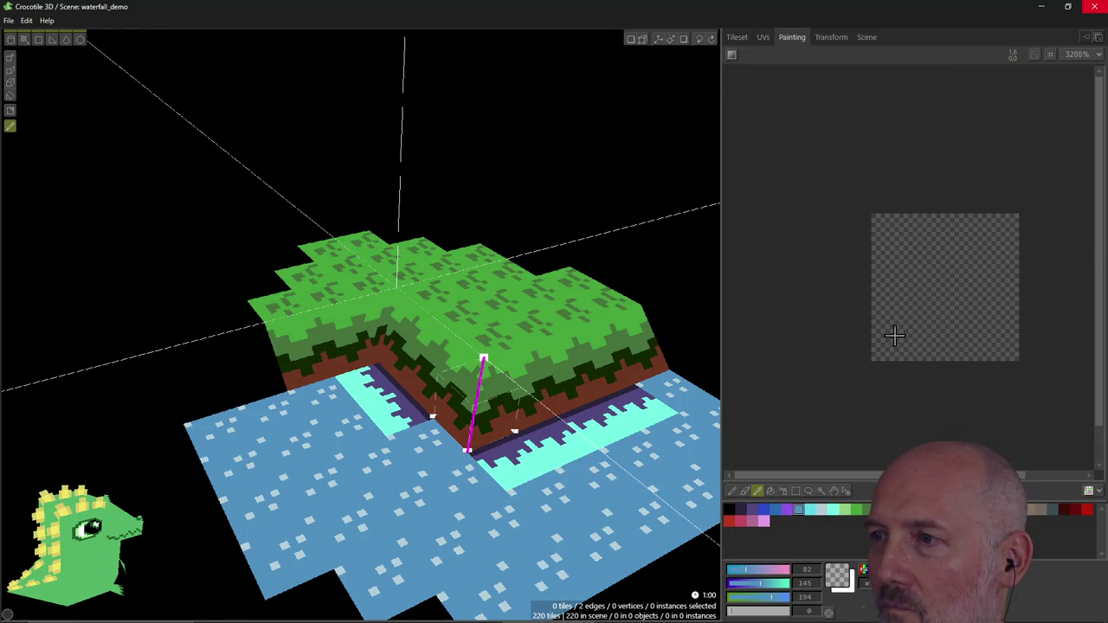
{"action": "left_click", "coordinate": [939, 272]}
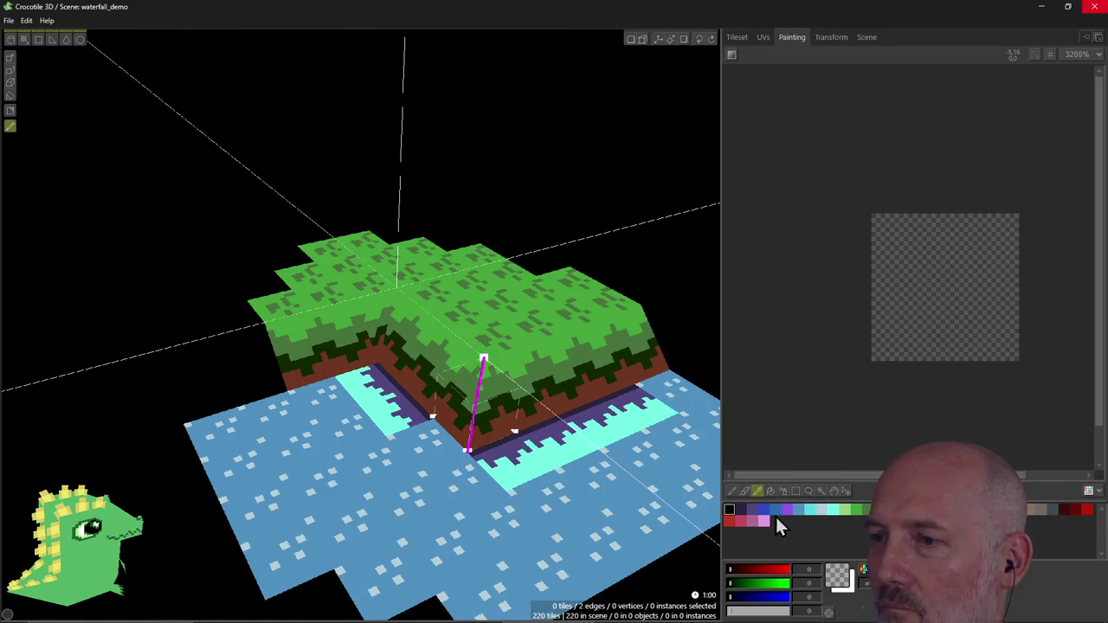
{"action": "left_click_drag", "start_coordinate": [734, 611], "coordinate": [799, 611]}
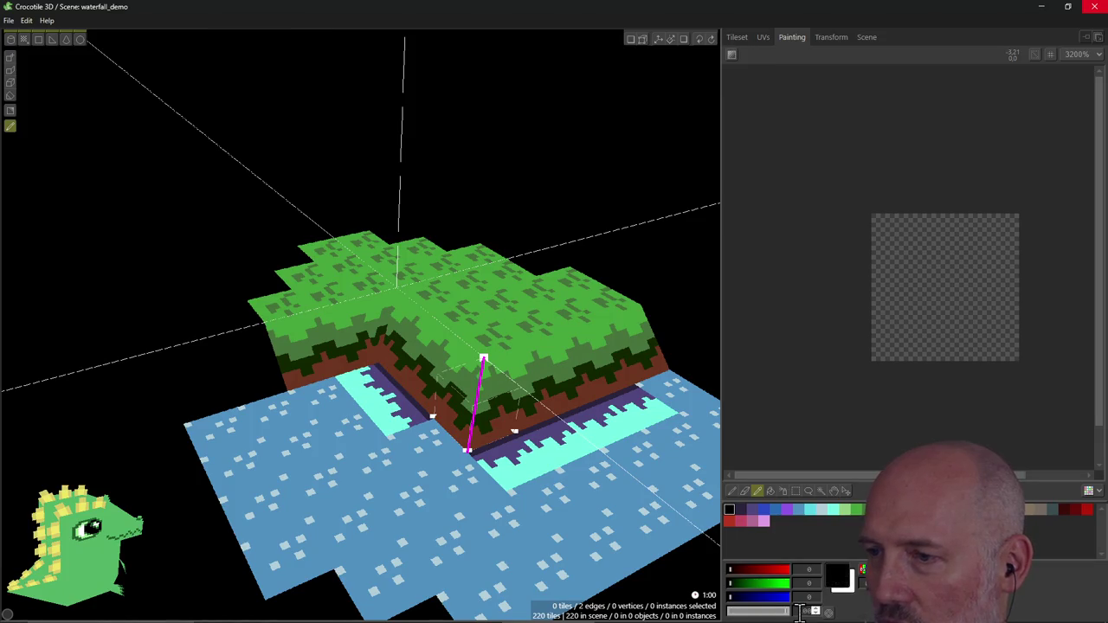
{"action": "left_click", "coordinate": [809, 509]}
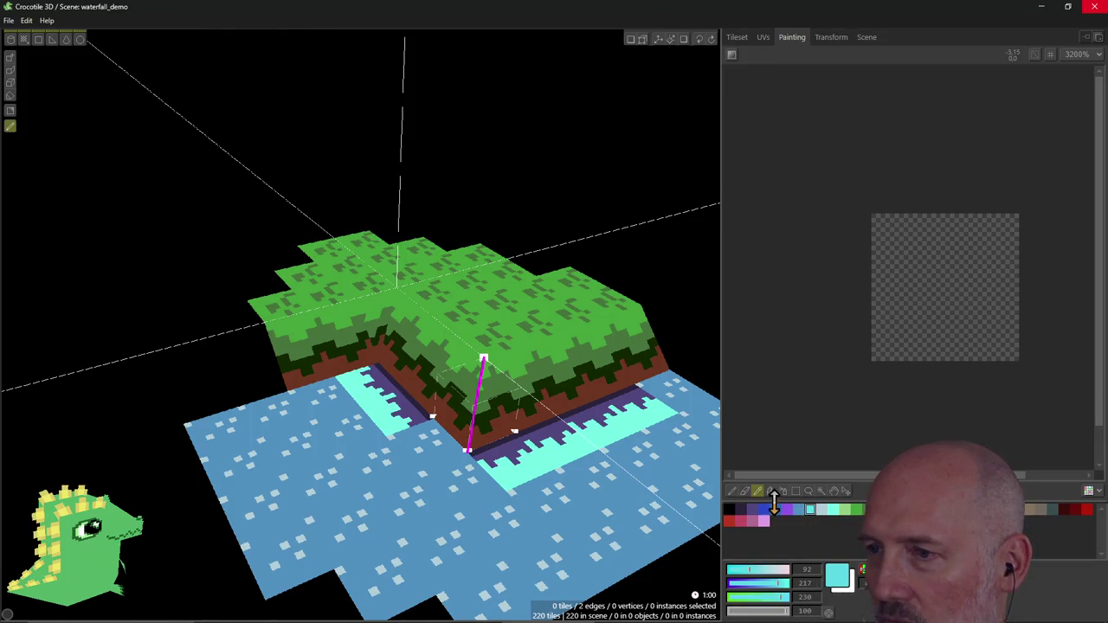
{"action": "left_click", "coordinate": [734, 492]}
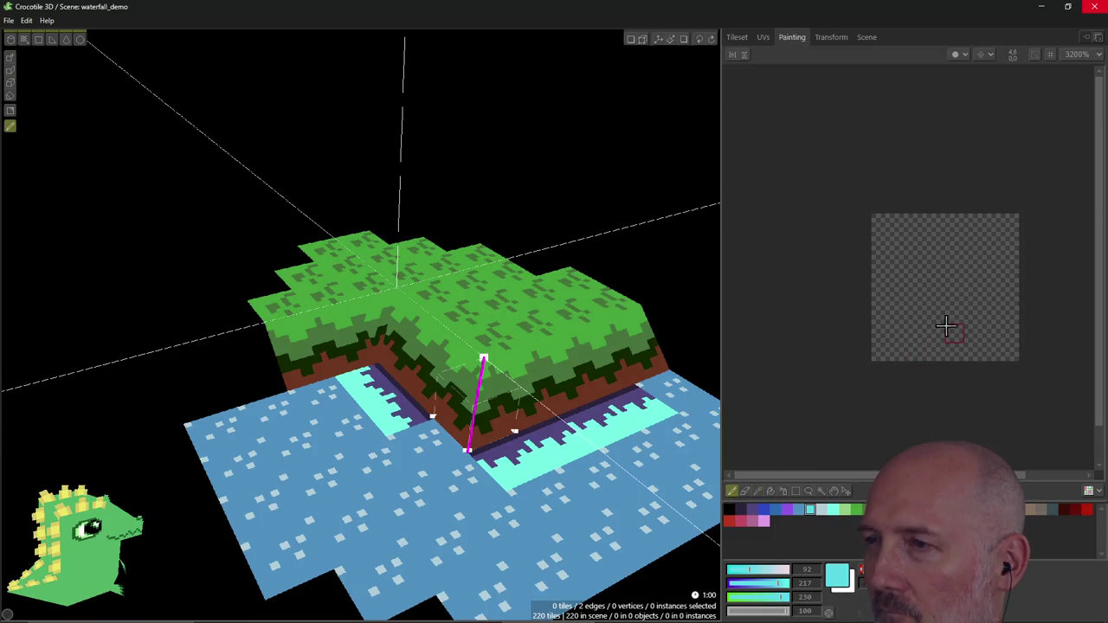
{"action": "mouse_move", "coordinate": [894, 348]}
{"action": "left_mouse_down"}
{"action": "mouse_move", "coordinate": [952, 277]}
{"action": "mouse_move", "coordinate": [1013, 227]}
{"action": "mouse_move", "coordinate": [904, 304]}
{"action": "mouse_move", "coordinate": [916, 293]}
{"action": "mouse_move", "coordinate": [880, 280]}
{"action": "mouse_move", "coordinate": [1004, 227]}
{"action": "mouse_move", "coordinate": [909, 247]}
{"action": "mouse_move", "coordinate": [872, 230]}
{"action": "mouse_move", "coordinate": [937, 225]}
{"action": "left_mouse_up"}
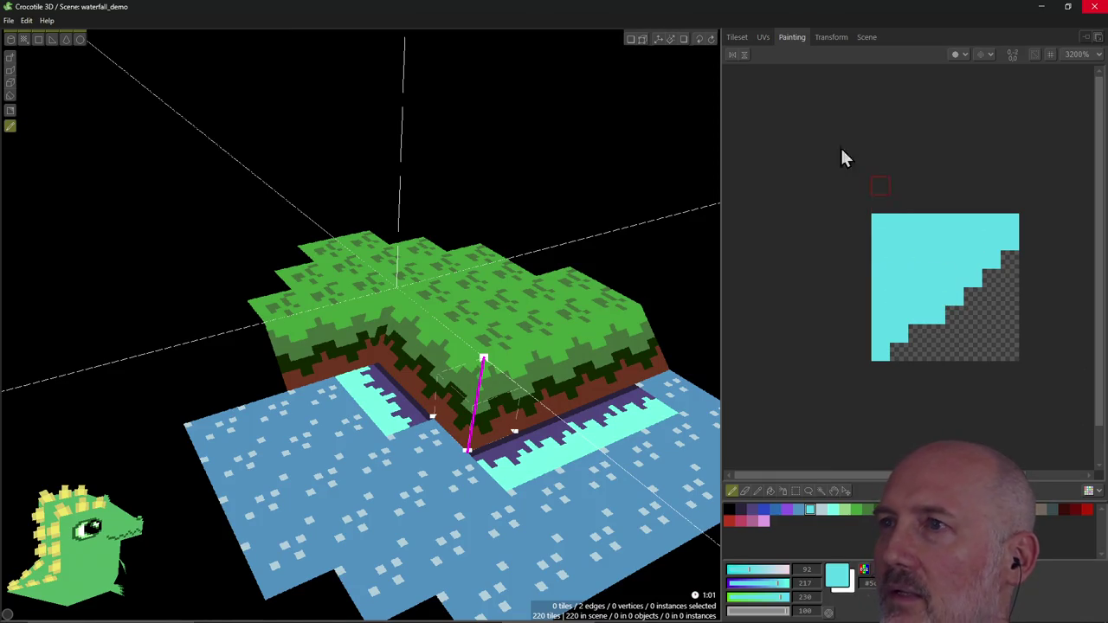
{"action": "left_click", "coordinate": [738, 40]}
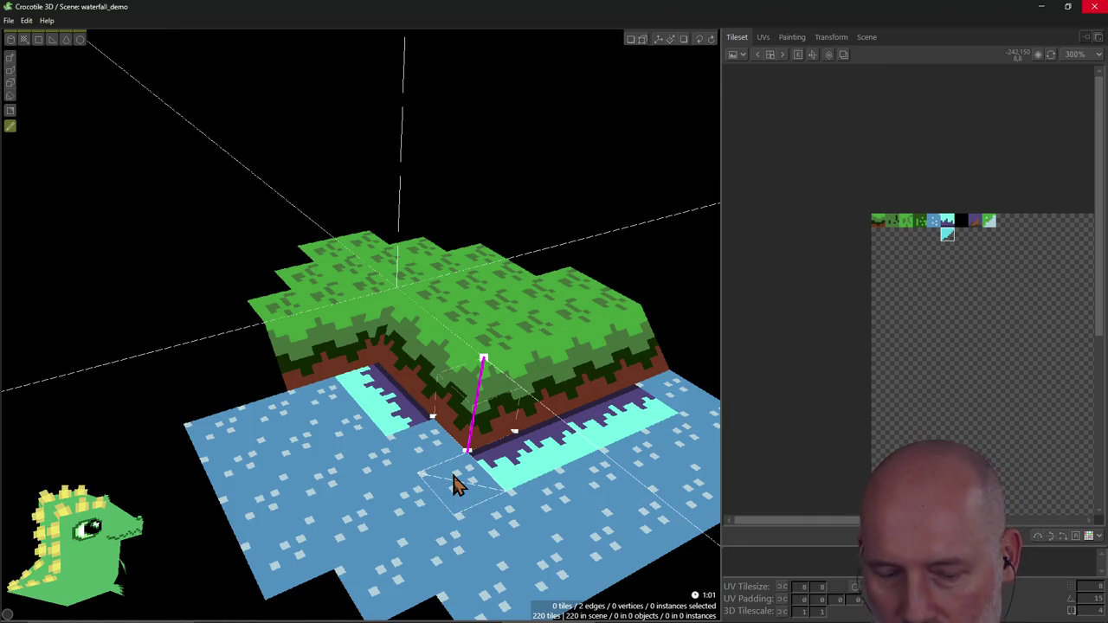
Step: Toggle edit modes, choose the Draw tool, and lower the camera to a near side-on view of the island
{"action": "key", "text": "Tab"}
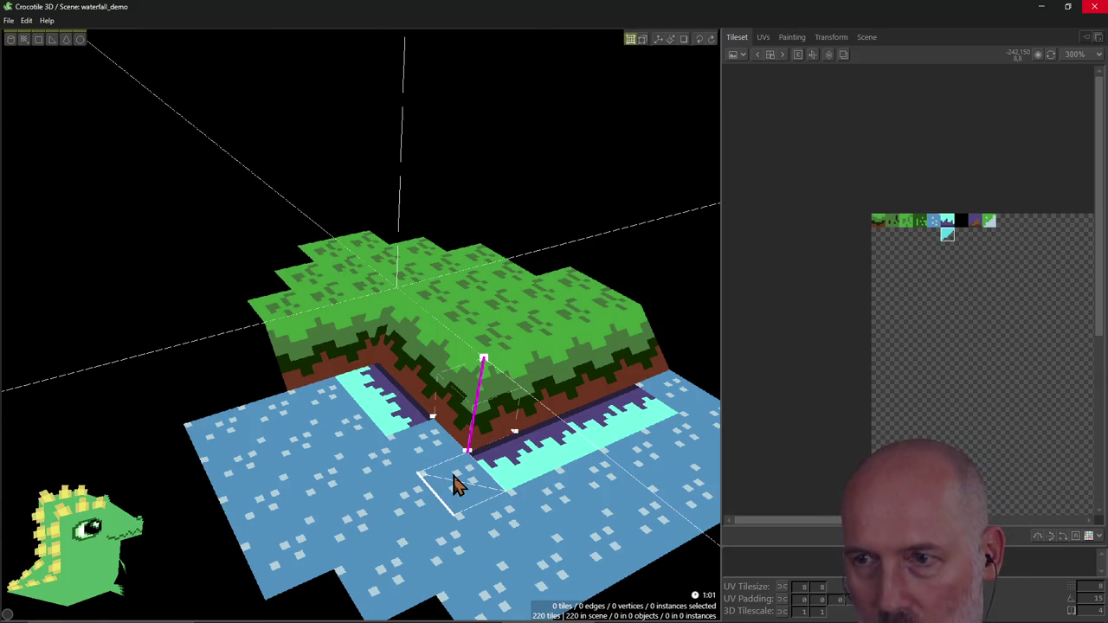
{"action": "key", "text": "Tab"}
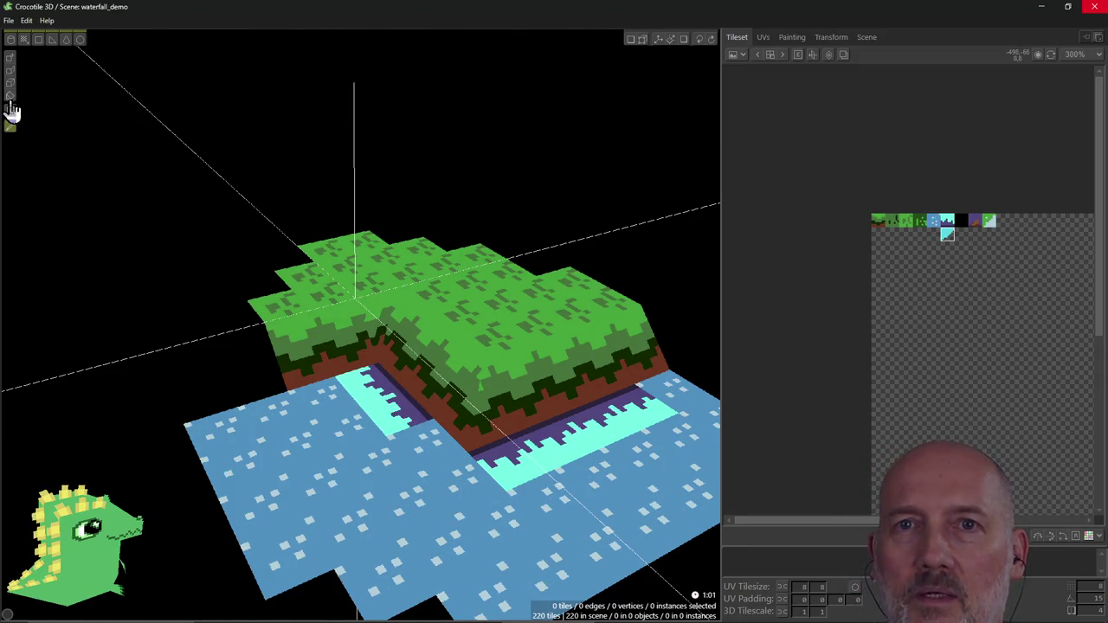
{"action": "left_click", "coordinate": [9, 58]}
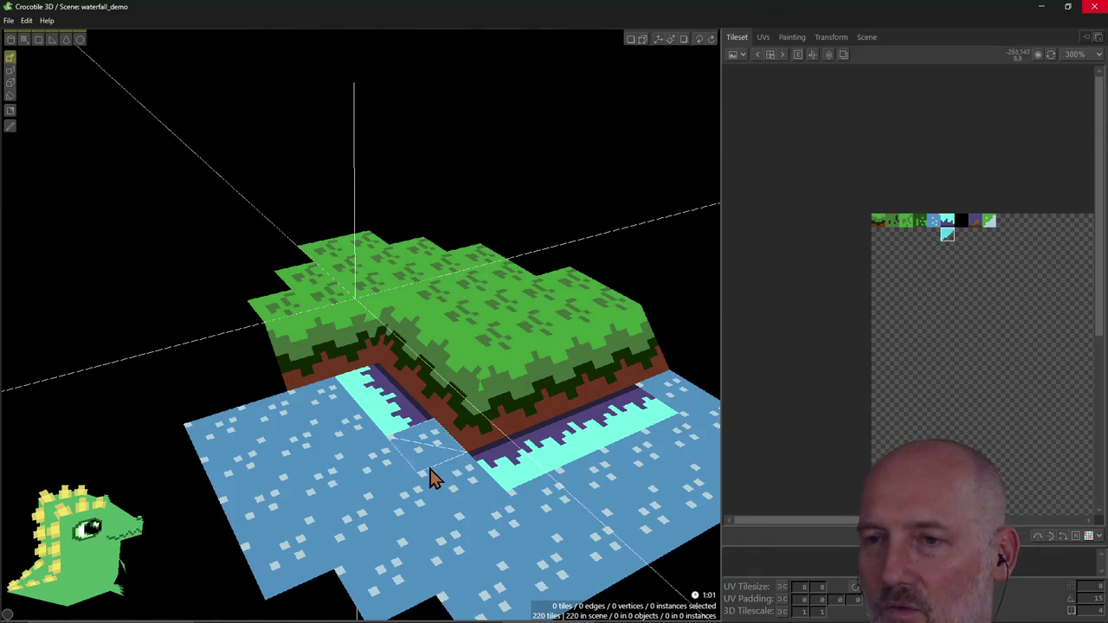
{"action": "mouse_move", "coordinate": [439, 470]}
{"action": "right_mouse_down"}
{"action": "mouse_move", "coordinate": [519, 467]}
{"action": "mouse_move", "coordinate": [435, 470]}
{"action": "right_mouse_up"}
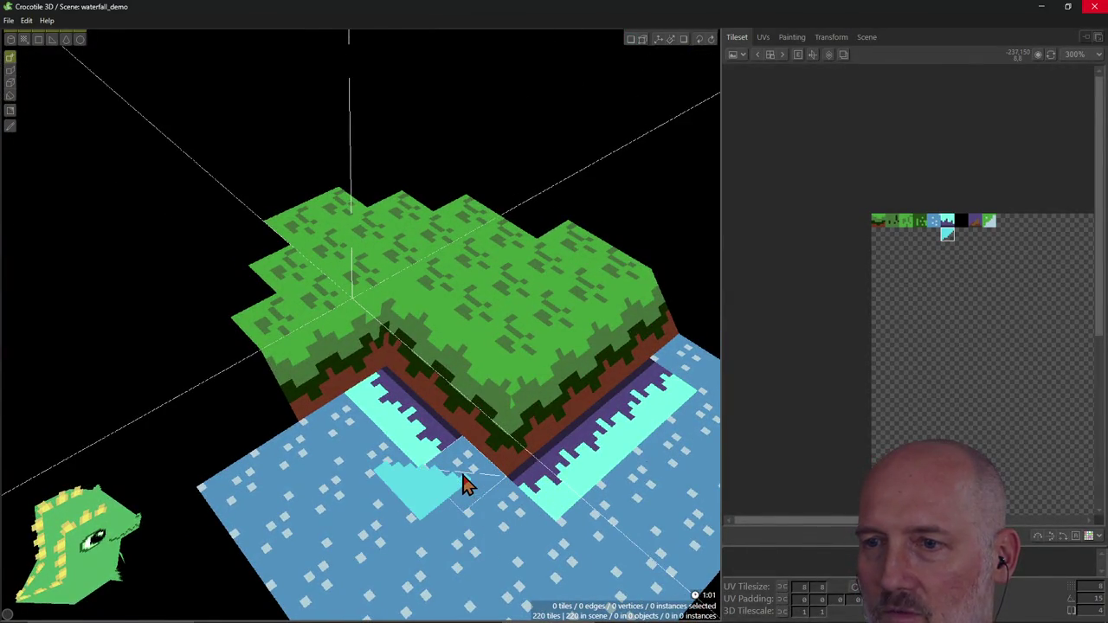
{"action": "right_click_drag", "start_coordinate": [464, 526], "coordinate": [462, 519]}
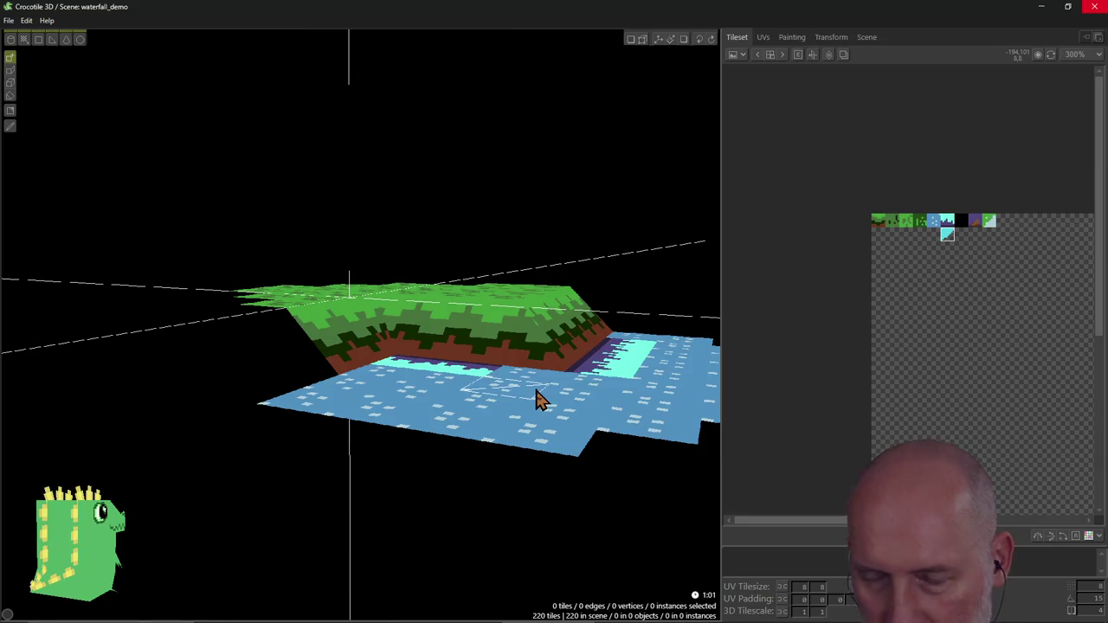
{"action": "key", "text": "Up"}
Step: Zoom in on the island's inner corner and erase the water tiles there
{"action": "left_click", "coordinate": [547, 430], "text": "alt"}
{"action": "mouse_move", "coordinate": [547, 430]}
{"action": "right_mouse_down"}
{"action": "mouse_move", "coordinate": [450, 459]}
{"action": "mouse_move", "coordinate": [437, 506]}
{"action": "right_mouse_up"}
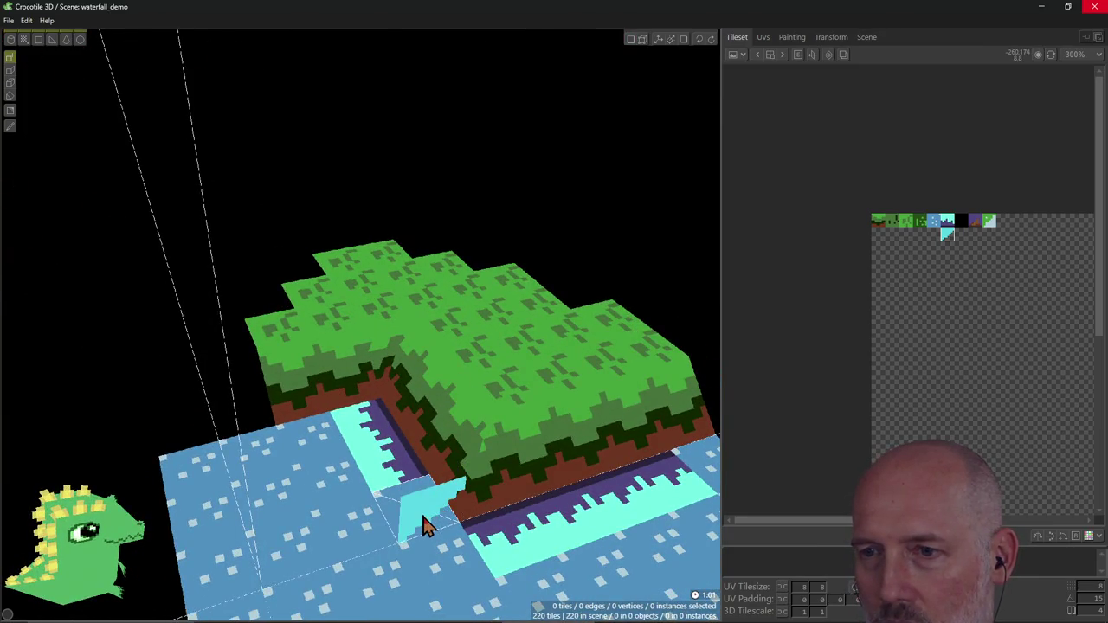
{"action": "right_click_drag", "start_coordinate": [437, 567], "coordinate": [409, 538]}
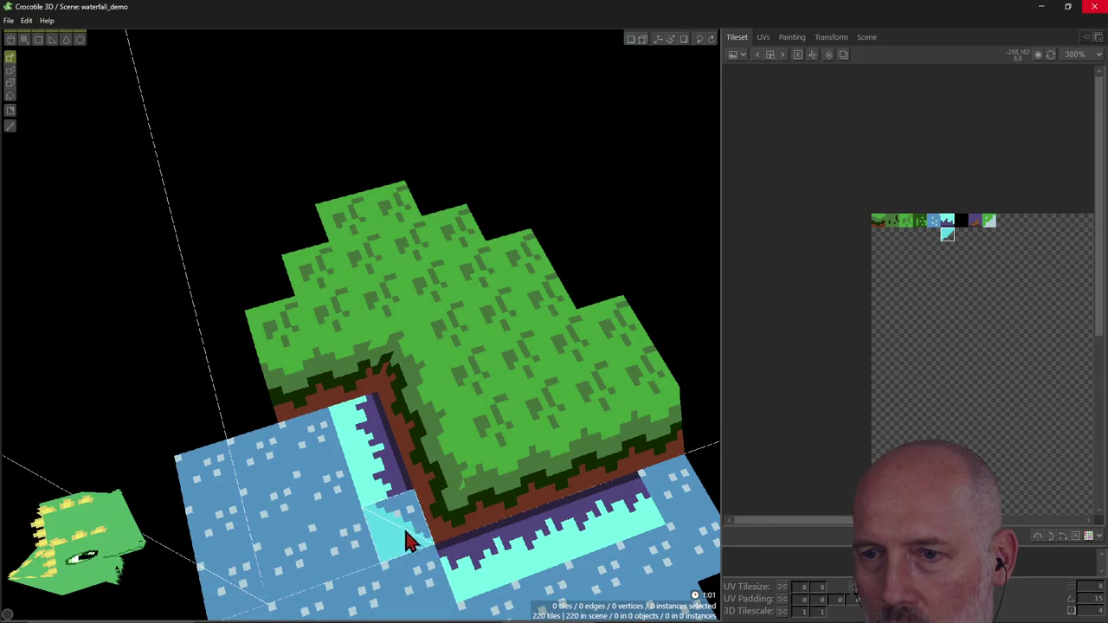
{"action": "left_click_drag", "start_coordinate": [399, 523], "coordinate": [405, 587], "text": "shift"}
Step: Fill the corner hole with cyan waterfall tiles, then select that tile in the tileset
{"action": "mouse_move", "coordinate": [405, 586]}
{"action": "right_mouse_down"}
{"action": "mouse_move", "coordinate": [407, 563]}
{"action": "mouse_move", "coordinate": [383, 519]}
{"action": "right_mouse_up"}
{"action": "left_click", "coordinate": [383, 520]}
{"action": "left_click", "coordinate": [385, 519]}
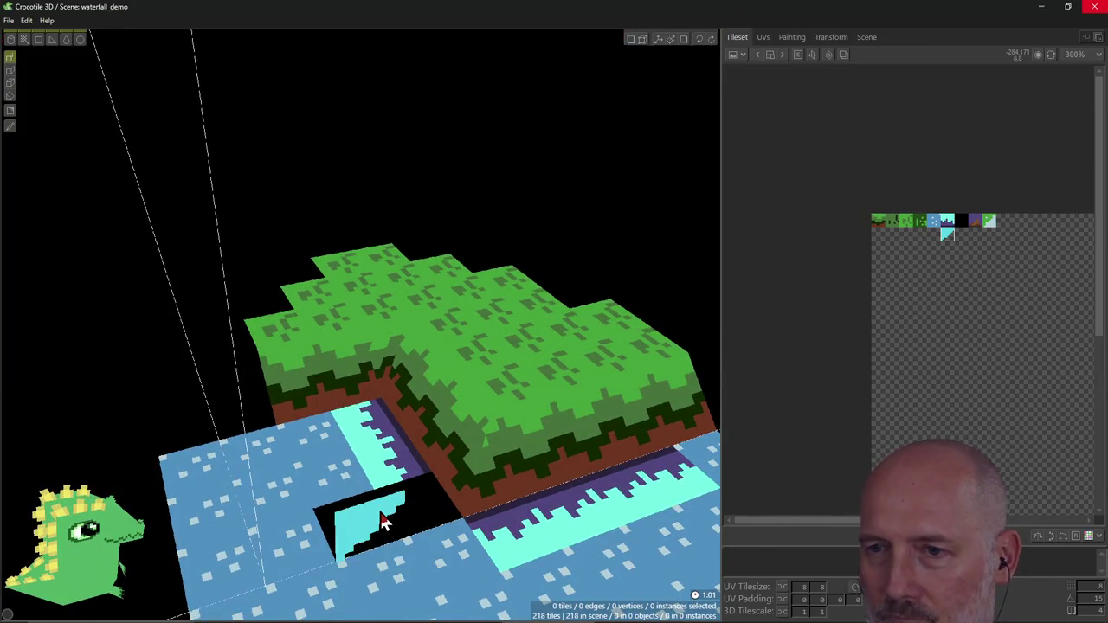
{"action": "left_click", "coordinate": [434, 507]}
{"action": "mouse_move", "coordinate": [435, 511]}
{"action": "right_mouse_down"}
{"action": "mouse_move", "coordinate": [407, 510]}
{"action": "mouse_move", "coordinate": [551, 344]}
{"action": "right_mouse_up"}
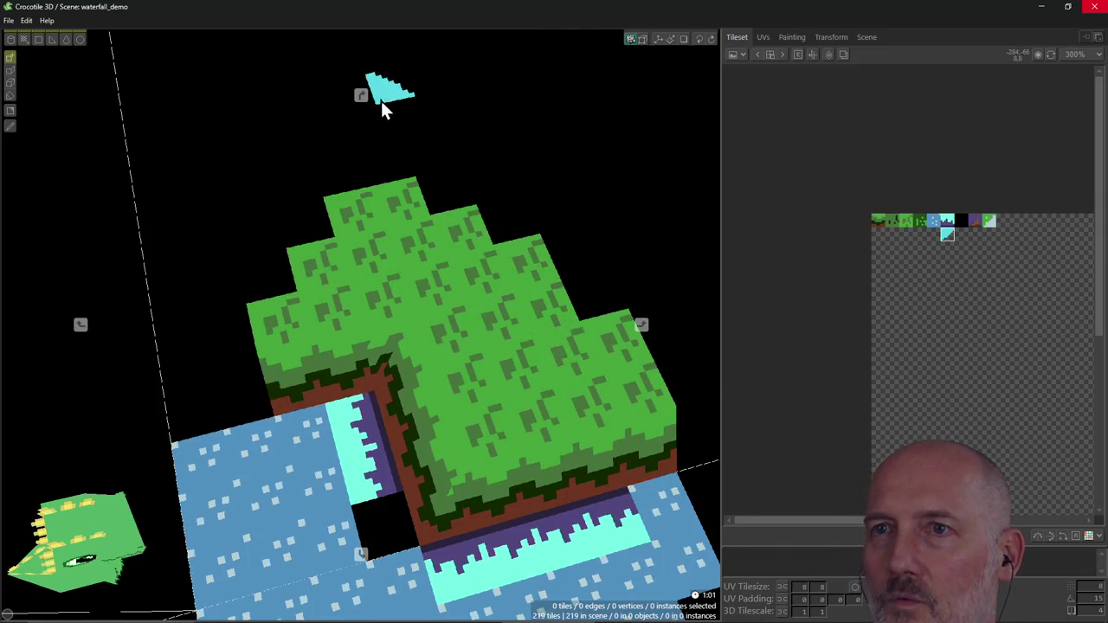
{"action": "right_click_drag", "start_coordinate": [381, 100], "coordinate": [362, 97]}
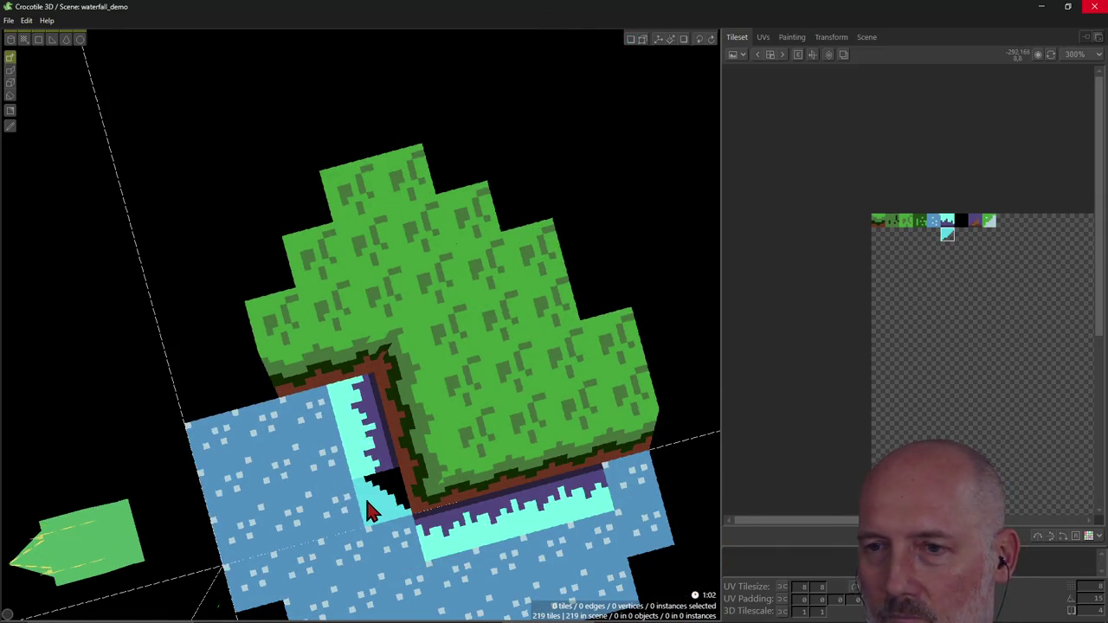
{"action": "left_click", "coordinate": [393, 538]}
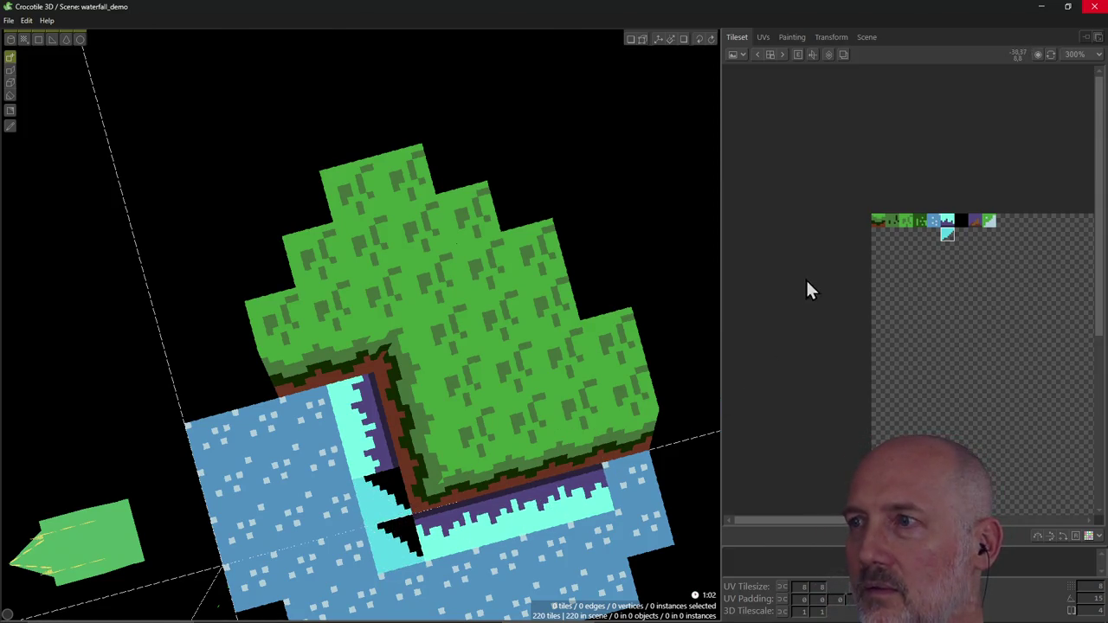
{"action": "left_click", "coordinate": [947, 236]}
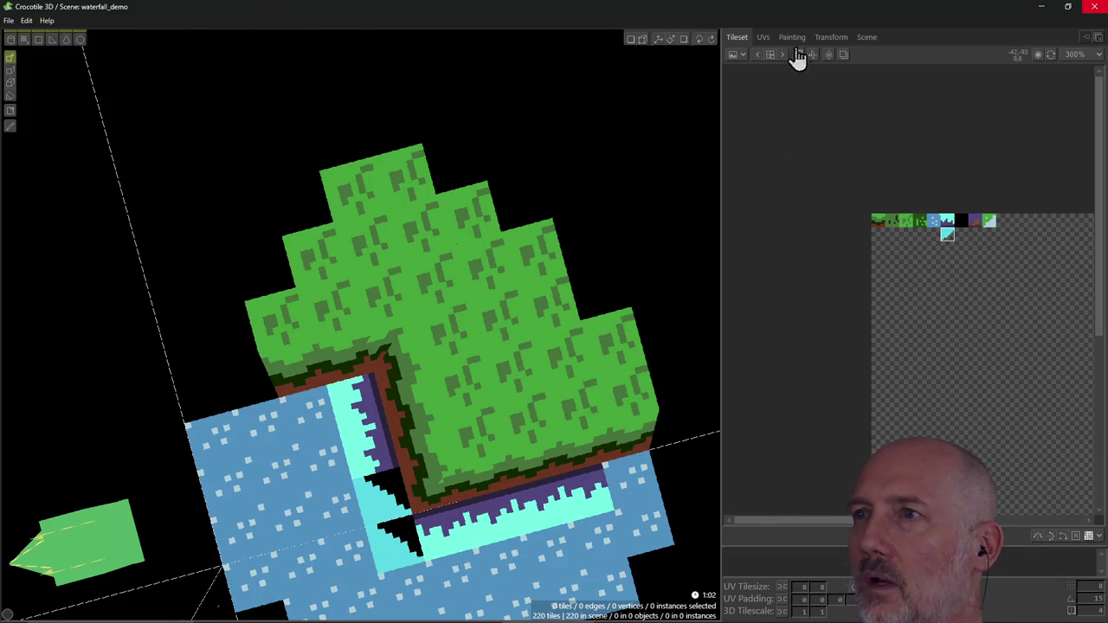
Step: Repaint the waterfall tile's bottom rows dark purple and switch the paint colour back to cyan
{"action": "left_click", "coordinate": [792, 37]}
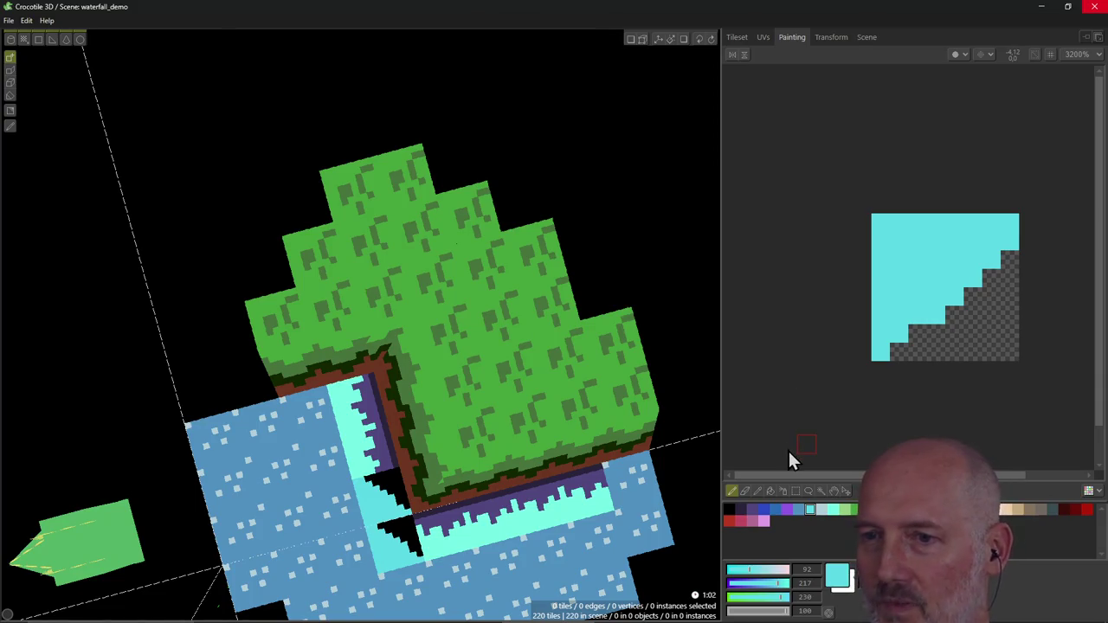
{"action": "left_click", "coordinate": [754, 512]}
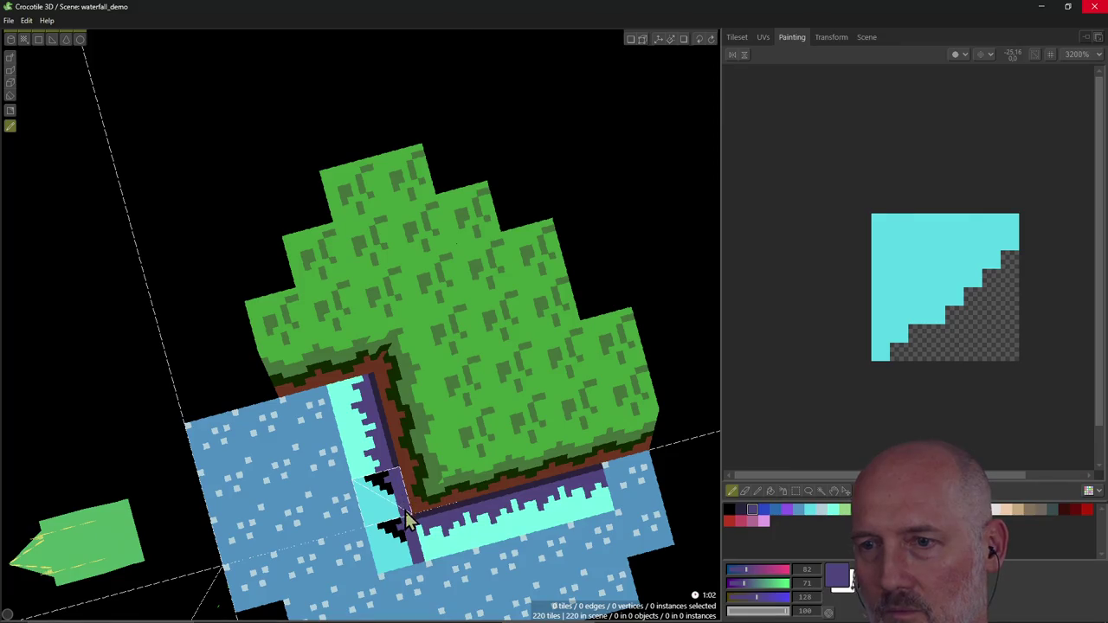
{"action": "left_click_drag", "start_coordinate": [405, 510], "coordinate": [415, 547]}
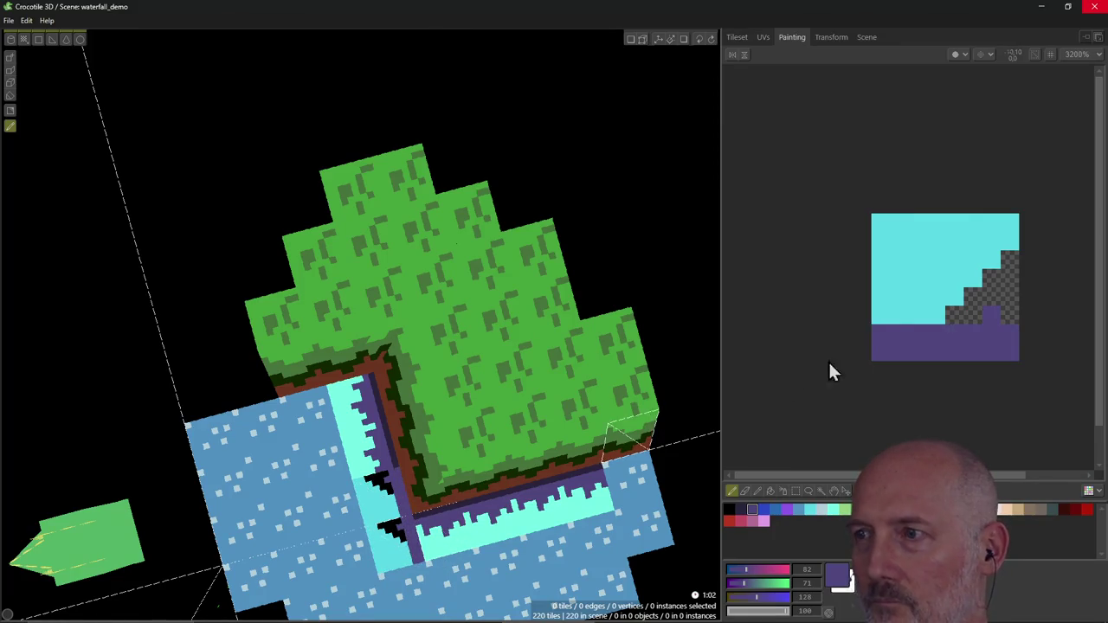
{"action": "left_click", "coordinate": [833, 508]}
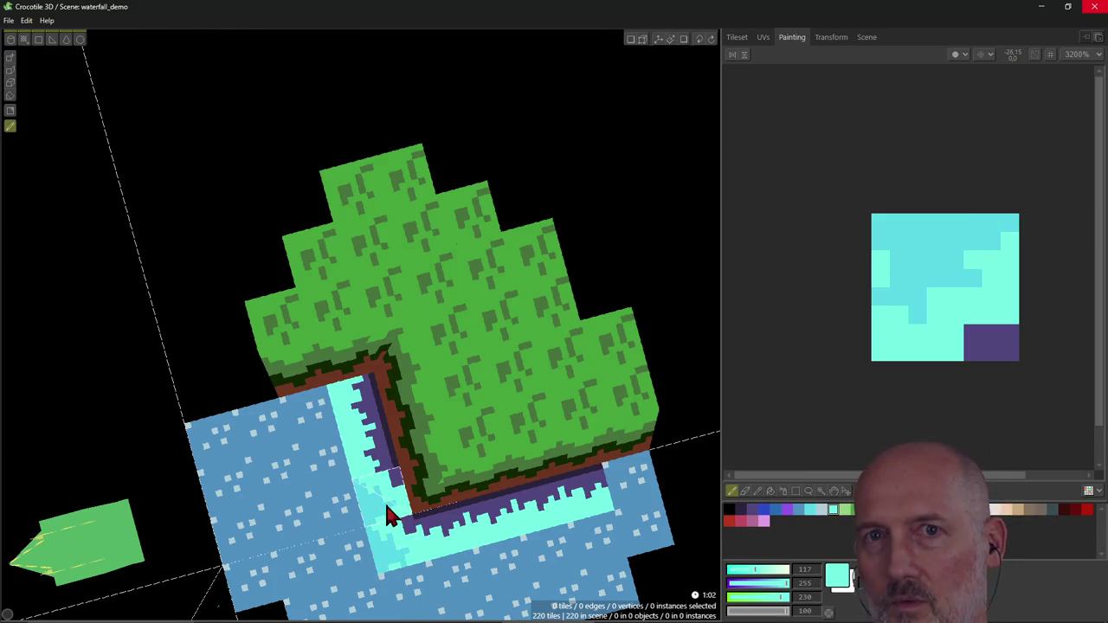
Step: In Draw mode, restamp the repainted tile at the inner corner and orbit to view the corner gap
{"action": "left_click", "coordinate": [9, 57]}
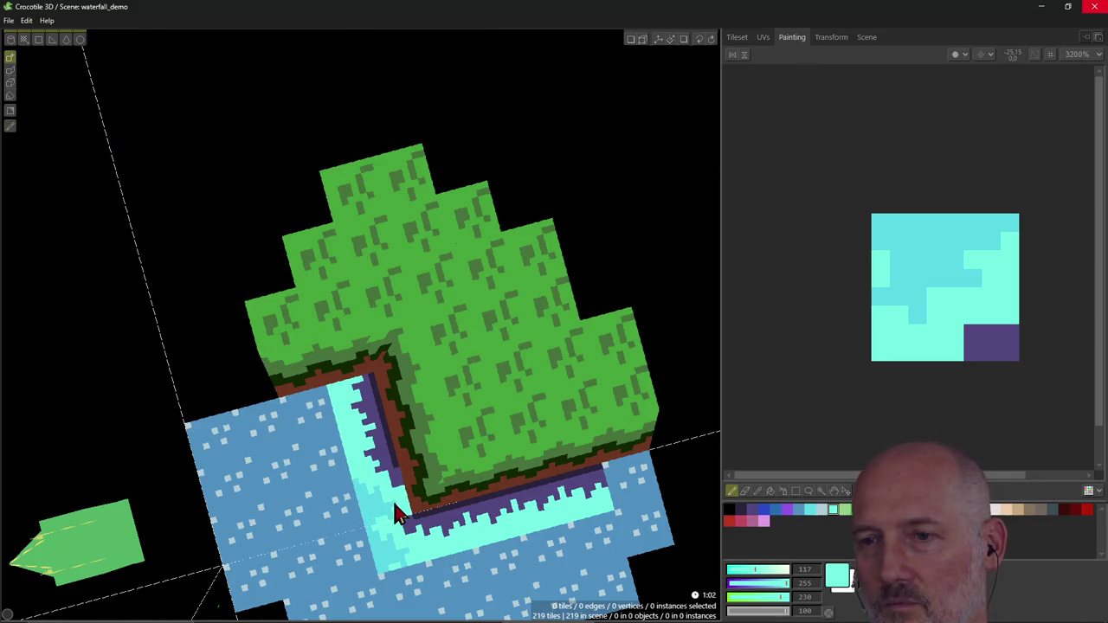
{"action": "scroll", "coordinate": [398, 520], "scroll_direction": "up", "scroll_amount": 1}
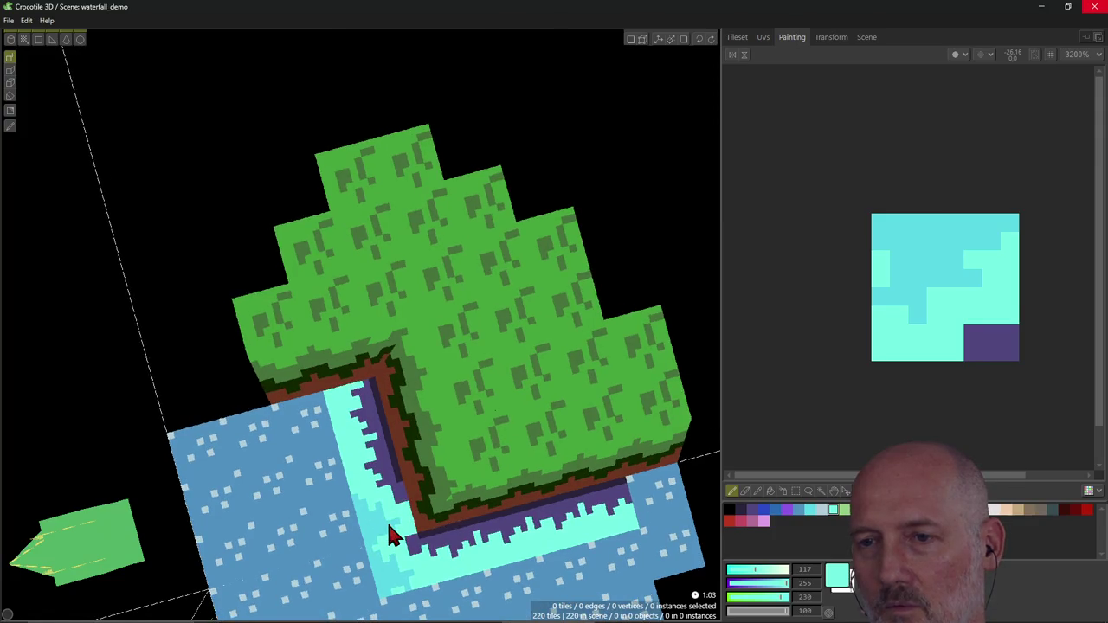
{"action": "right_click_drag", "start_coordinate": [388, 524], "coordinate": [386, 523]}
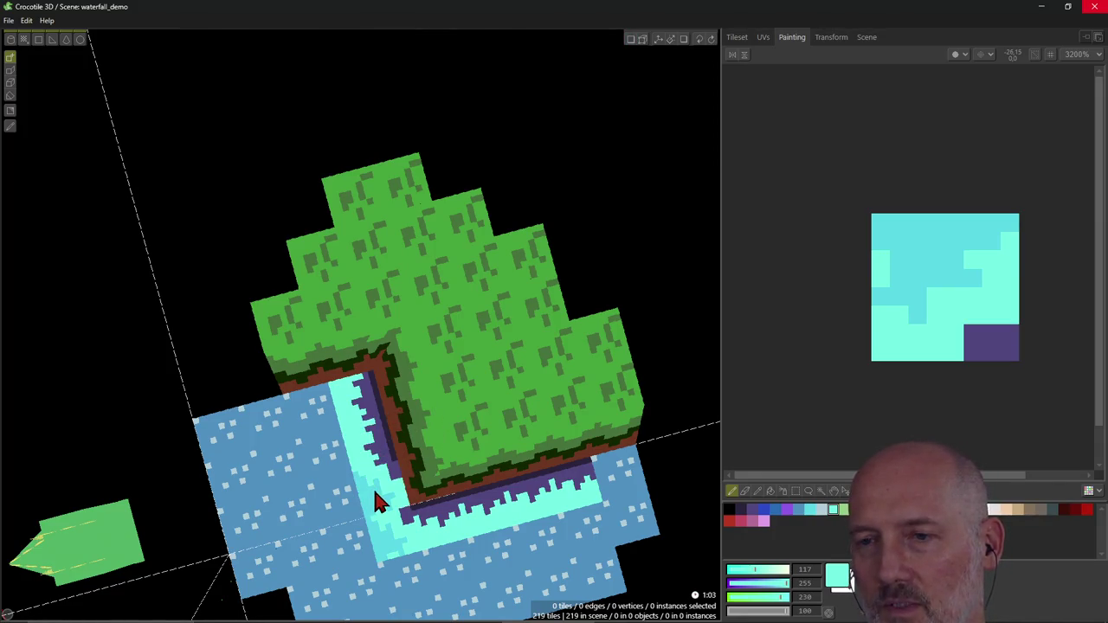
{"action": "left_click", "coordinate": [374, 495]}
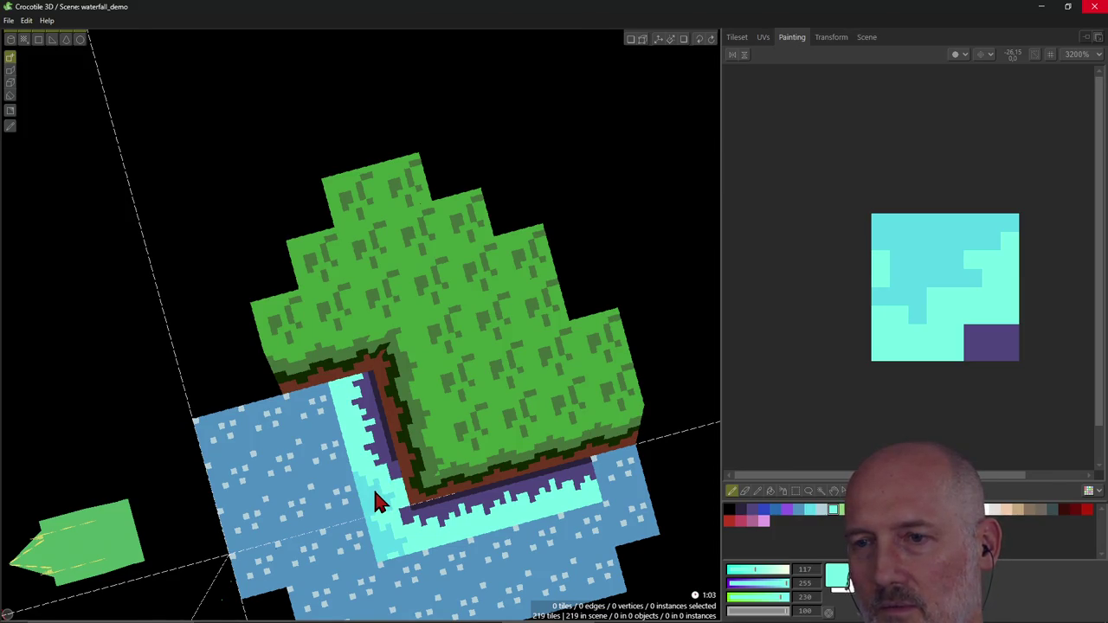
{"action": "left_click", "coordinate": [375, 493]}
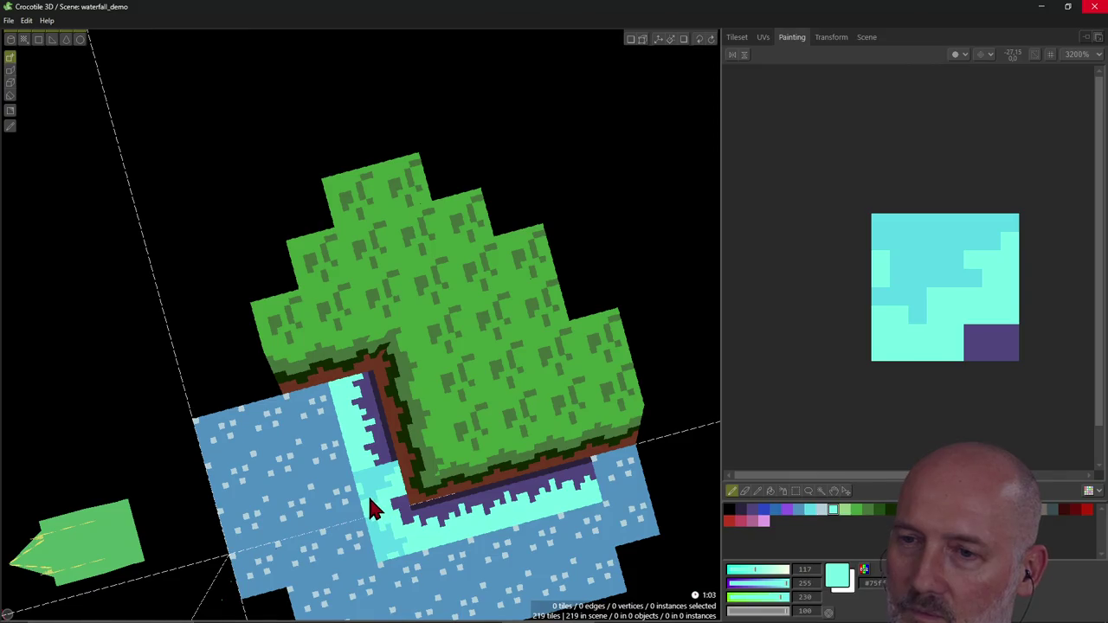
{"action": "scroll", "coordinate": [368, 494], "scroll_direction": "up", "scroll_amount": 2}
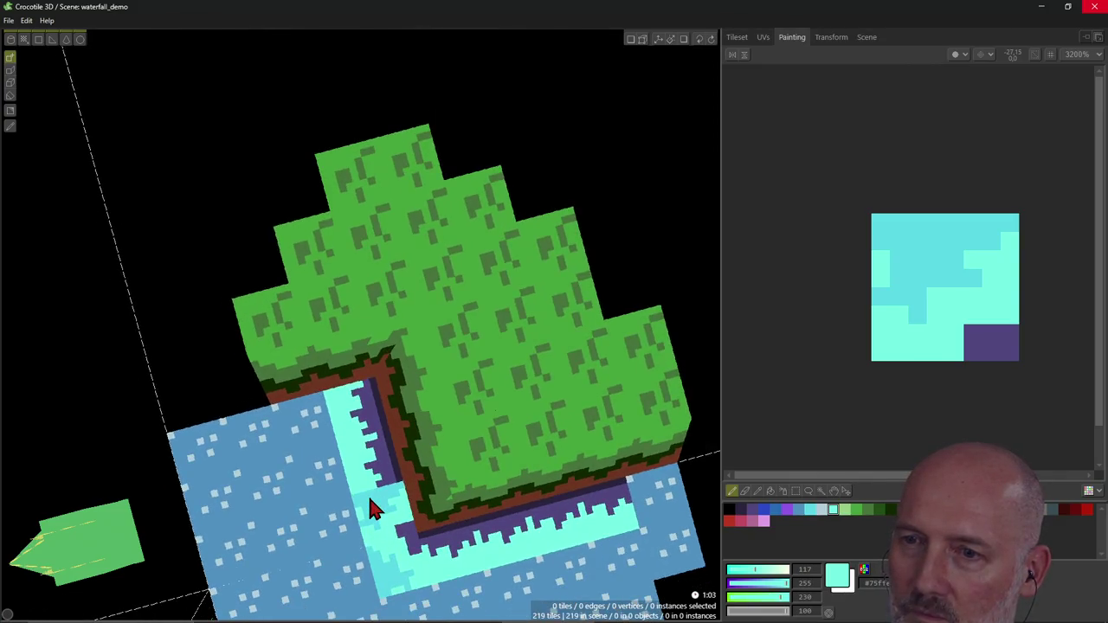
{"action": "scroll", "coordinate": [368, 495], "scroll_direction": "up", "scroll_amount": 2}
{"action": "right_click_drag", "start_coordinate": [368, 494], "coordinate": [427, 574]}
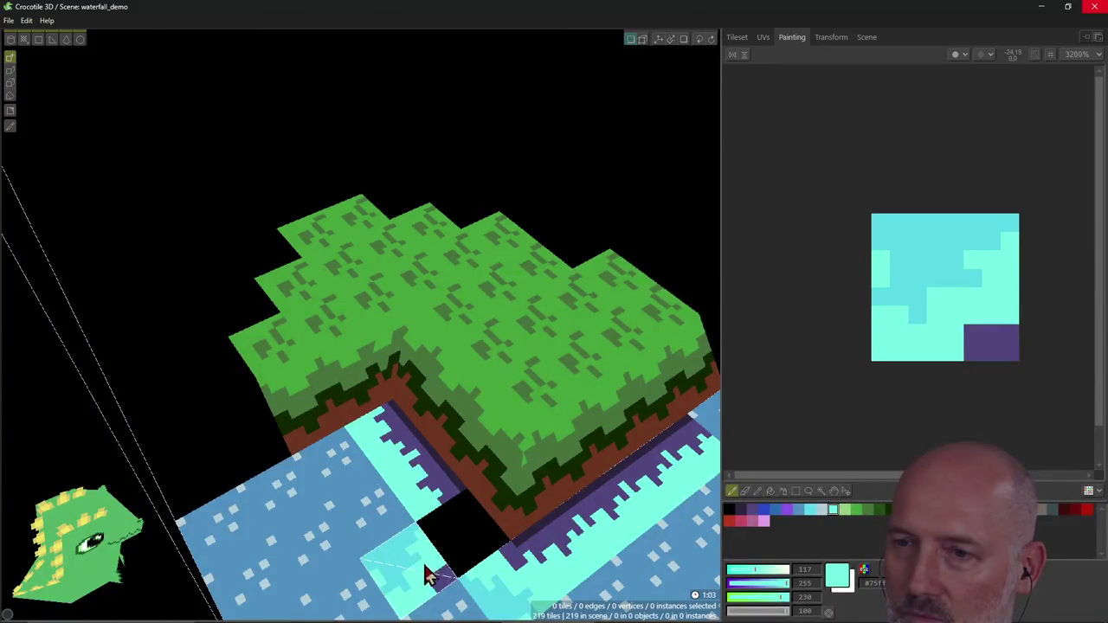
Step: Place the repainted cyan waterfall tile into the inner-corner gap and orbit around to check it
{"action": "left_click", "coordinate": [485, 544]}
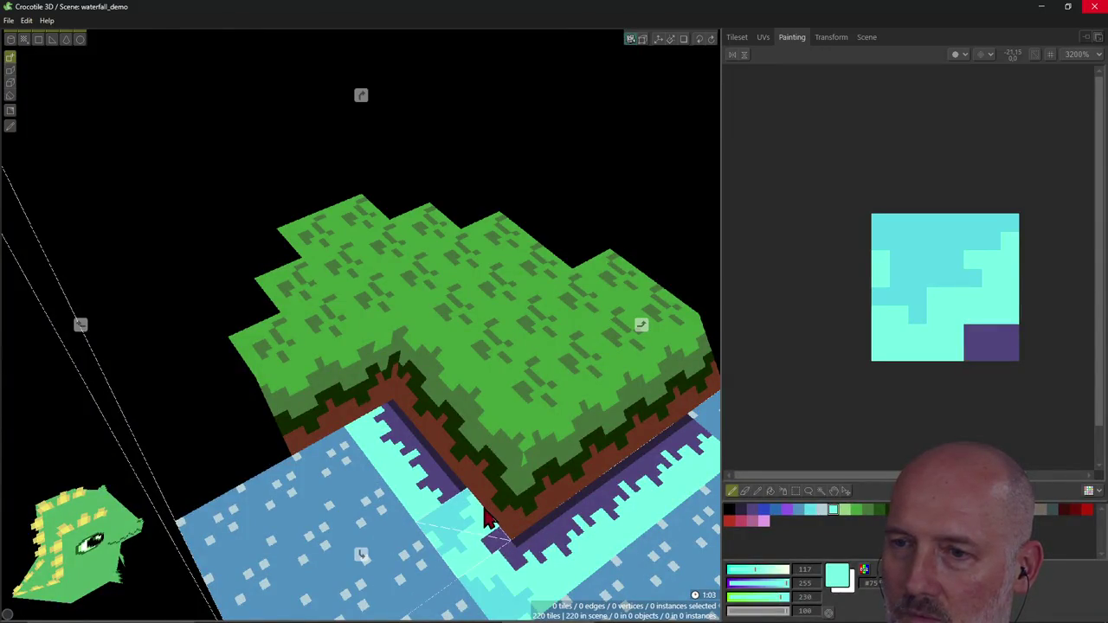
{"action": "right_click_drag", "start_coordinate": [491, 552], "coordinate": [519, 553]}
{"action": "right_click_drag", "start_coordinate": [361, 324], "coordinate": [361, 325]}
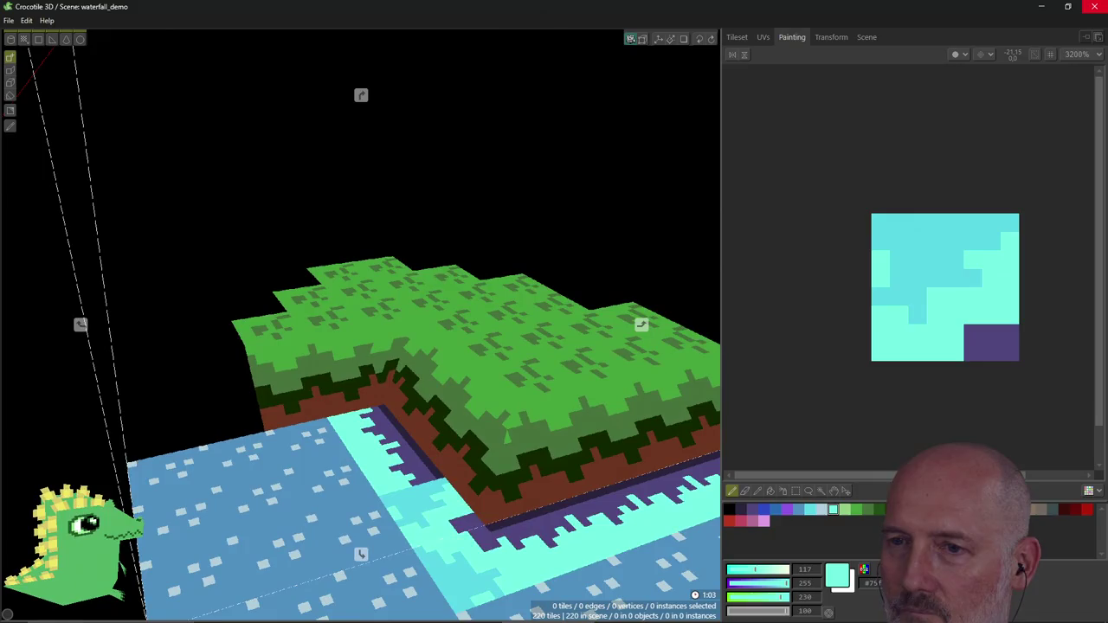
{"action": "mouse_move", "coordinate": [361, 324]}
{"action": "right_mouse_down"}
{"action": "mouse_move", "coordinate": [519, 500]}
{"action": "mouse_move", "coordinate": [480, 440]}
{"action": "right_mouse_up"}
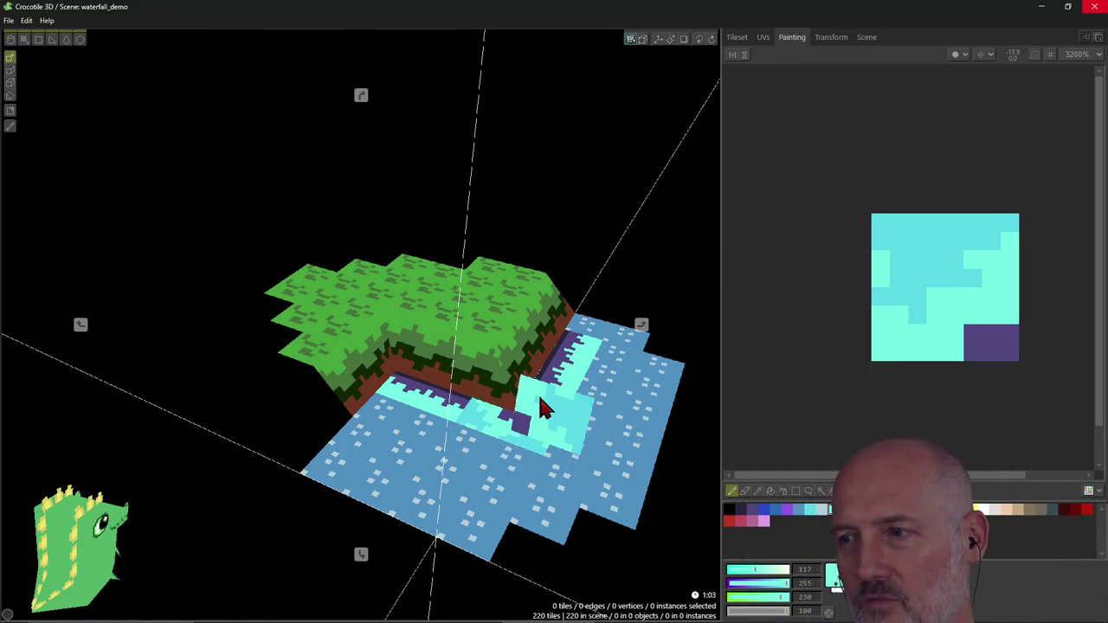
{"action": "right_click_drag", "start_coordinate": [537, 393], "coordinate": [396, 477]}
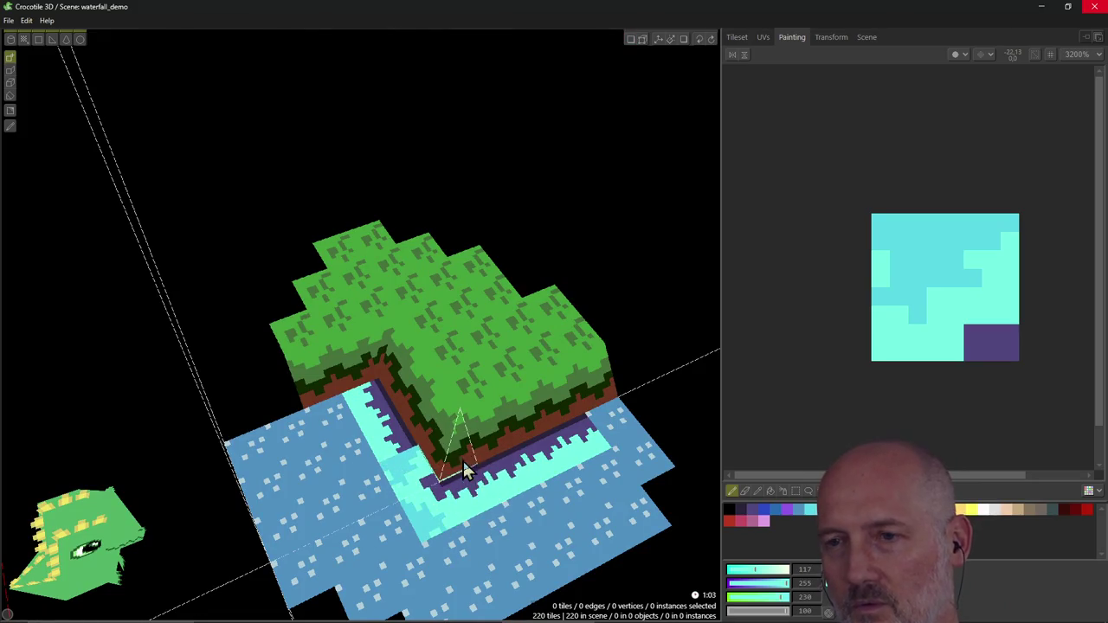
{"action": "right_click_drag", "start_coordinate": [463, 472], "coordinate": [466, 459]}
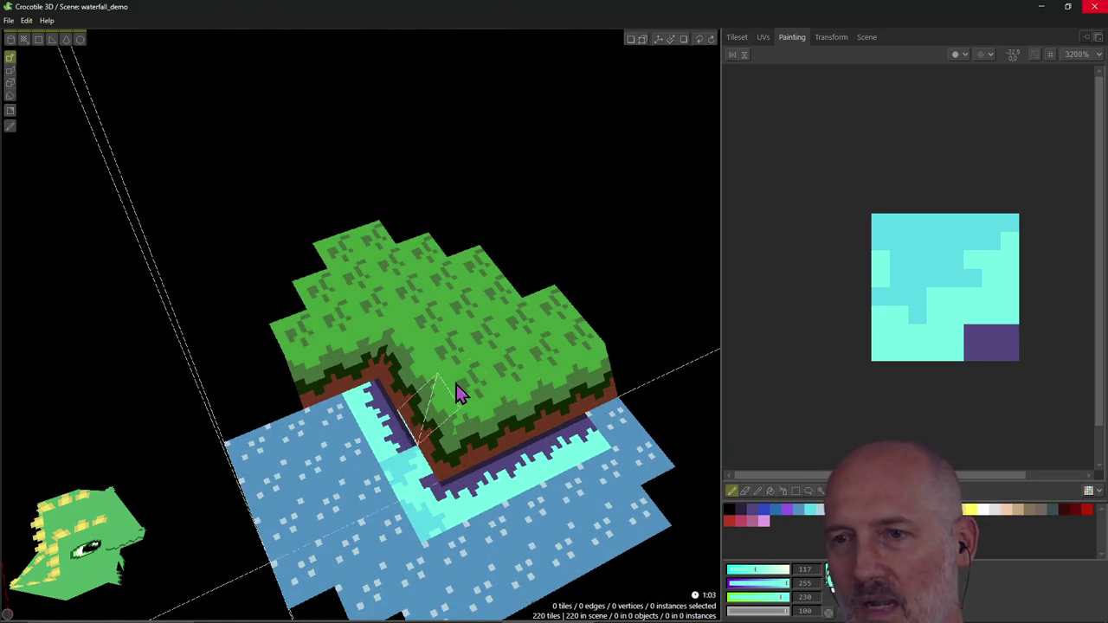
Step: Inspect the island from low side, cliff-corner and front views, then switch to vertex editing mode
{"action": "right_click_drag", "start_coordinate": [541, 223], "coordinate": [437, 465]}
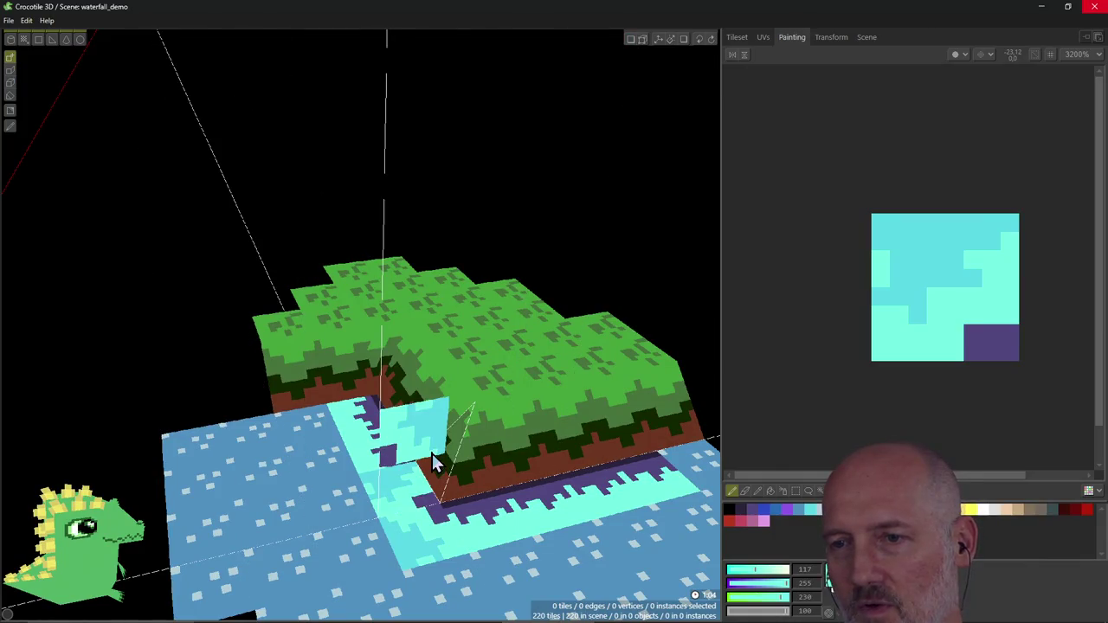
{"action": "mouse_move", "coordinate": [415, 481]}
{"action": "right_mouse_down"}
{"action": "mouse_move", "coordinate": [407, 432]}
{"action": "mouse_move", "coordinate": [400, 470]}
{"action": "right_mouse_up"}
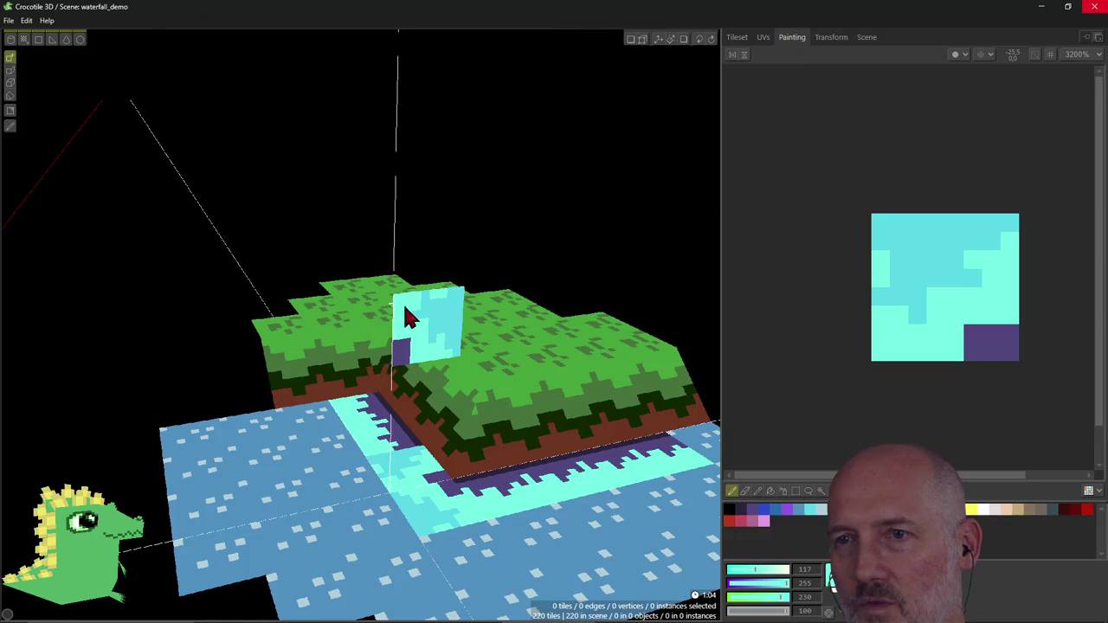
{"action": "right_click_drag", "start_coordinate": [405, 308], "coordinate": [396, 309]}
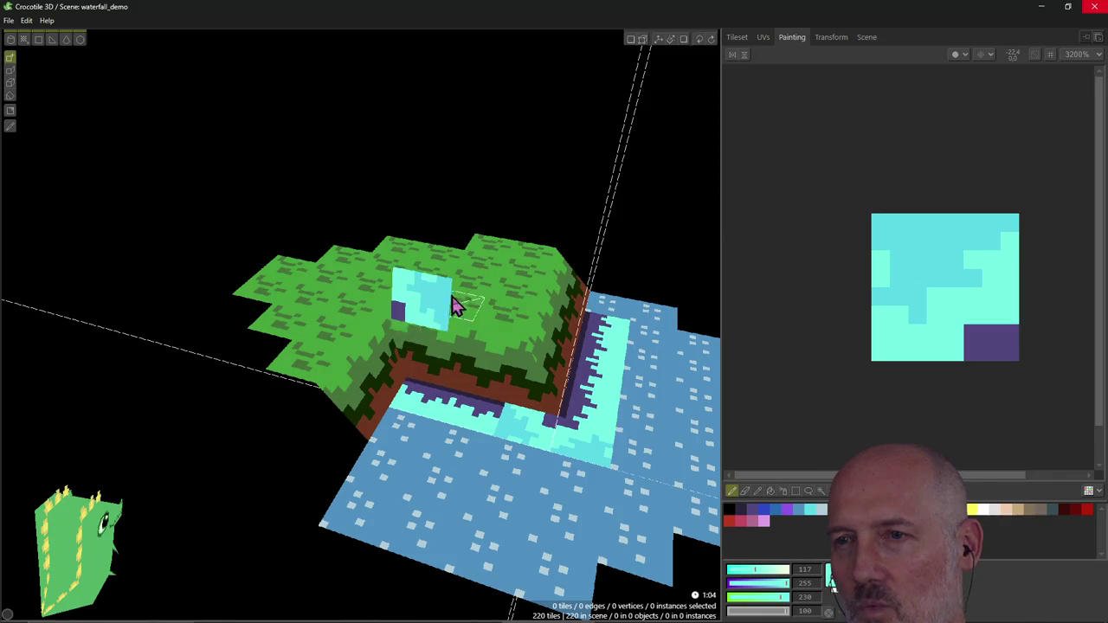
{"action": "right_click_drag", "start_coordinate": [563, 355], "coordinate": [521, 351]}
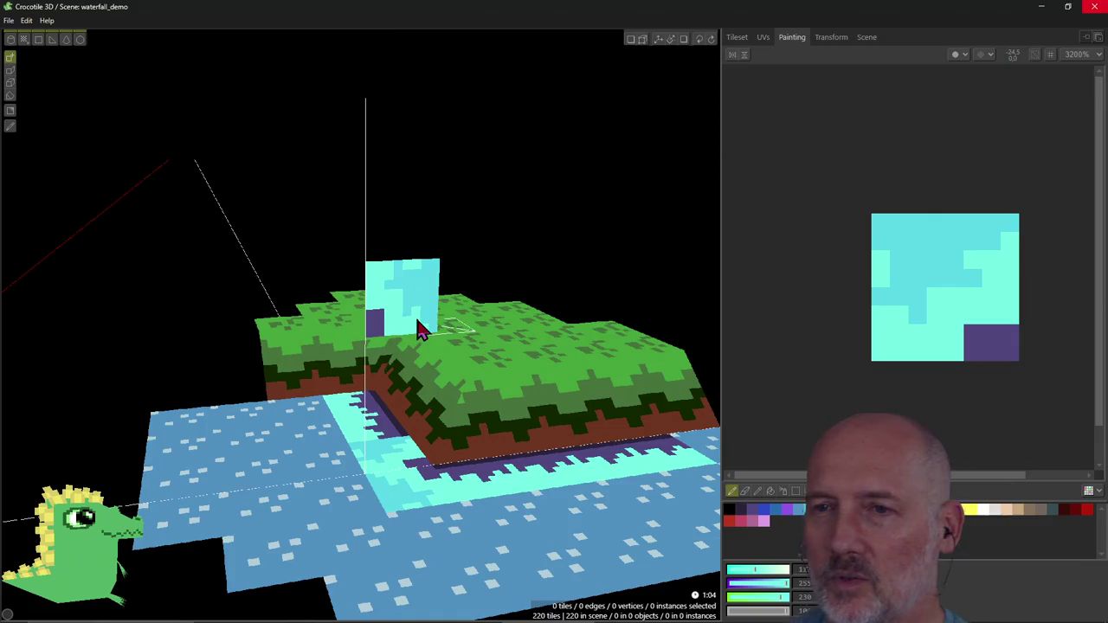
{"action": "scroll", "coordinate": [376, 413], "scroll_direction": "up", "scroll_amount": 2}
{"action": "right_click_drag", "start_coordinate": [375, 405], "coordinate": [398, 448]}
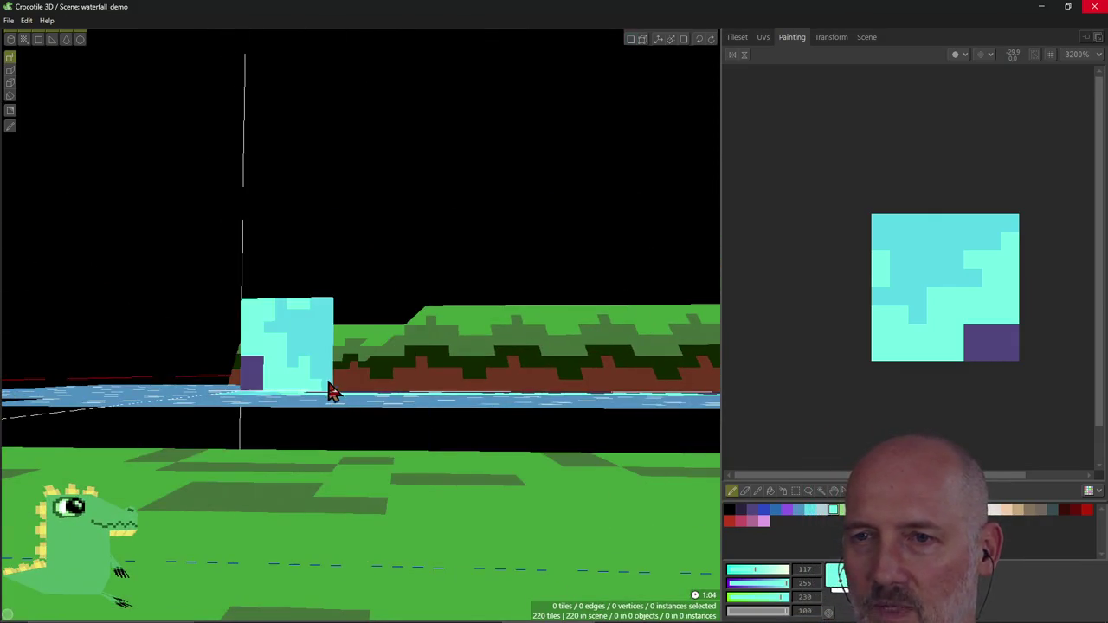
{"action": "left_click", "coordinate": [630, 41]}
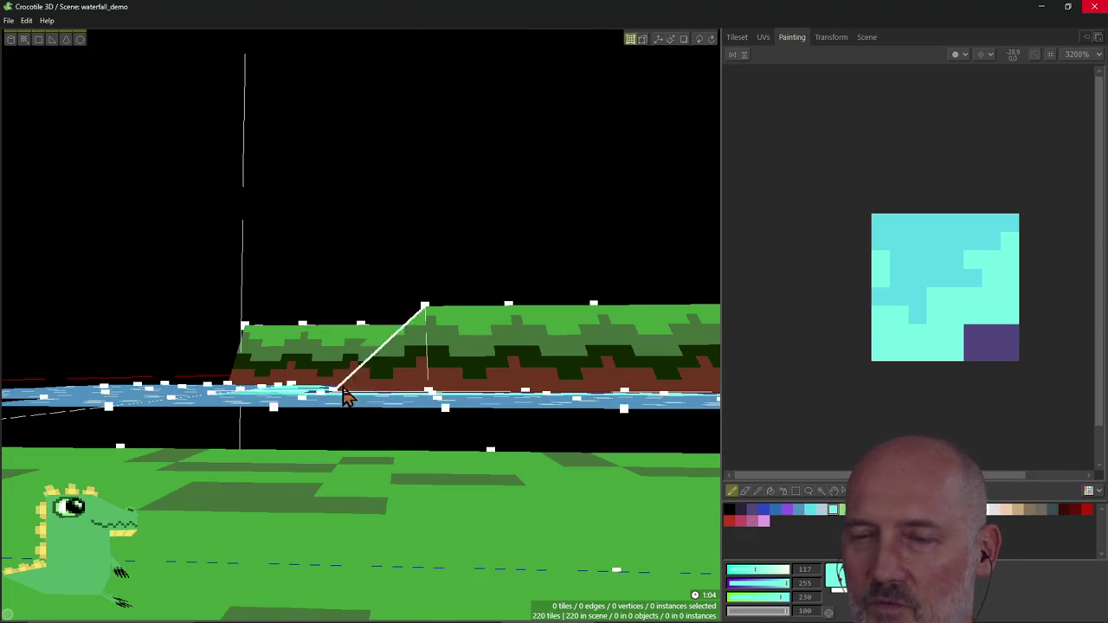
Step: Orbit above the grass block and box-select the two water tiles at the cliff's inner corner
{"action": "mouse_move", "coordinate": [409, 402]}
{"action": "right_mouse_down"}
{"action": "mouse_move", "coordinate": [361, 324]}
{"action": "mouse_move", "coordinate": [404, 387]}
{"action": "right_mouse_up"}
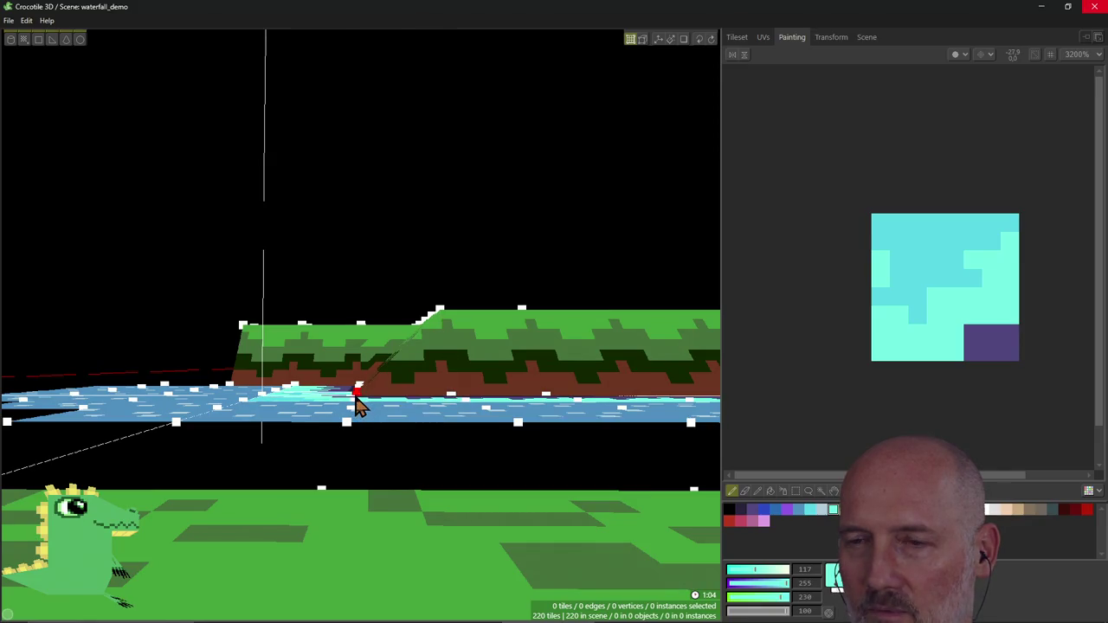
{"action": "right_click_drag", "start_coordinate": [389, 388], "coordinate": [361, 325]}
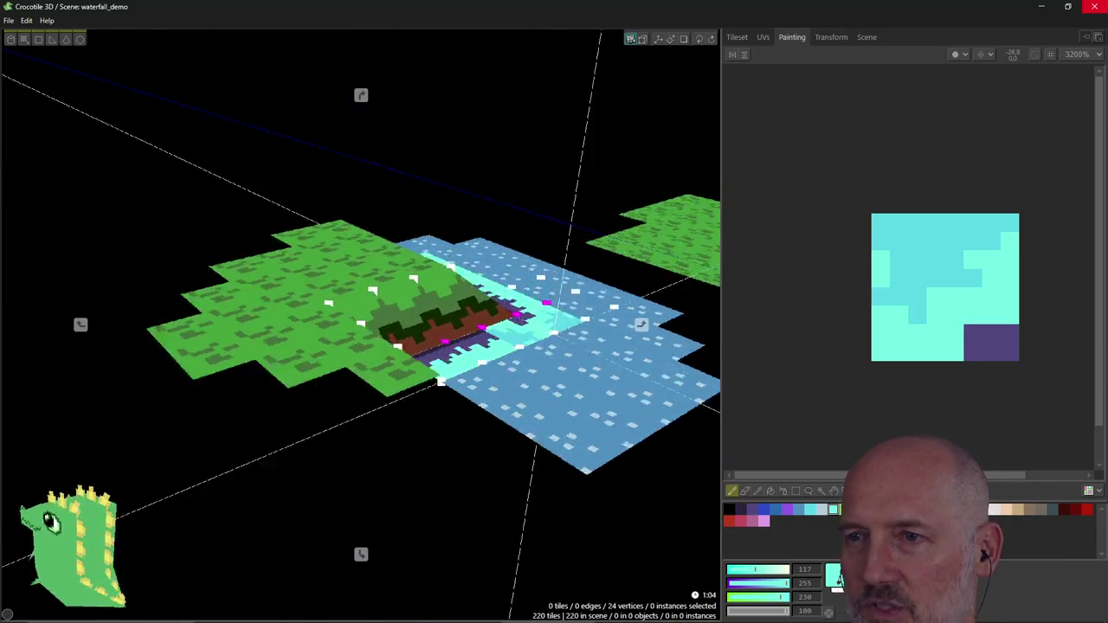
{"action": "right_click_drag", "start_coordinate": [361, 324], "coordinate": [539, 402]}
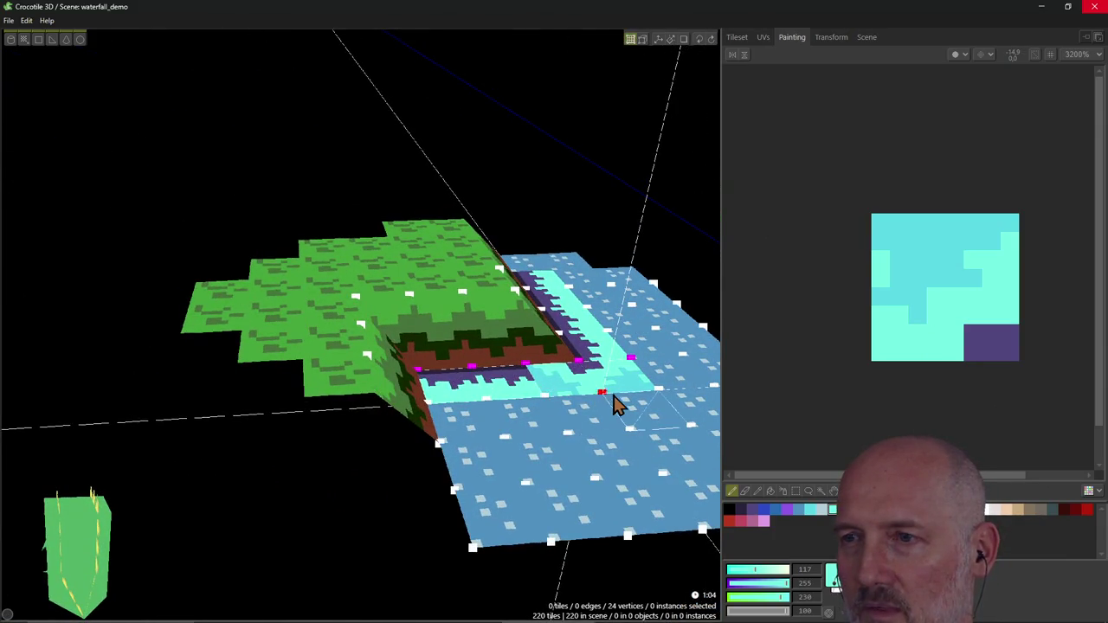
{"action": "mouse_move", "coordinate": [687, 383]}
{"action": "right_mouse_down"}
{"action": "mouse_move", "coordinate": [361, 324]}
{"action": "mouse_move", "coordinate": [582, 483]}
{"action": "right_mouse_up"}
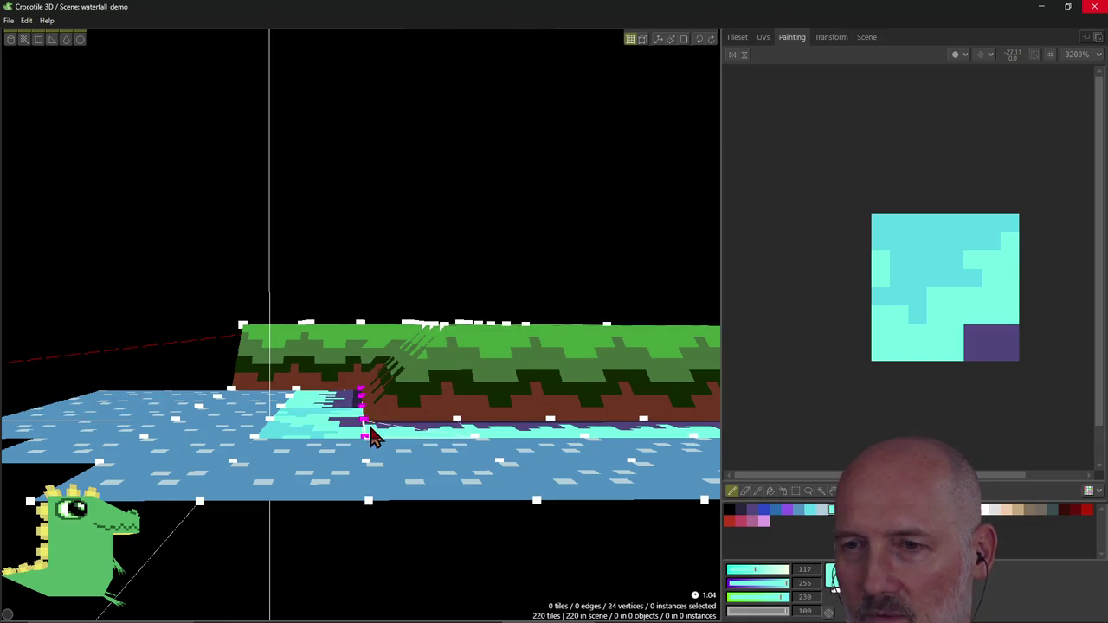
{"action": "scroll", "coordinate": [378, 461], "scroll_direction": "up", "scroll_amount": 2}
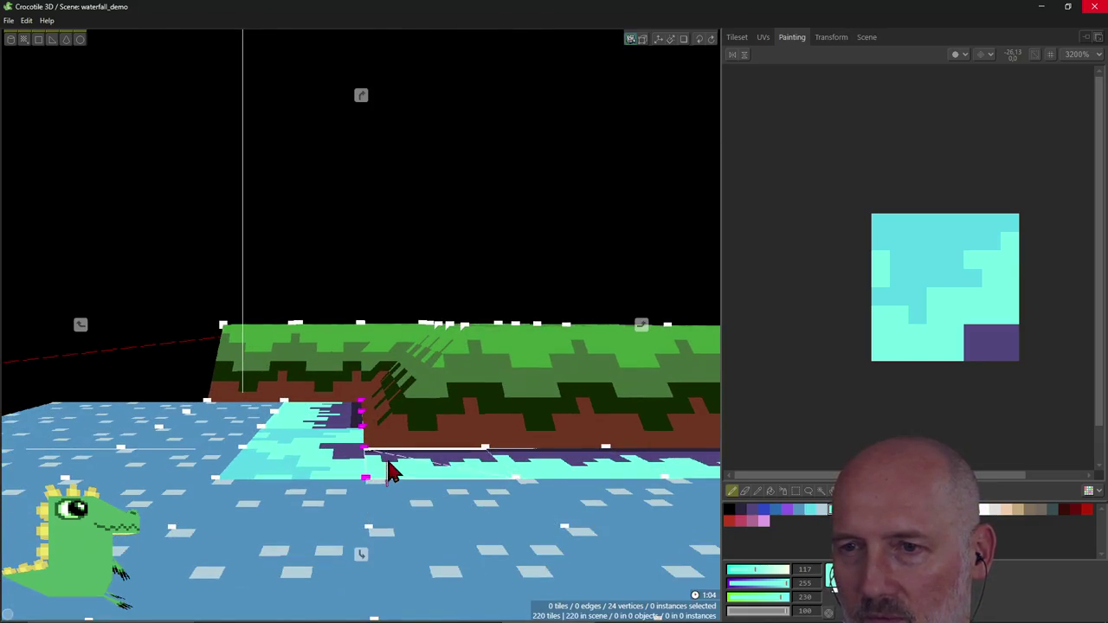
{"action": "right_click_drag", "start_coordinate": [394, 526], "coordinate": [361, 325]}
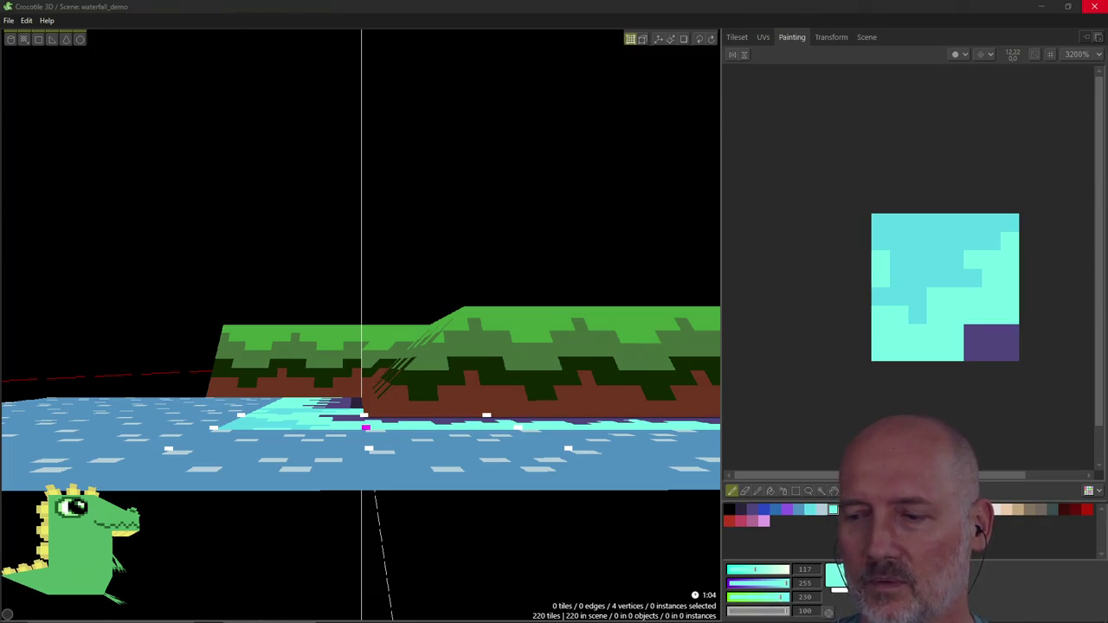
{"action": "mouse_move", "coordinate": [490, 231]}
{"action": "right_mouse_down"}
{"action": "mouse_move", "coordinate": [537, 286]}
{"action": "mouse_move", "coordinate": [460, 260]}
{"action": "right_mouse_up"}
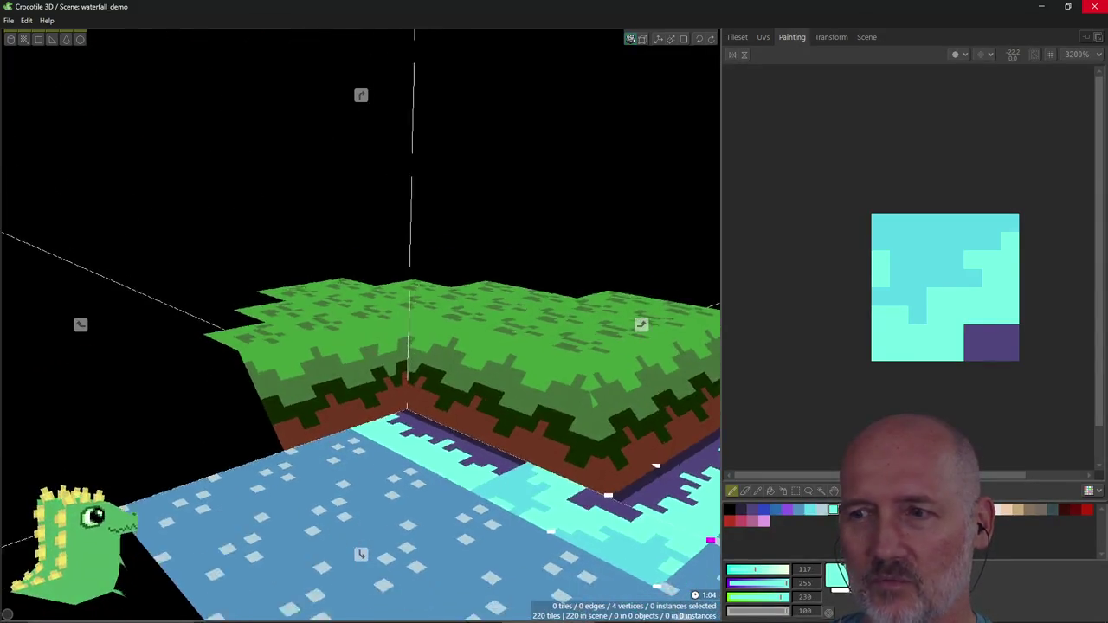
{"action": "mouse_move", "coordinate": [482, 299]}
{"action": "right_mouse_down"}
{"action": "mouse_move", "coordinate": [554, 329]}
{"action": "mouse_move", "coordinate": [606, 311]}
{"action": "mouse_move", "coordinate": [554, 320]}
{"action": "mouse_move", "coordinate": [519, 286]}
{"action": "mouse_move", "coordinate": [396, 408]}
{"action": "right_mouse_up"}
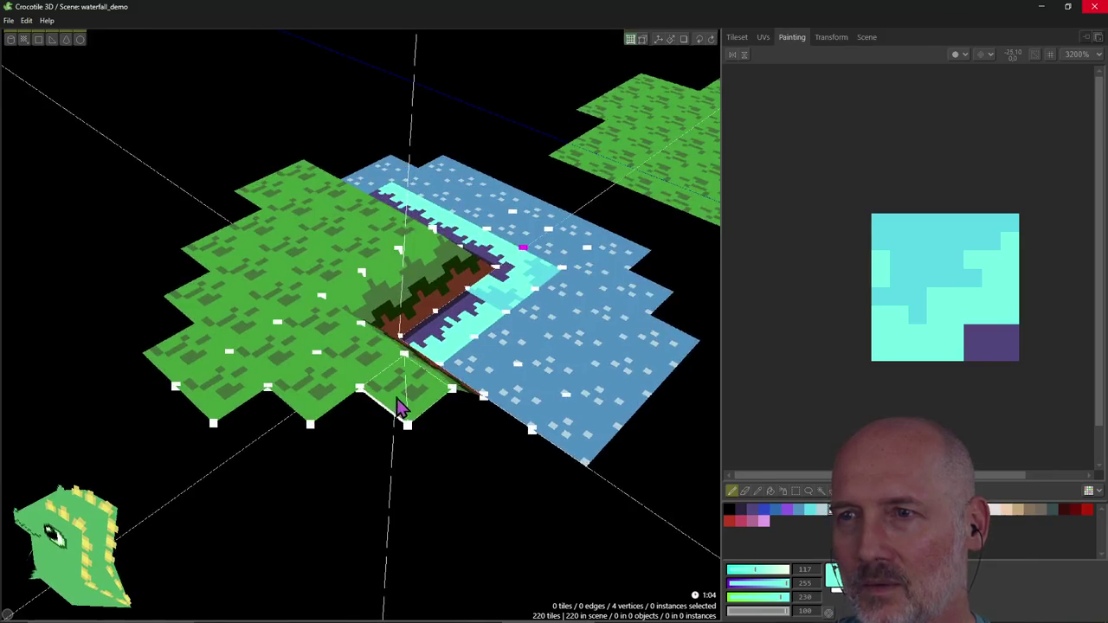
{"action": "mouse_move", "coordinate": [574, 321]}
{"action": "right_mouse_down"}
{"action": "mouse_move", "coordinate": [605, 364]}
{"action": "mouse_move", "coordinate": [626, 458]}
{"action": "mouse_move", "coordinate": [610, 581]}
{"action": "right_mouse_up"}
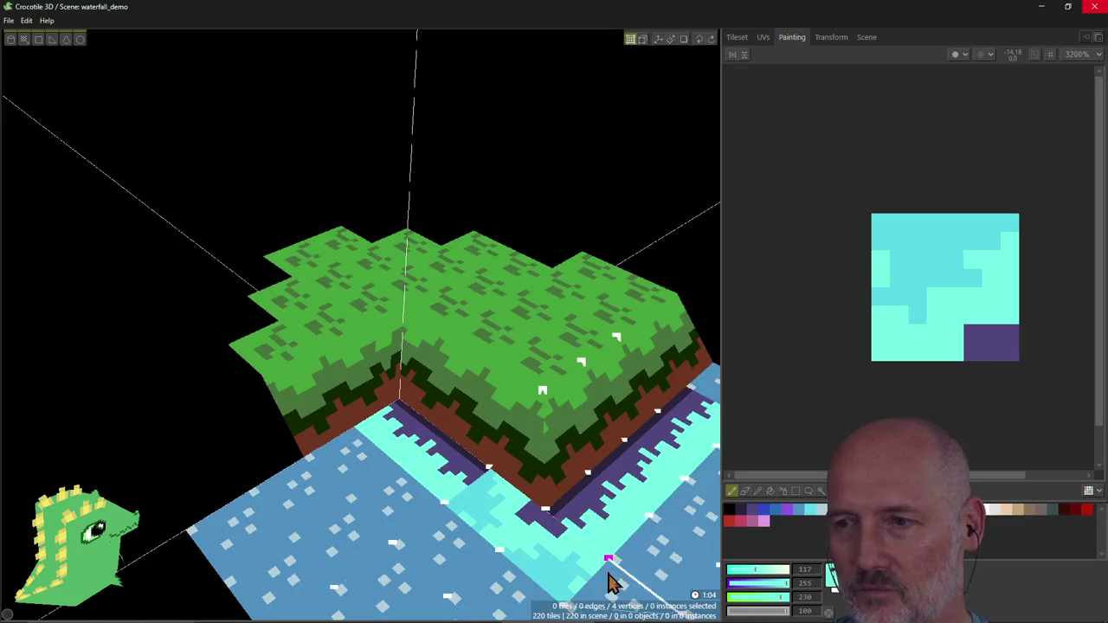
{"action": "left_click_drag", "start_coordinate": [574, 549], "coordinate": [589, 526]}
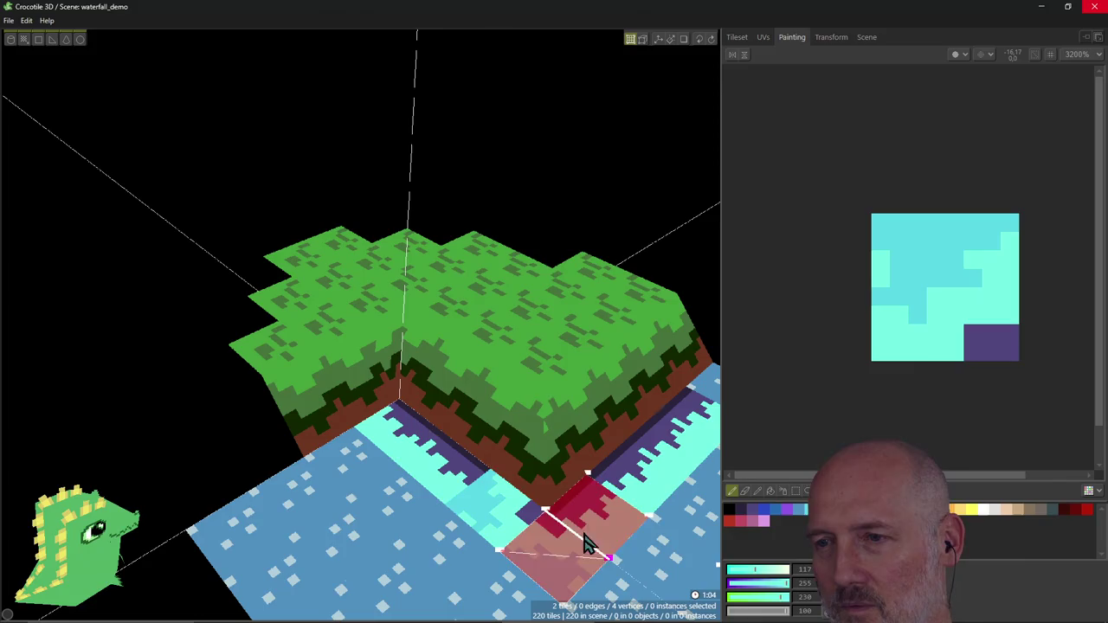
Step: Keep one corner tile selected, centre the view on it with F, and erase the inner-corner water tiles
{"action": "left_click", "coordinate": [581, 500], "text": "ctrl"}
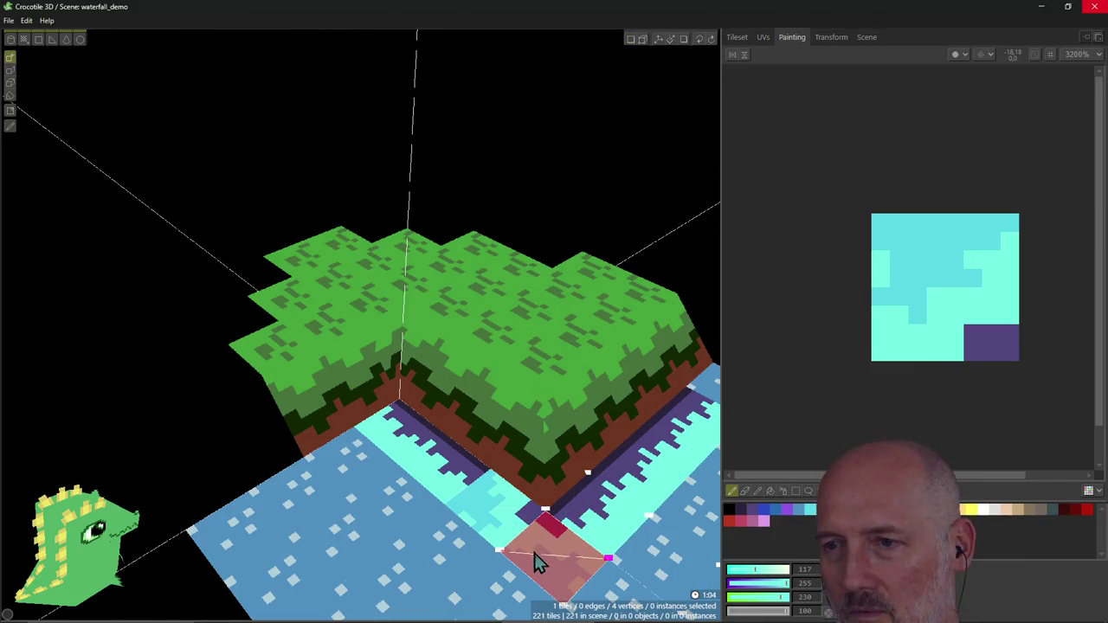
{"action": "scroll", "coordinate": [575, 567], "scroll_direction": "up", "scroll_amount": 1}
{"action": "right_click_drag", "start_coordinate": [575, 569], "coordinate": [497, 572]}
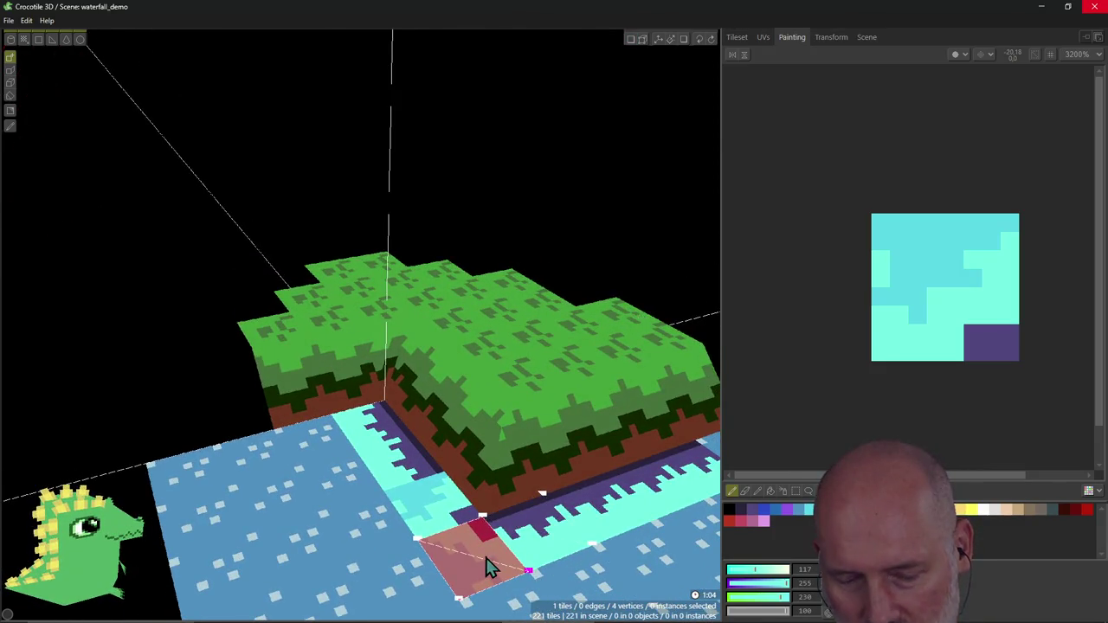
{"action": "mouse_move", "coordinate": [444, 560]}
{"action": "right_mouse_down"}
{"action": "mouse_move", "coordinate": [432, 558]}
{"action": "mouse_move", "coordinate": [451, 553]}
{"action": "right_mouse_up"}
{"action": "key", "text": "f"}
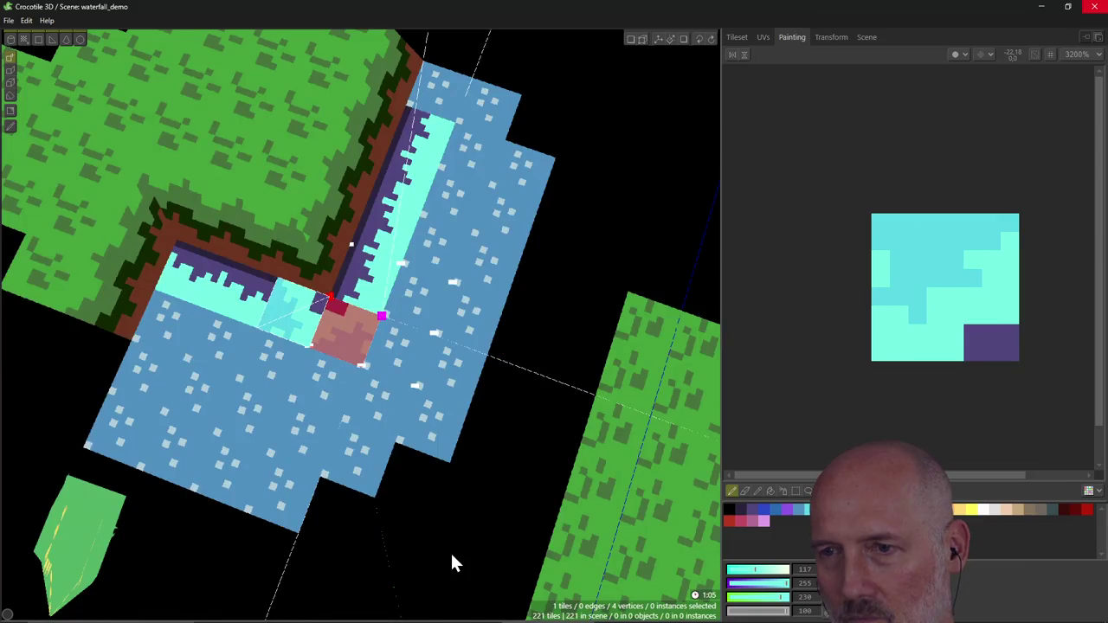
{"action": "left_click", "coordinate": [341, 337]}
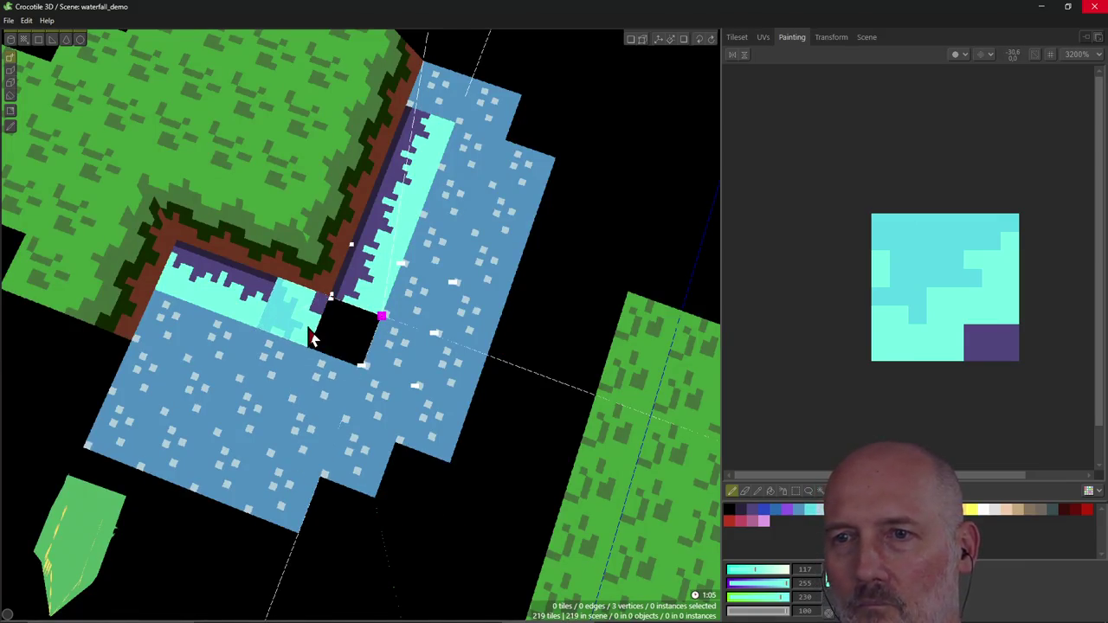
{"action": "left_click", "coordinate": [298, 316]}
Step: Move the cyan edge tile down into the hole and rotate it to match the horizontal shoreline
{"action": "left_click_drag", "start_coordinate": [336, 350], "coordinate": [364, 294]}
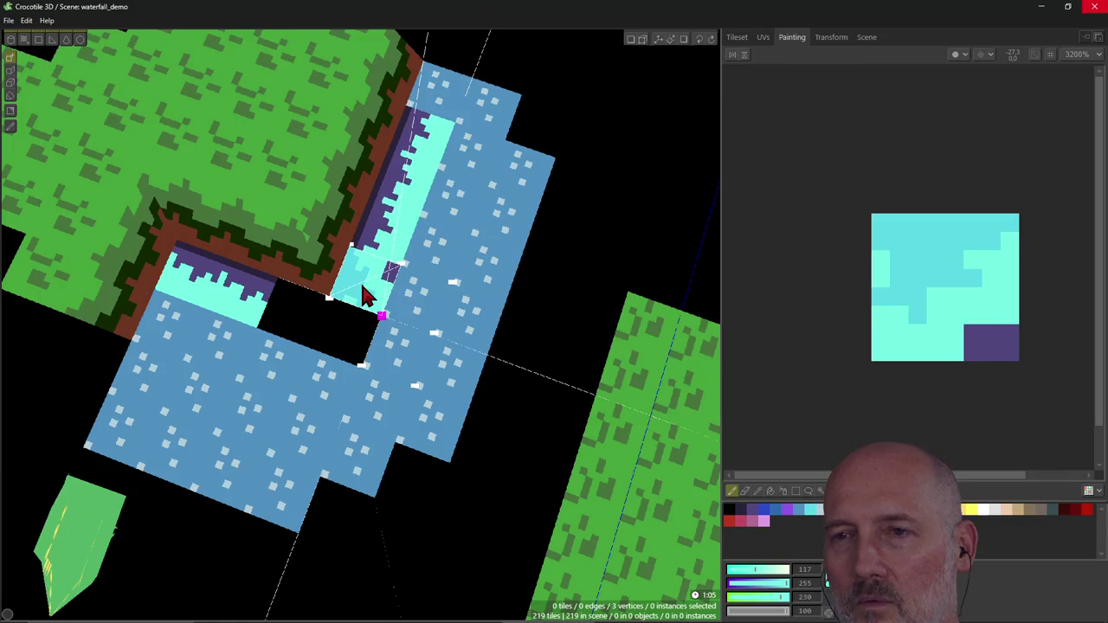
{"action": "mouse_move", "coordinate": [364, 294]}
{"action": "left_mouse_down"}
{"action": "mouse_move", "coordinate": [343, 352]}
{"action": "mouse_move", "coordinate": [363, 307]}
{"action": "left_mouse_up"}
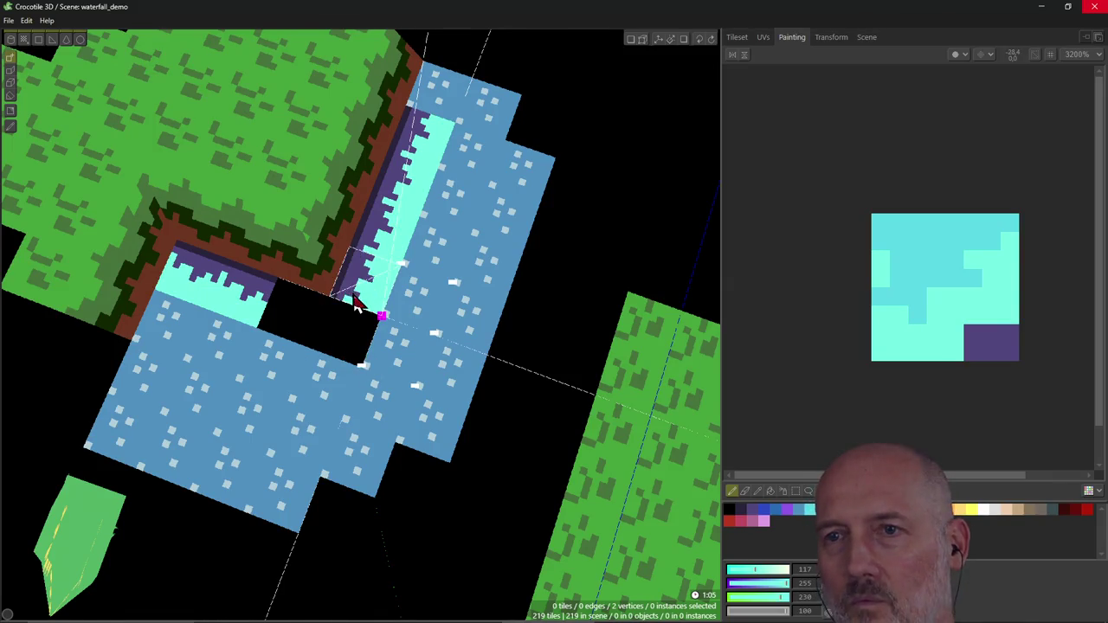
{"action": "left_click_drag", "start_coordinate": [355, 303], "coordinate": [346, 342]}
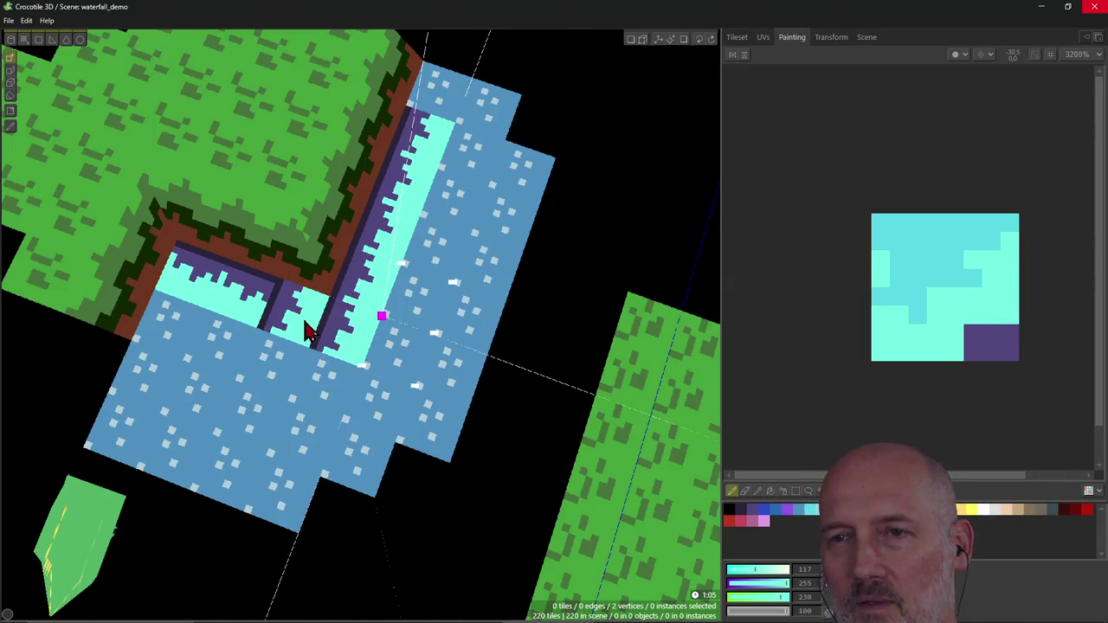
{"action": "left_click", "coordinate": [306, 329]}
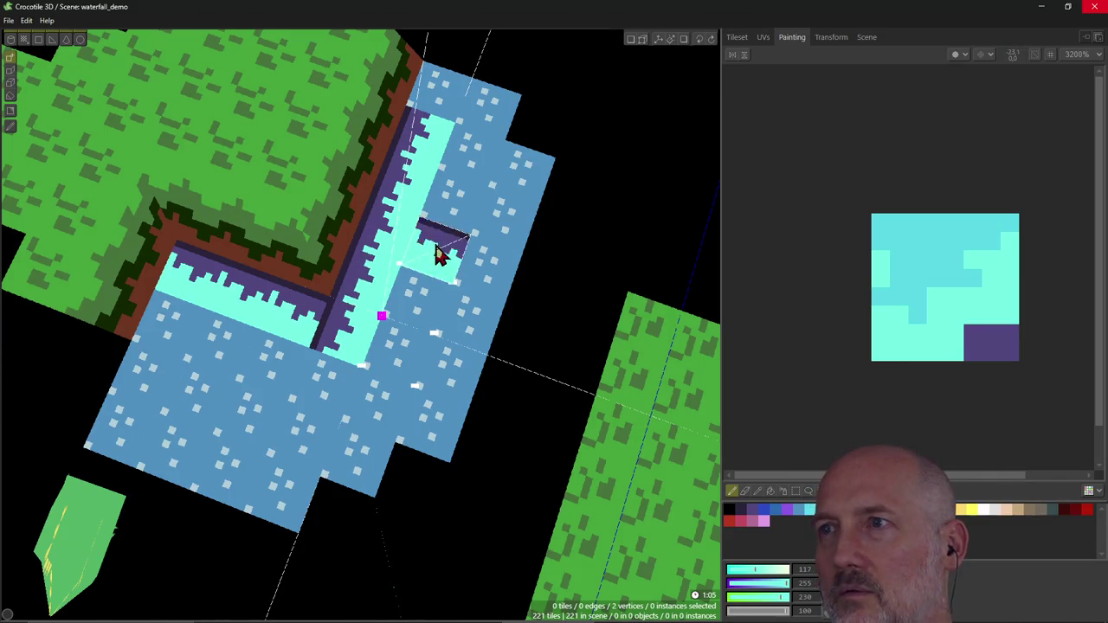
{"action": "left_click", "coordinate": [731, 40]}
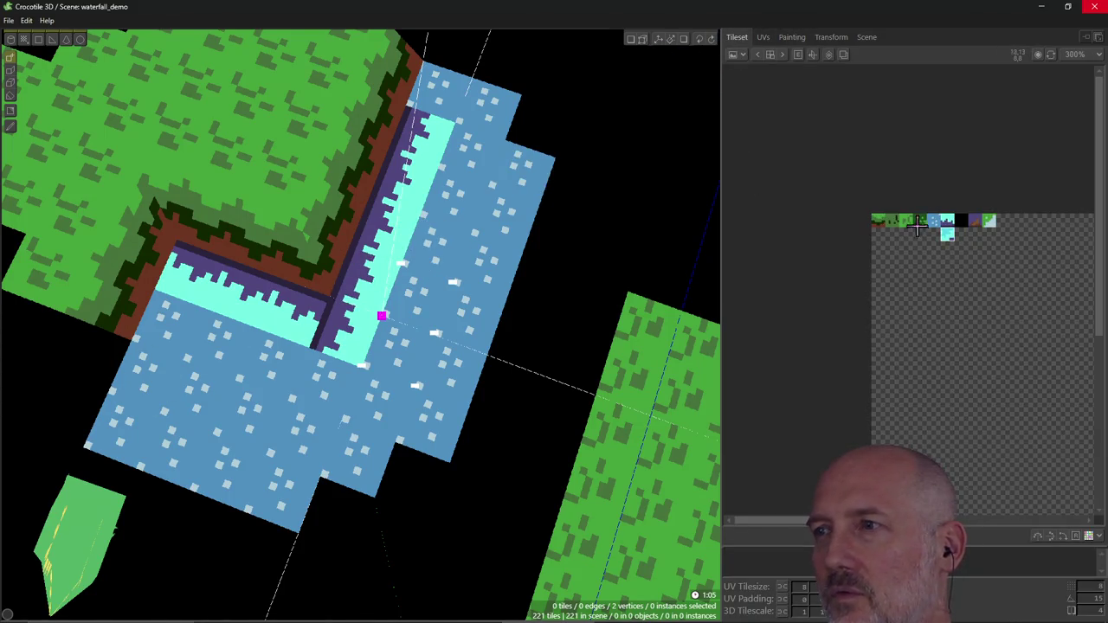
Step: Place the cyan water tile at the shoreline corner and open it in the Painting editor
{"action": "left_click", "coordinate": [348, 340]}
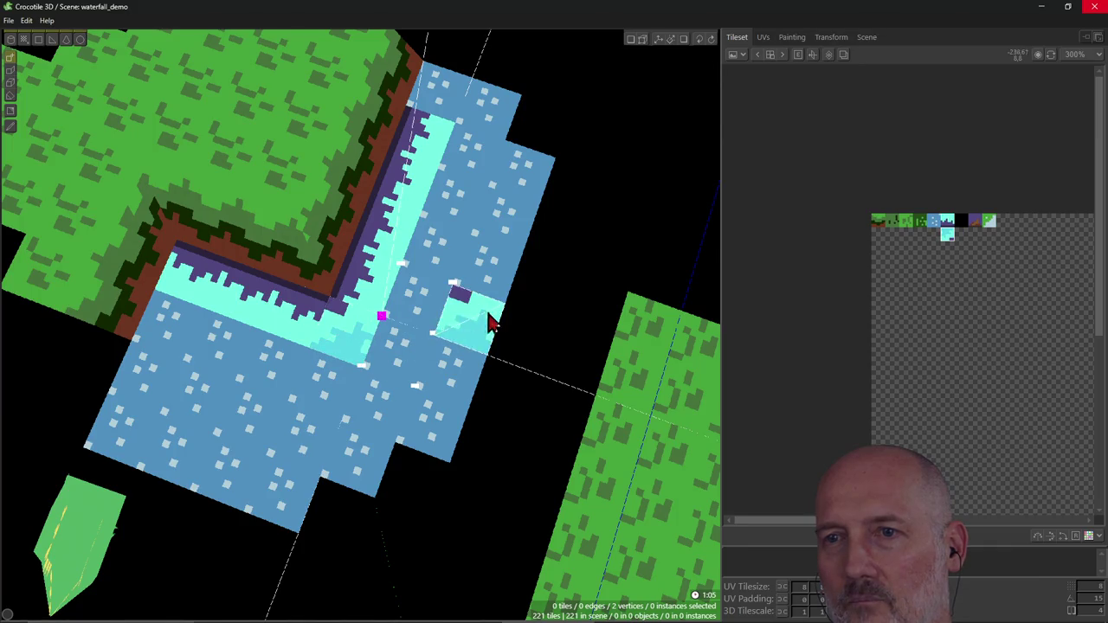
{"action": "mouse_move", "coordinate": [575, 294]}
{"action": "right_mouse_down"}
{"action": "mouse_move", "coordinate": [520, 295]}
{"action": "mouse_move", "coordinate": [364, 251]}
{"action": "mouse_move", "coordinate": [430, 275]}
{"action": "mouse_move", "coordinate": [321, 330]}
{"action": "right_mouse_up"}
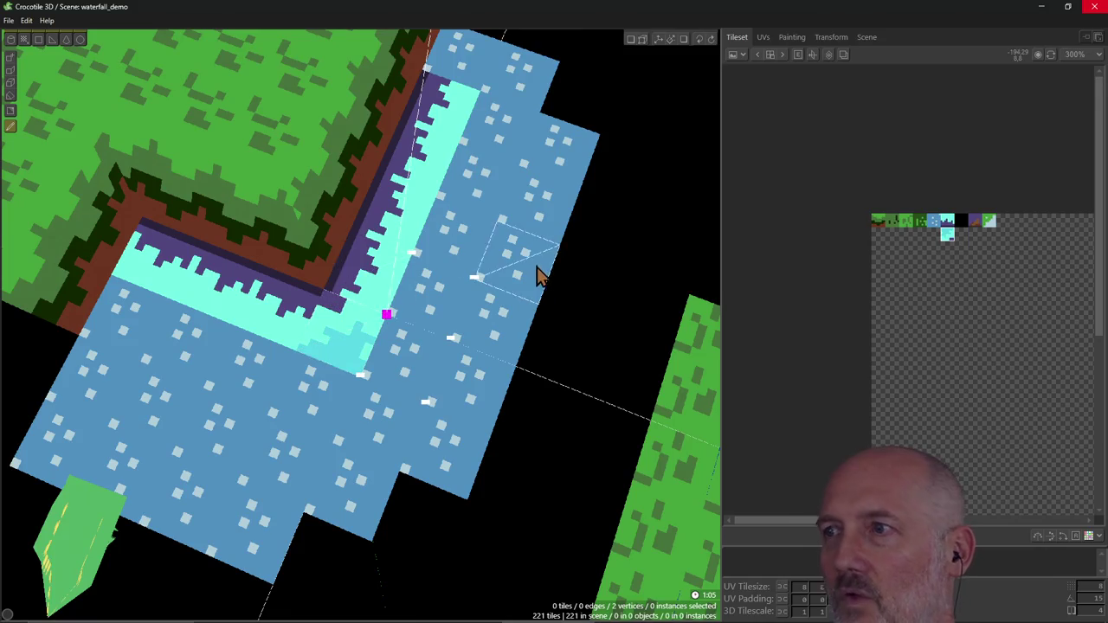
{"action": "left_click", "coordinate": [795, 38]}
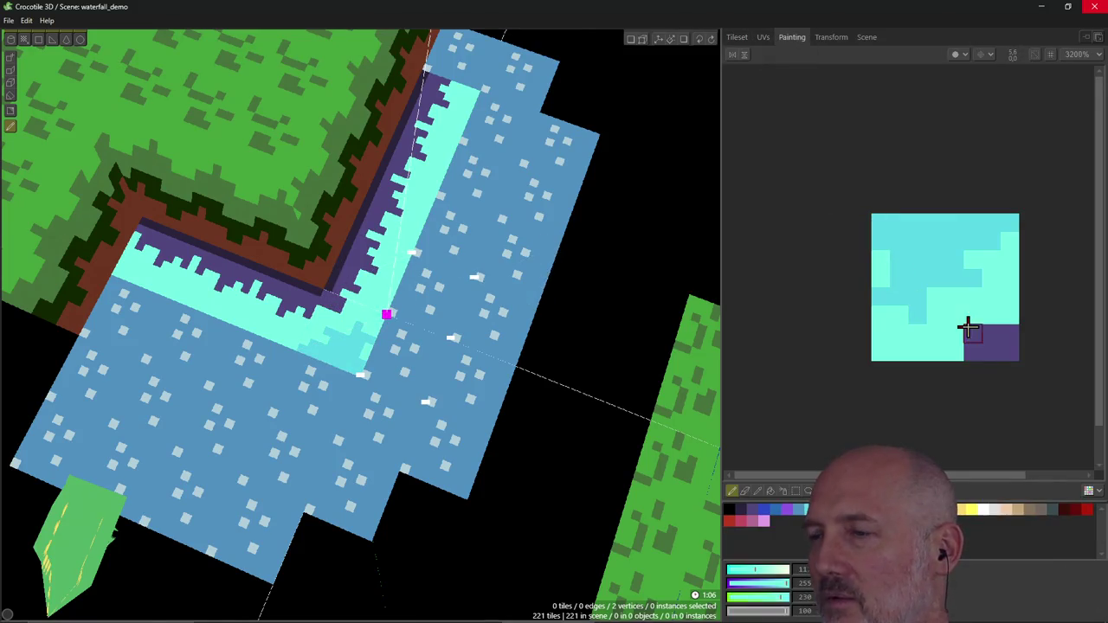
{"action": "left_click", "coordinate": [741, 509]}
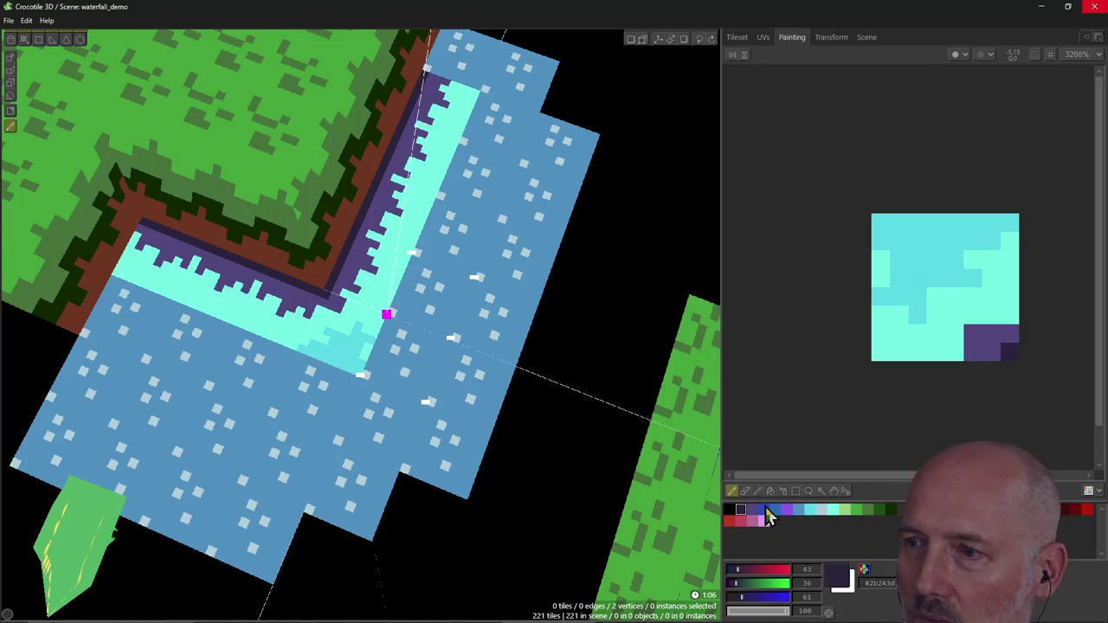
{"action": "left_click", "coordinate": [798, 510]}
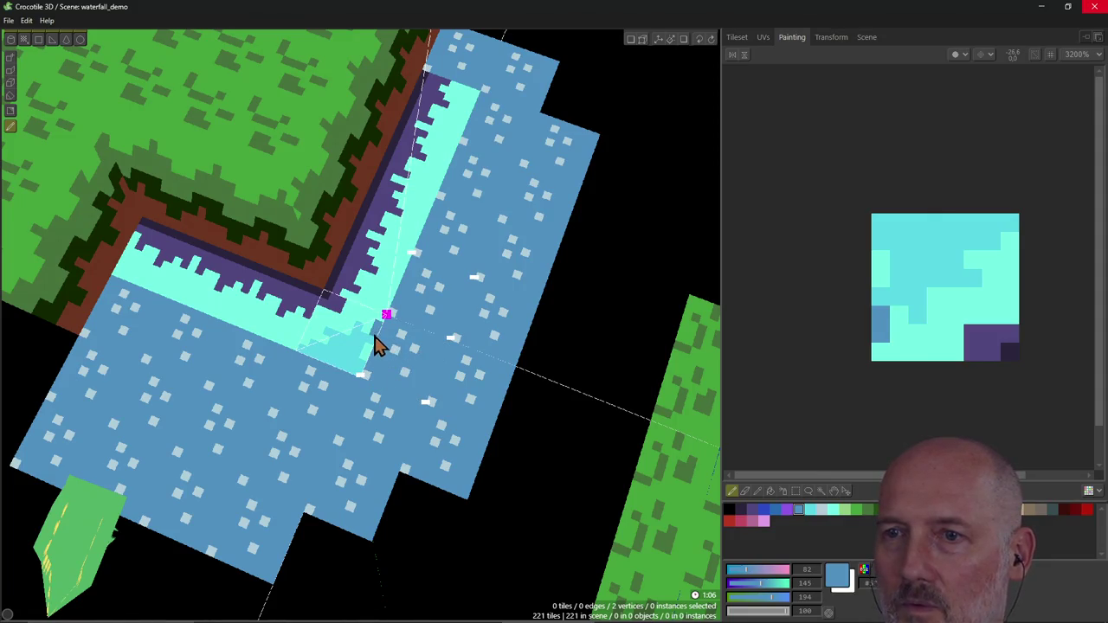
{"action": "left_click_drag", "start_coordinate": [367, 346], "coordinate": [362, 347]}
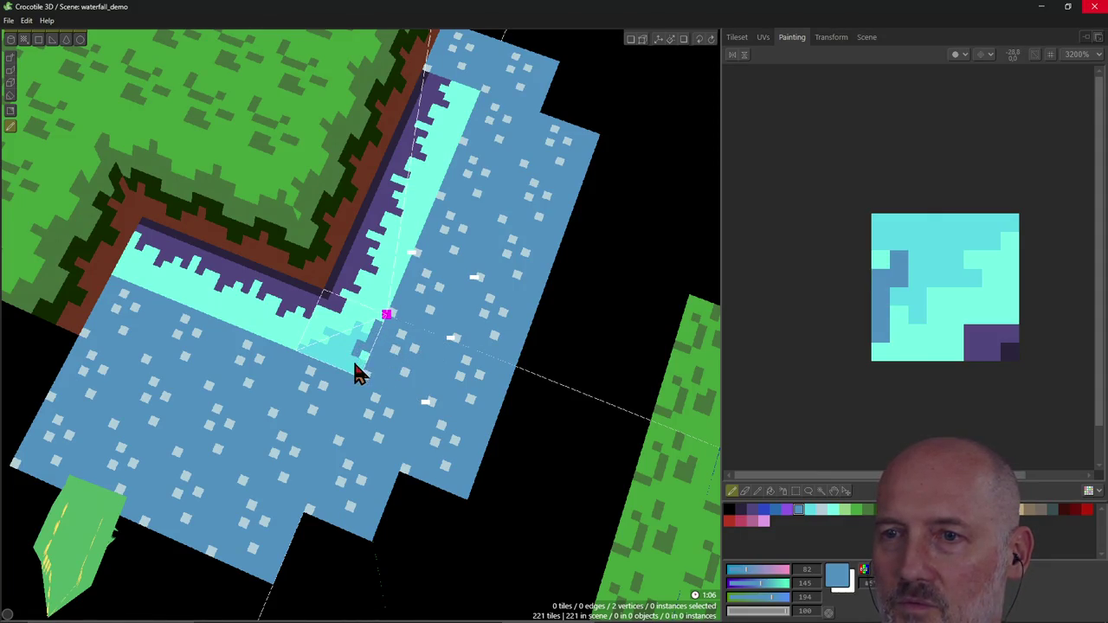
{"action": "mouse_move", "coordinate": [365, 365]}
{"action": "left_mouse_down"}
{"action": "mouse_move", "coordinate": [329, 370]}
{"action": "mouse_move", "coordinate": [437, 336]}
{"action": "left_mouse_up"}
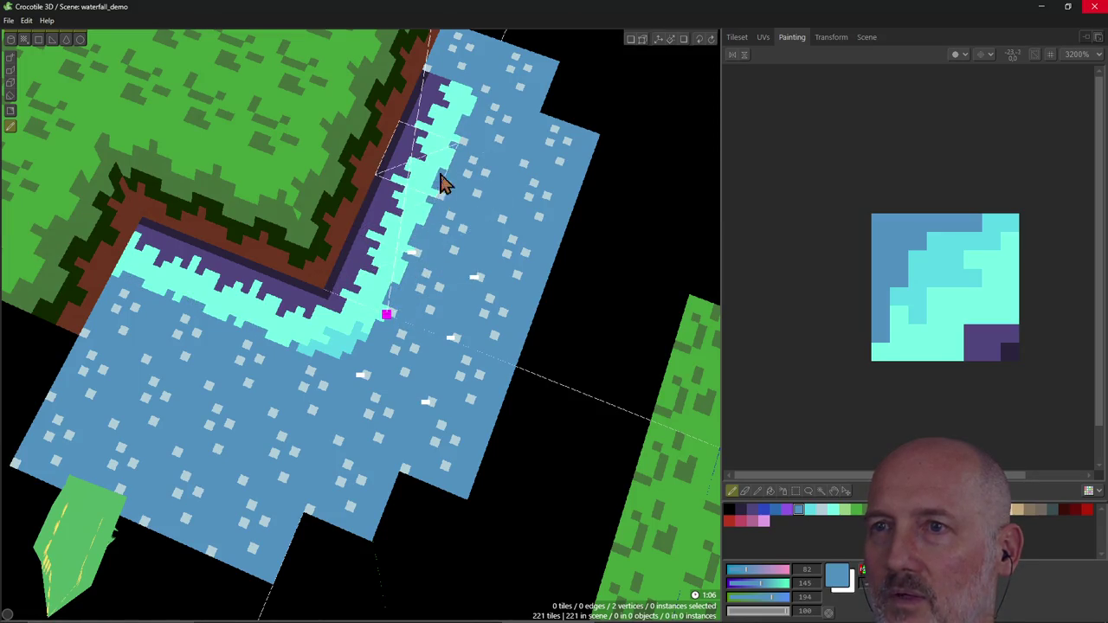
{"action": "mouse_move", "coordinate": [433, 428]}
{"action": "right_mouse_down"}
{"action": "mouse_move", "coordinate": [359, 376]}
{"action": "mouse_move", "coordinate": [329, 372]}
{"action": "mouse_move", "coordinate": [376, 380]}
{"action": "right_mouse_up"}
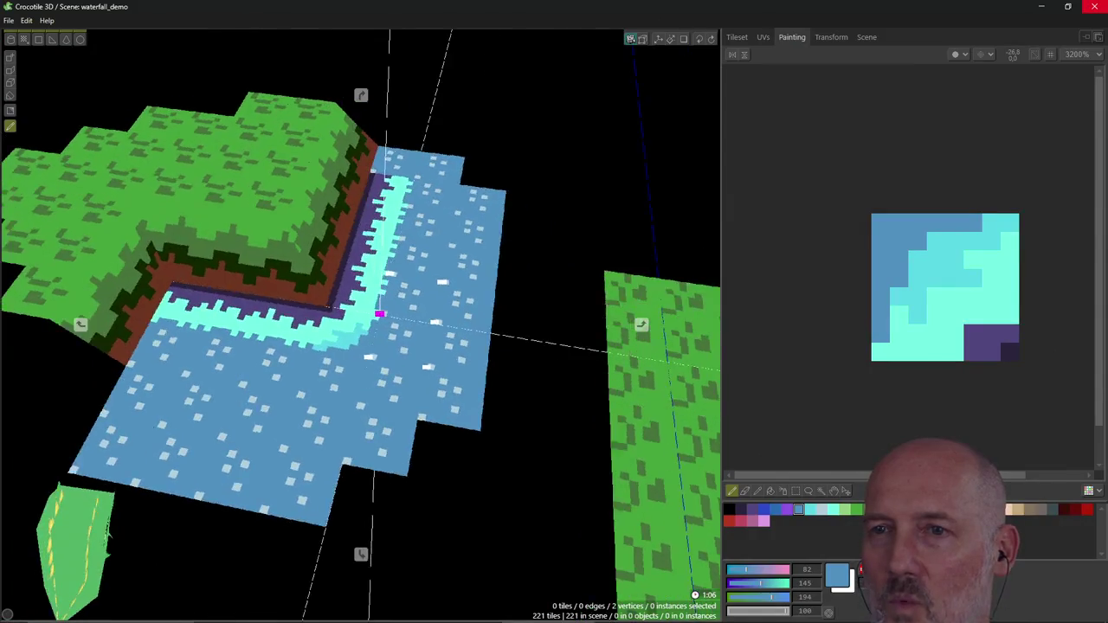
{"action": "scroll", "coordinate": [376, 381], "scroll_direction": "up", "scroll_amount": 2}
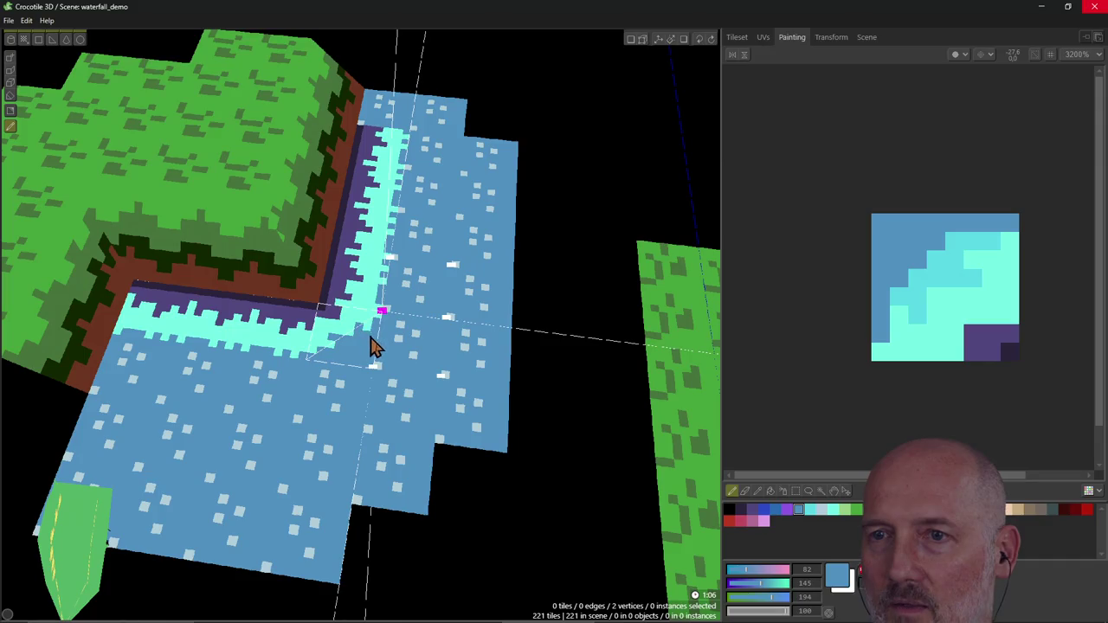
{"action": "right_click_drag", "start_coordinate": [420, 389], "coordinate": [459, 385]}
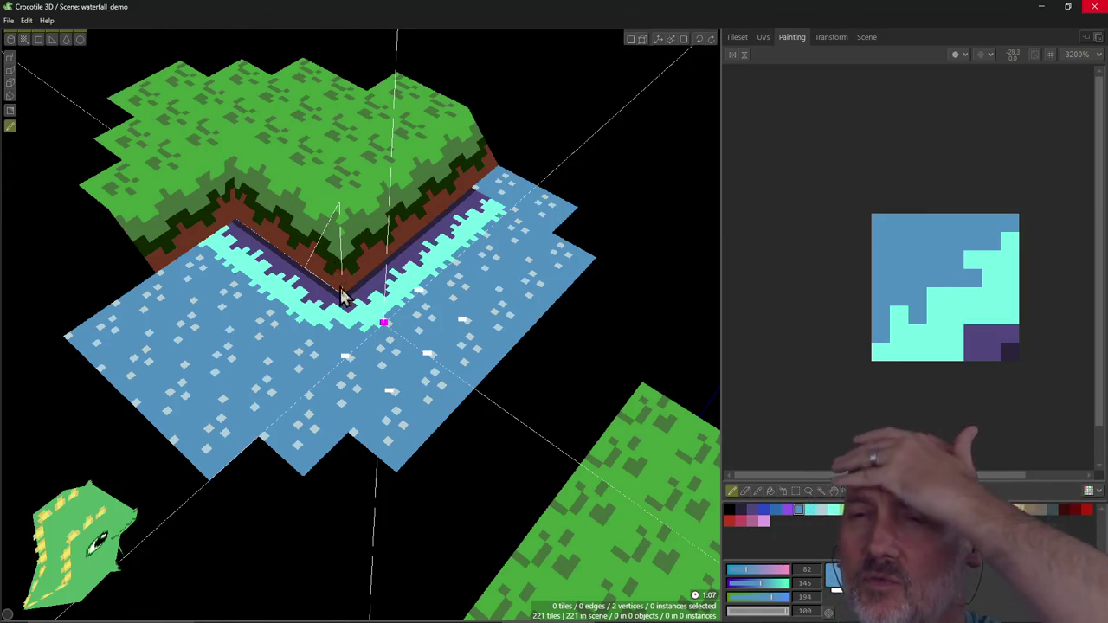
{"action": "right_click_drag", "start_coordinate": [408, 403], "coordinate": [412, 415]}
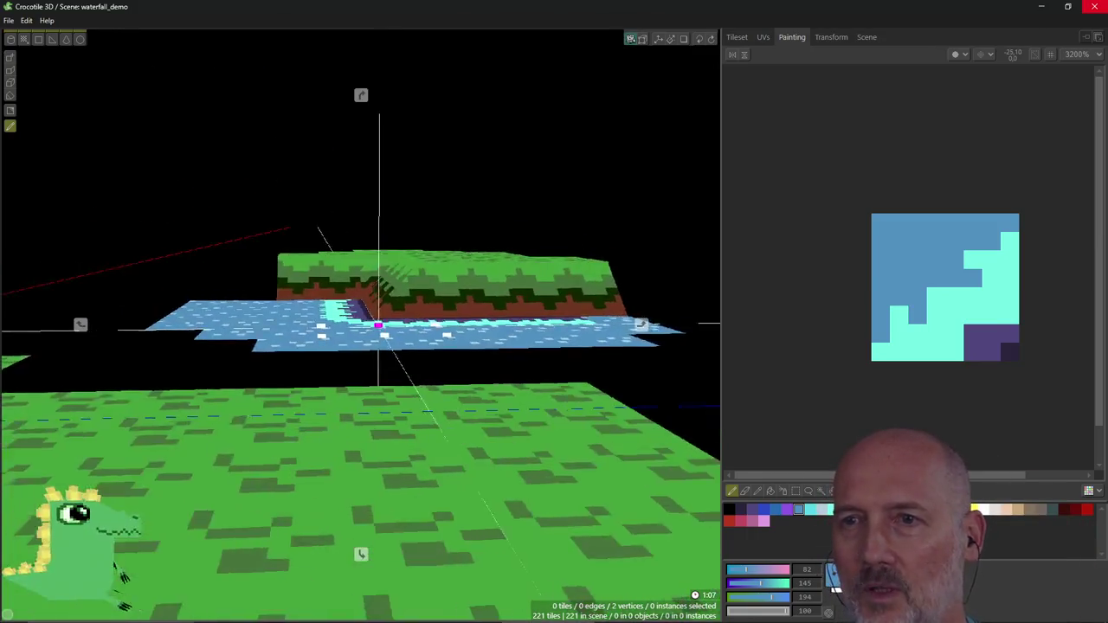
{"action": "scroll", "coordinate": [408, 403], "scroll_direction": "up", "scroll_amount": 2}
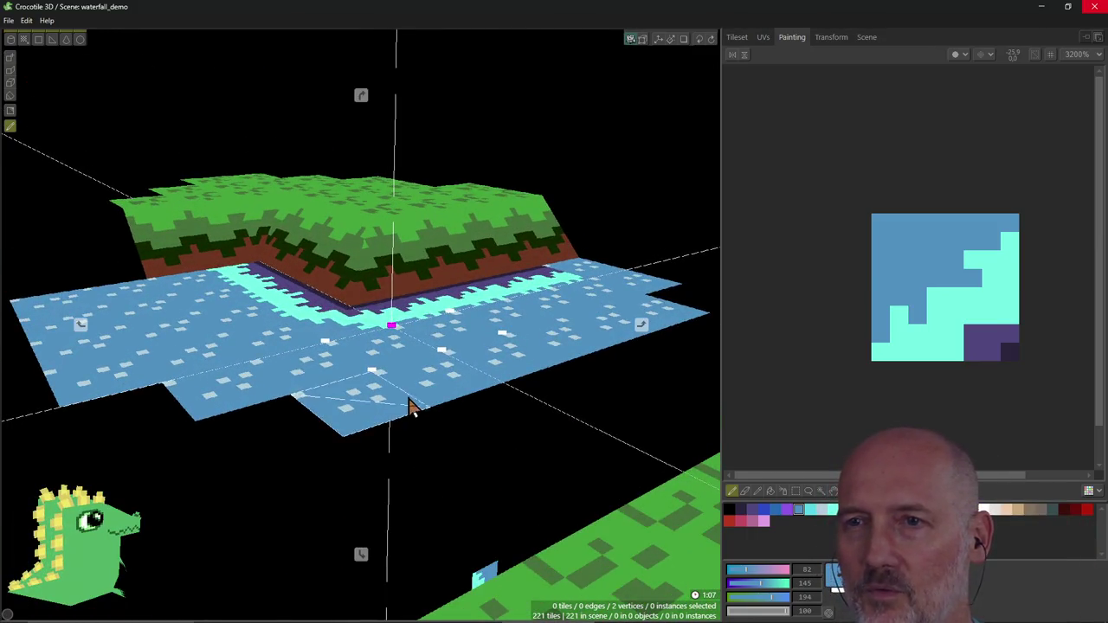
{"action": "scroll", "coordinate": [410, 403], "scroll_direction": "up", "scroll_amount": 2}
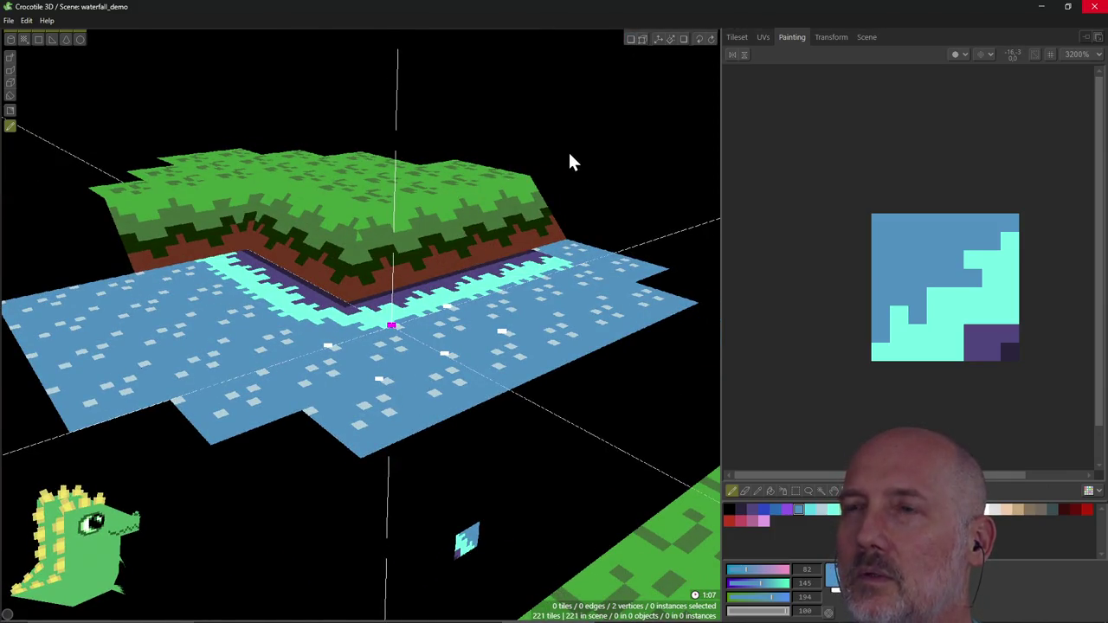
Step: In vertex mode, select the full column of vertices at the grass cliff's inner corner
{"action": "key", "text": "Tab"}
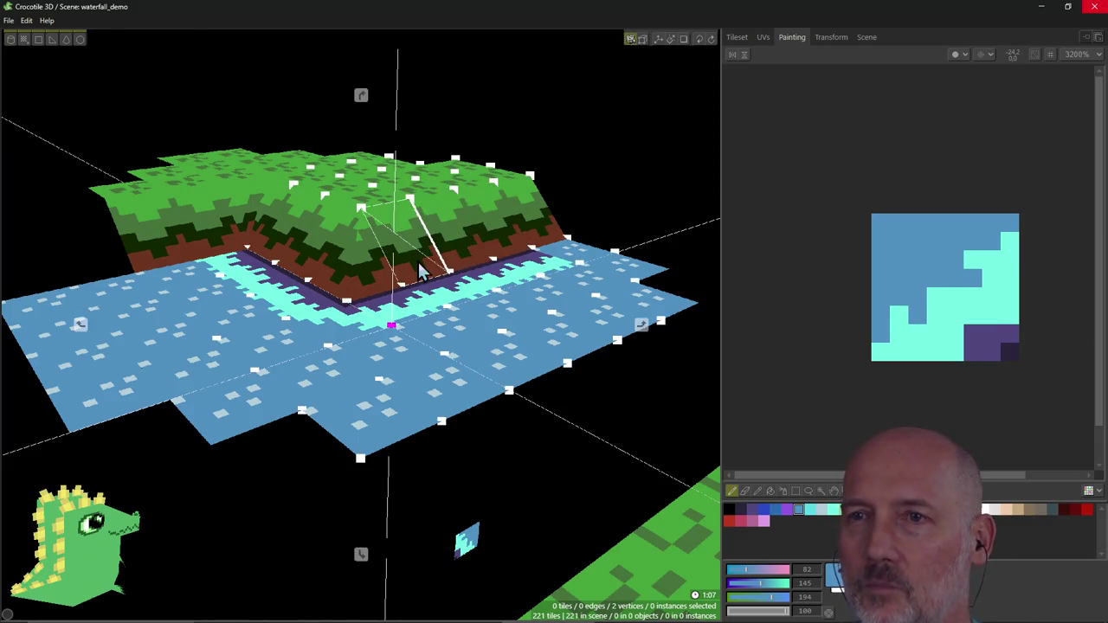
{"action": "left_click", "coordinate": [361, 208], "text": "shift"}
{"action": "left_click", "coordinate": [400, 287], "text": "shift"}
{"action": "mouse_move", "coordinate": [413, 299]}
{"action": "right_mouse_down"}
{"action": "mouse_move", "coordinate": [437, 255]}
{"action": "mouse_move", "coordinate": [407, 286]}
{"action": "mouse_move", "coordinate": [485, 212]}
{"action": "right_mouse_up"}
{"action": "left_click", "coordinate": [494, 216]}
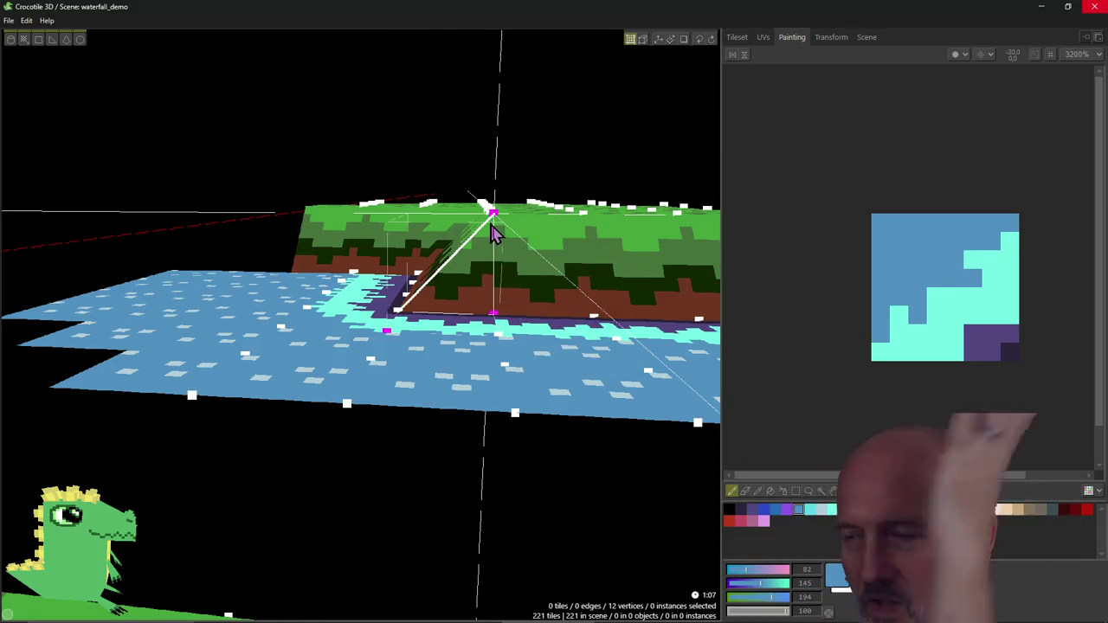
{"action": "mouse_move", "coordinate": [510, 265]}
{"action": "right_mouse_down"}
{"action": "mouse_move", "coordinate": [537, 259]}
{"action": "mouse_move", "coordinate": [525, 236]}
{"action": "right_mouse_up"}
{"action": "left_click", "coordinate": [510, 262], "text": "shift"}
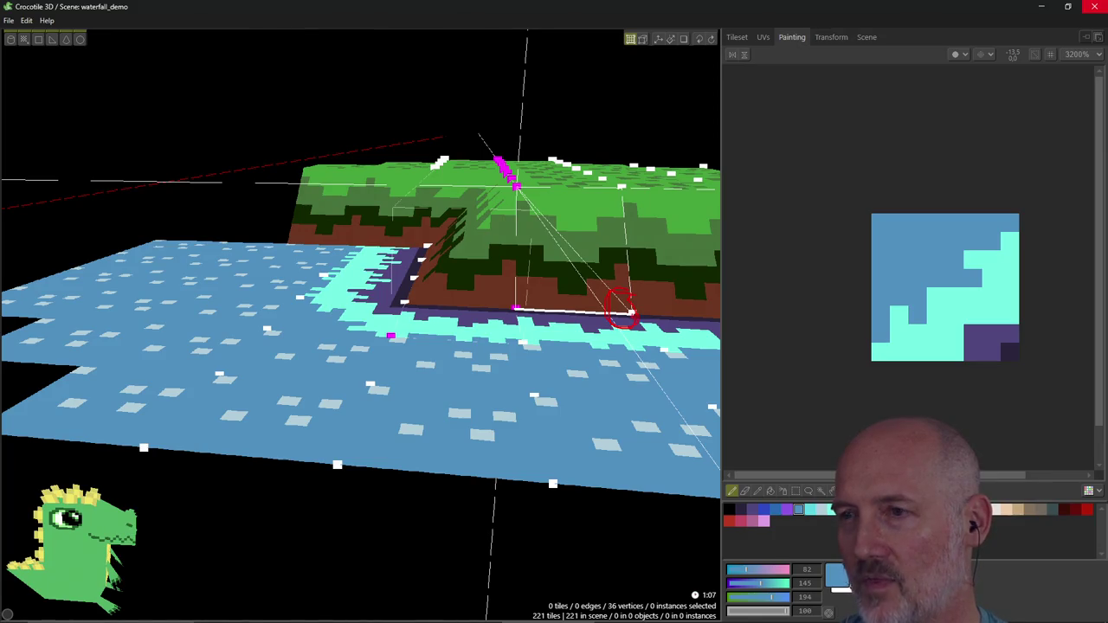
Step: Add the corner's base vertex and the near water-edge vertices, then return to tile mode
{"action": "mouse_move", "coordinate": [621, 309]}
{"action": "right_mouse_down"}
{"action": "mouse_move", "coordinate": [623, 329]}
{"action": "mouse_move", "coordinate": [544, 251]}
{"action": "right_mouse_up"}
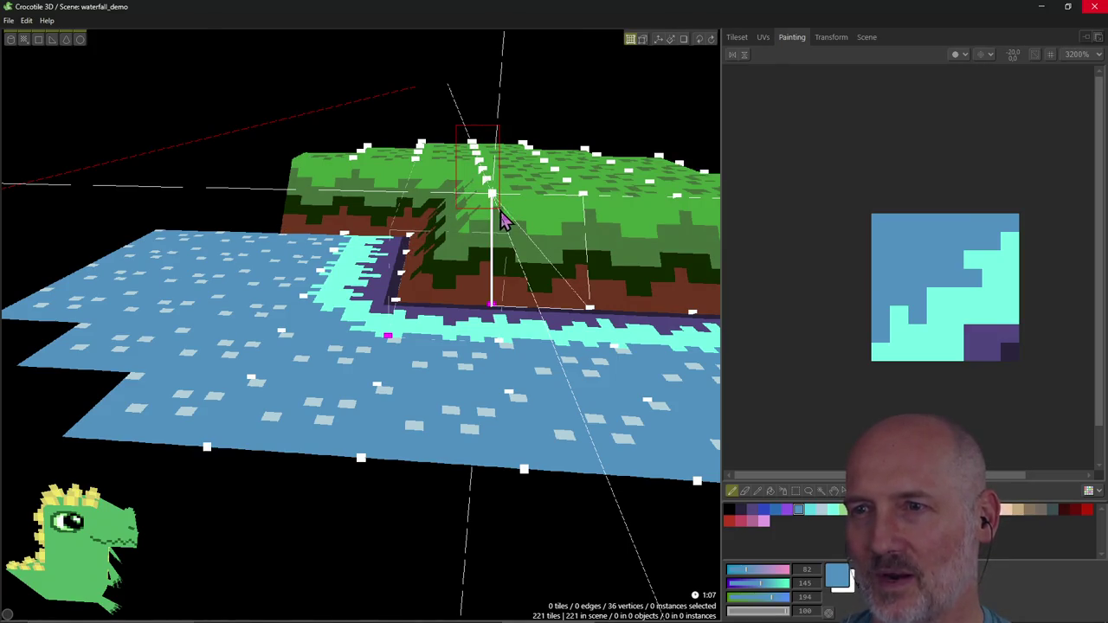
{"action": "left_click", "coordinate": [492, 306]}
{"action": "left_click", "coordinate": [496, 319]}
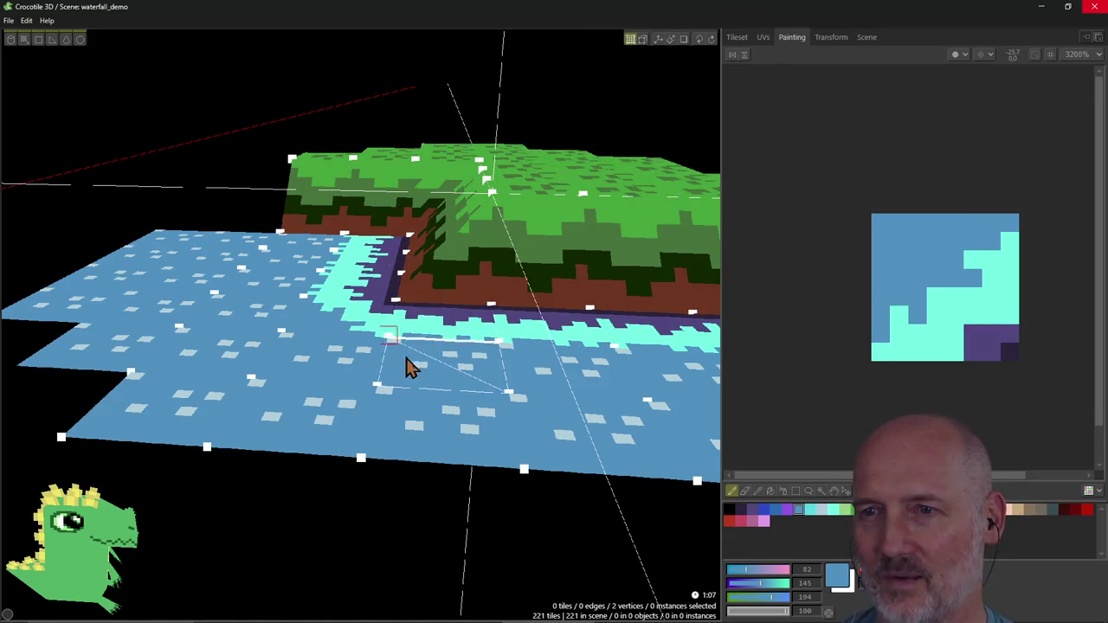
{"action": "left_click", "coordinate": [437, 426], "text": "shift"}
{"action": "key", "text": "Tab"}
{"action": "mouse_move", "coordinate": [453, 439]}
{"action": "right_mouse_down"}
{"action": "mouse_move", "coordinate": [413, 416]}
{"action": "mouse_move", "coordinate": [508, 455]}
{"action": "mouse_move", "coordinate": [363, 358]}
{"action": "mouse_move", "coordinate": [294, 277]}
{"action": "mouse_move", "coordinate": [532, 503]}
{"action": "right_mouse_up"}
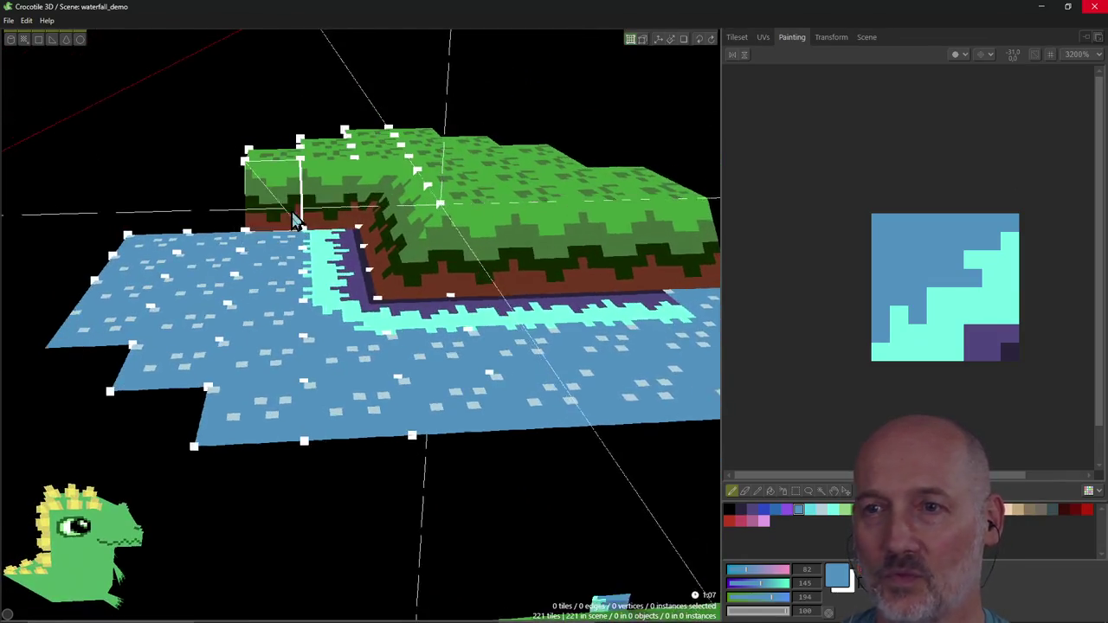
Step: Select the slanted corner's water tiles and paint them with the cyan-and-purple shoreline edge tile
{"action": "right_click_drag", "start_coordinate": [532, 503], "coordinate": [295, 221]}
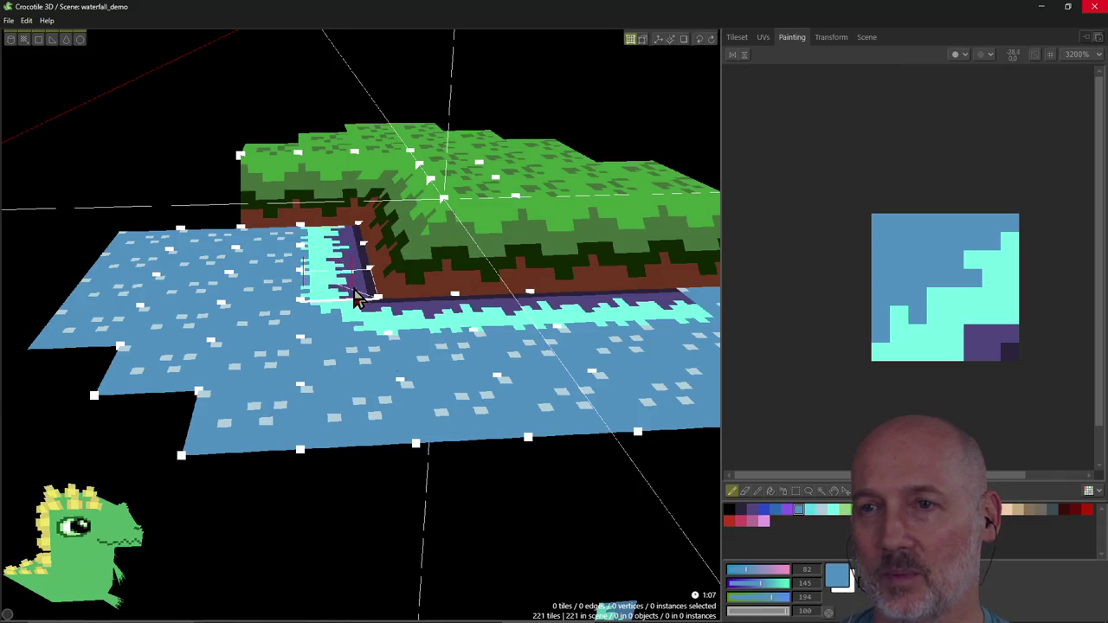
{"action": "left_click", "coordinate": [350, 303]}
{"action": "mouse_move", "coordinate": [347, 303]}
{"action": "left_mouse_down"}
{"action": "mouse_move", "coordinate": [392, 268]}
{"action": "mouse_move", "coordinate": [421, 282]}
{"action": "left_mouse_up"}
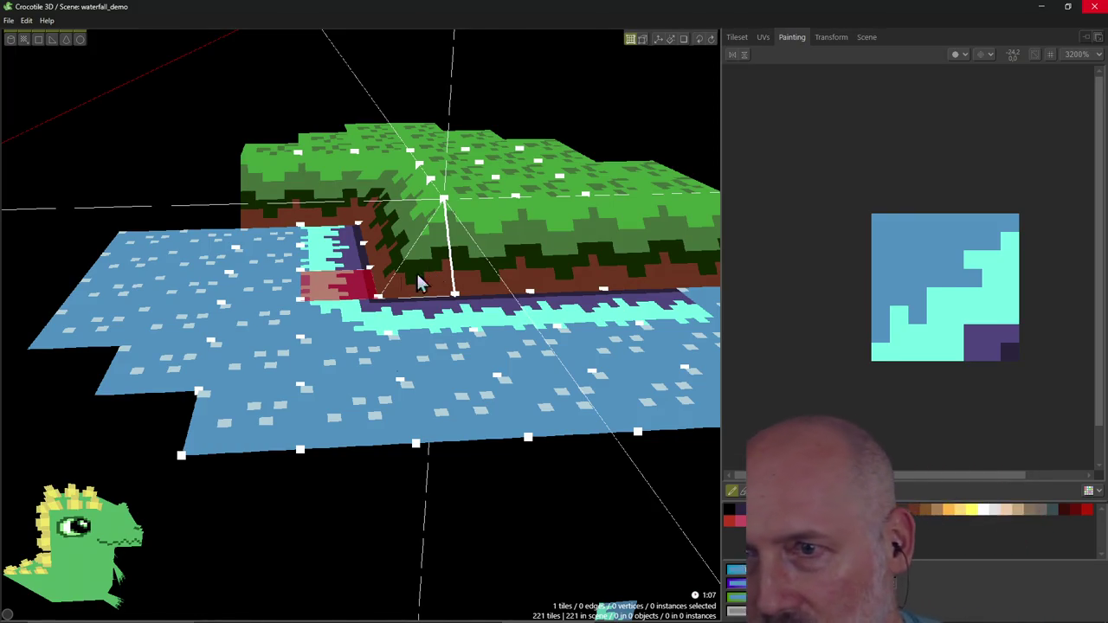
{"action": "left_click", "coordinate": [331, 267], "text": "shift"}
{"action": "left_click", "coordinate": [338, 236], "text": "shift"}
{"action": "mouse_move", "coordinate": [337, 235]}
{"action": "right_mouse_down"}
{"action": "mouse_move", "coordinate": [346, 216]}
{"action": "mouse_move", "coordinate": [371, 250]}
{"action": "mouse_move", "coordinate": [288, 221]}
{"action": "right_mouse_up"}
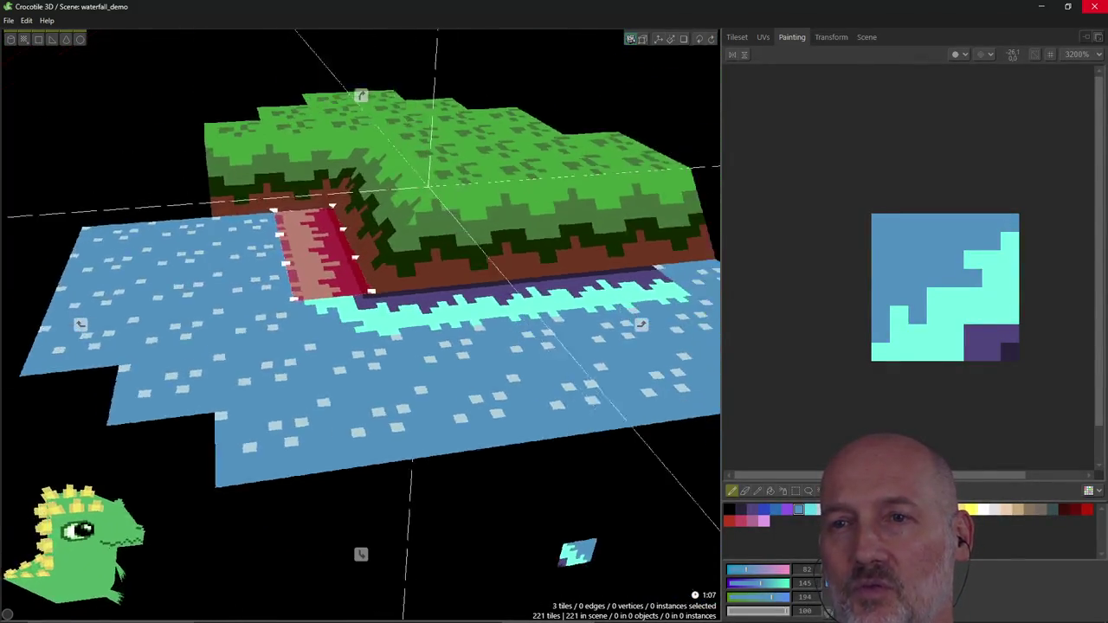
{"action": "left_click_drag", "start_coordinate": [242, 227], "coordinate": [264, 218]}
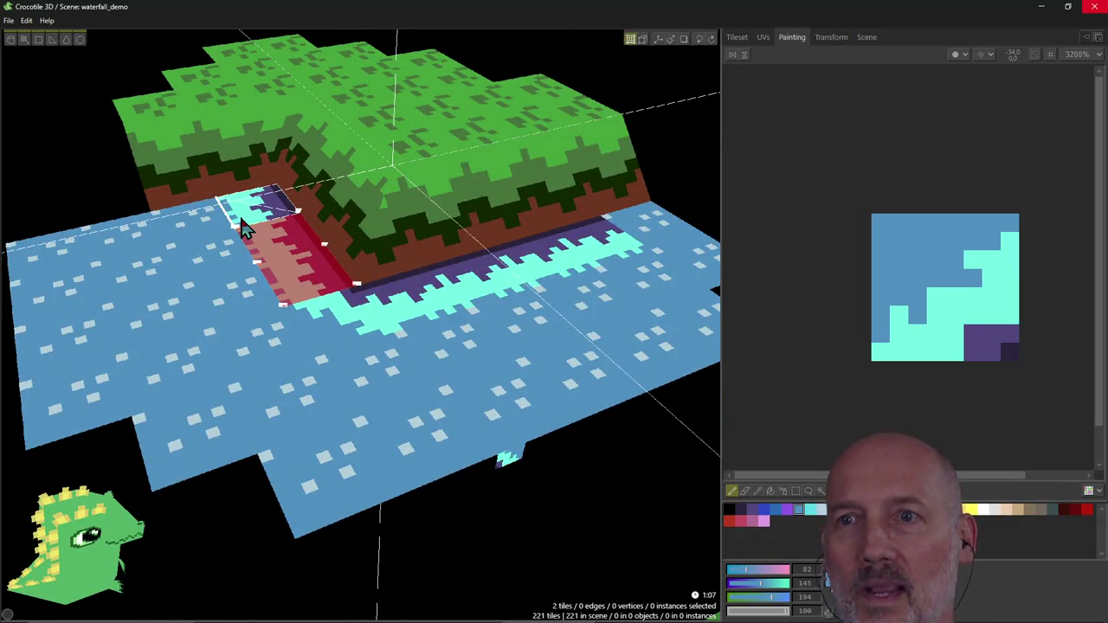
Step: Check the corner's top tile, switch back to placing tiles, and snap to a top-down corner view
{"action": "left_click", "coordinate": [264, 218]}
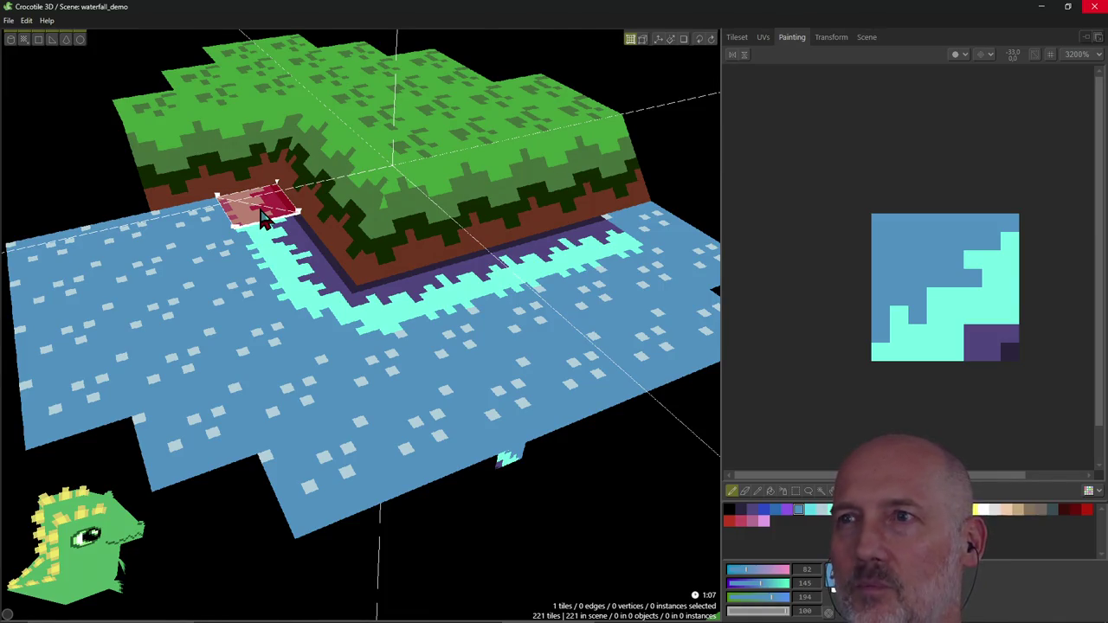
{"action": "right_click", "coordinate": [262, 215]}
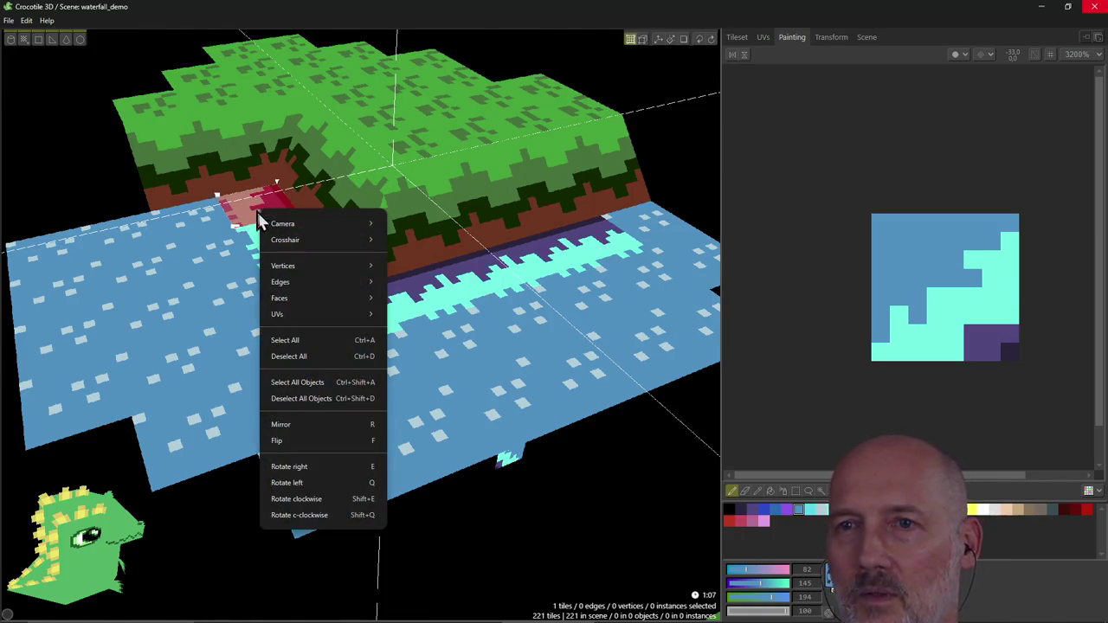
{"action": "left_click", "coordinate": [257, 211]}
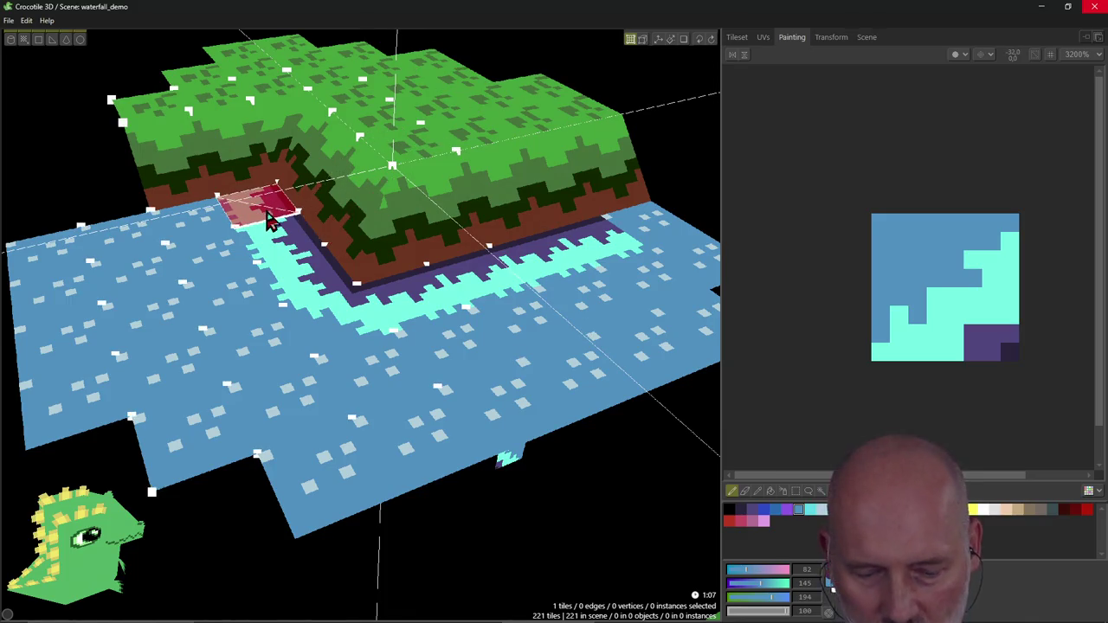
{"action": "key", "text": "Tab"}
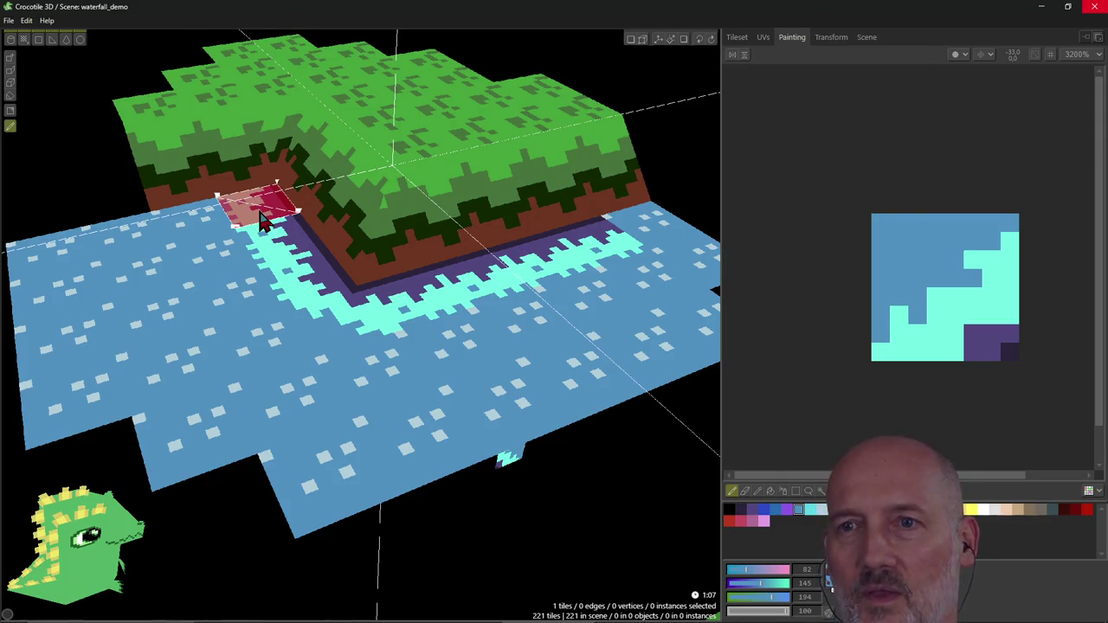
{"action": "left_click", "coordinate": [9, 59]}
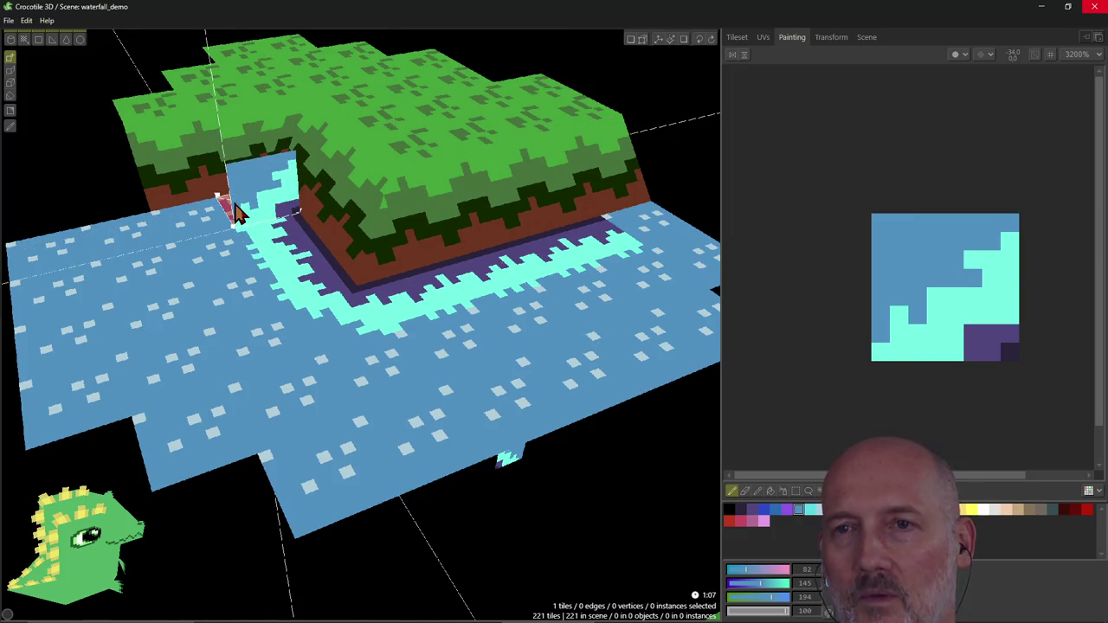
{"action": "left_click", "coordinate": [362, 97]}
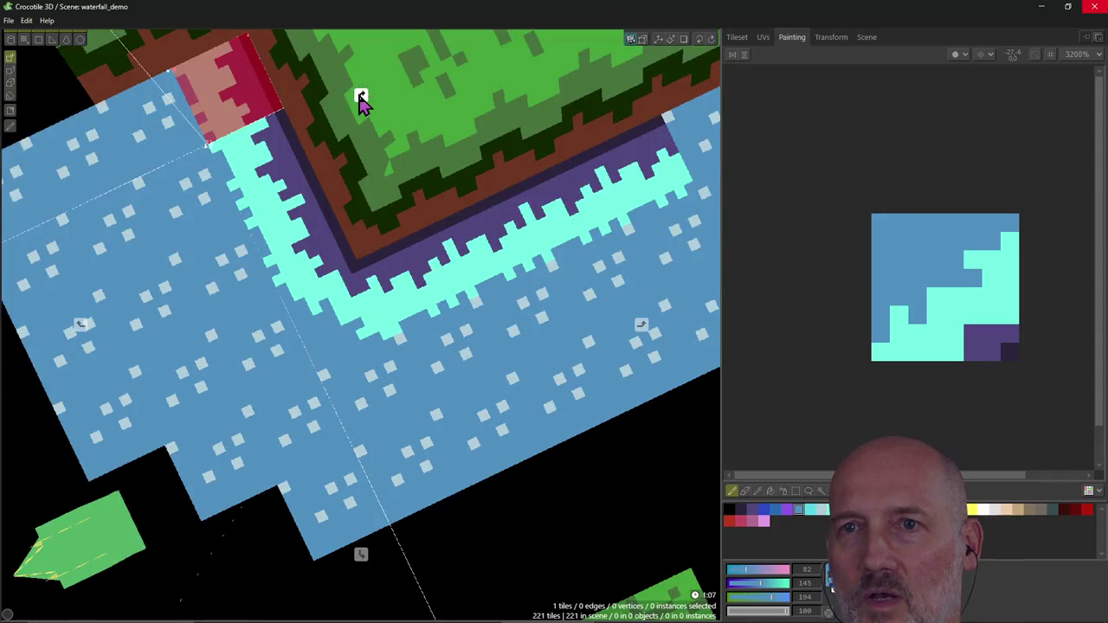
Step: Place edge tiles in the cliff corner, rotate one three times with E, then erase the corner tile
{"action": "right_click_drag", "start_coordinate": [361, 104], "coordinate": [326, 163]}
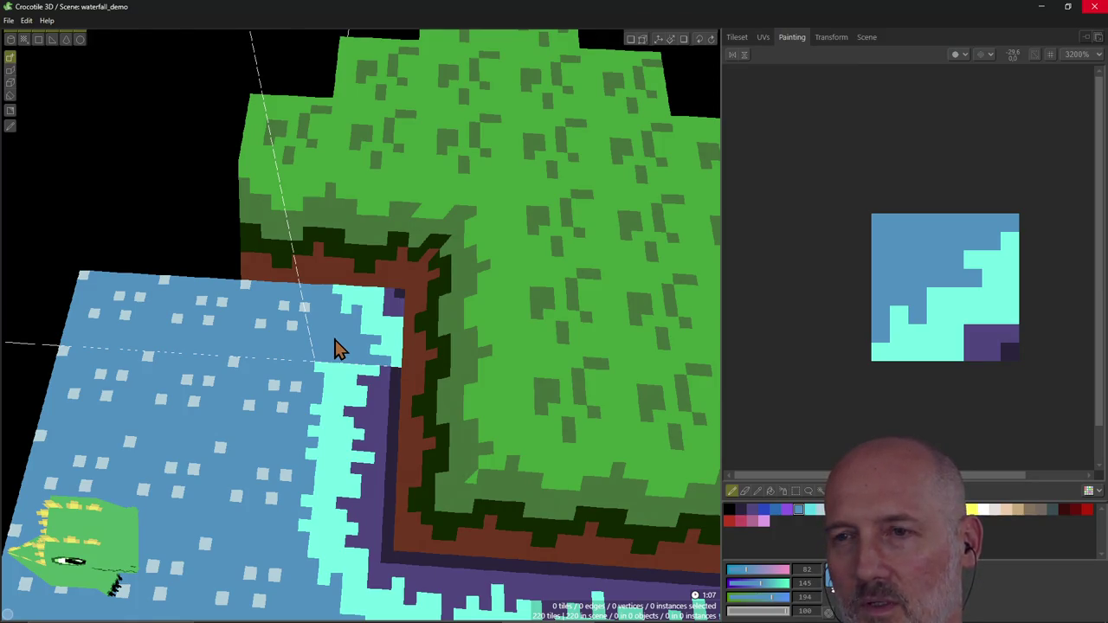
{"action": "left_click", "coordinate": [337, 346]}
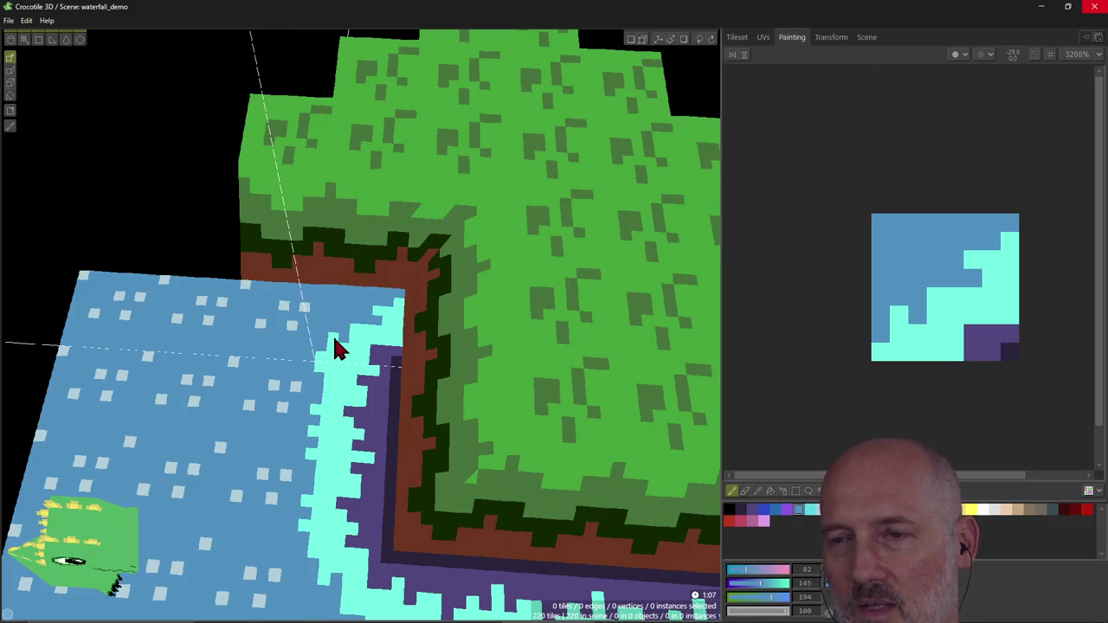
{"action": "left_click", "coordinate": [368, 350]}
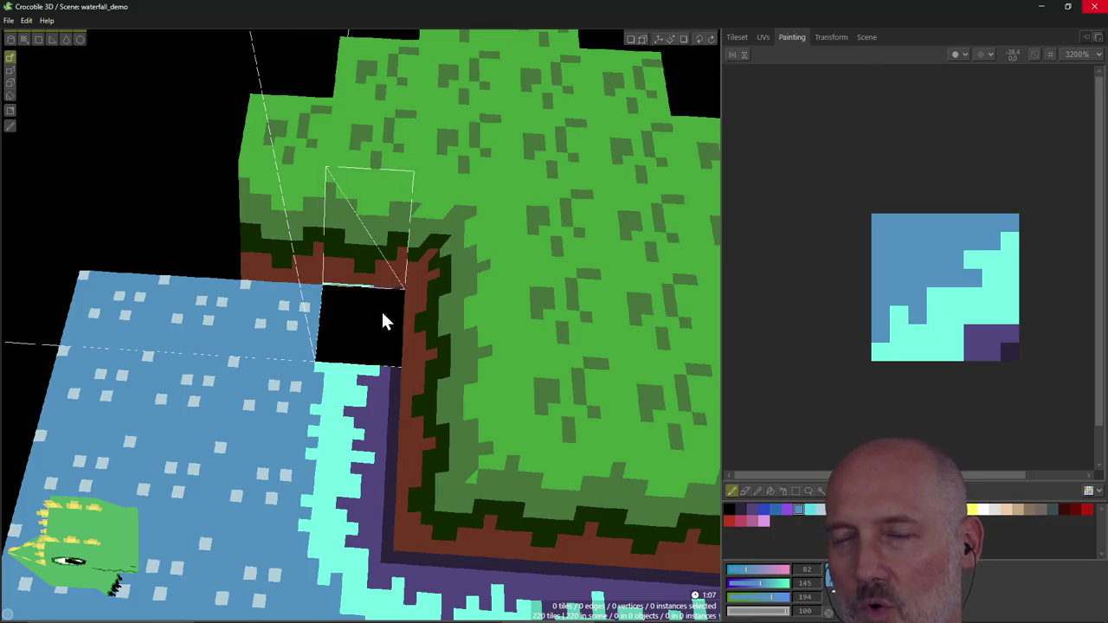
{"action": "key", "text": "e"}
{"action": "key", "text": "e"}
{"action": "key", "text": "e"}
{"action": "key", "text": "e"}
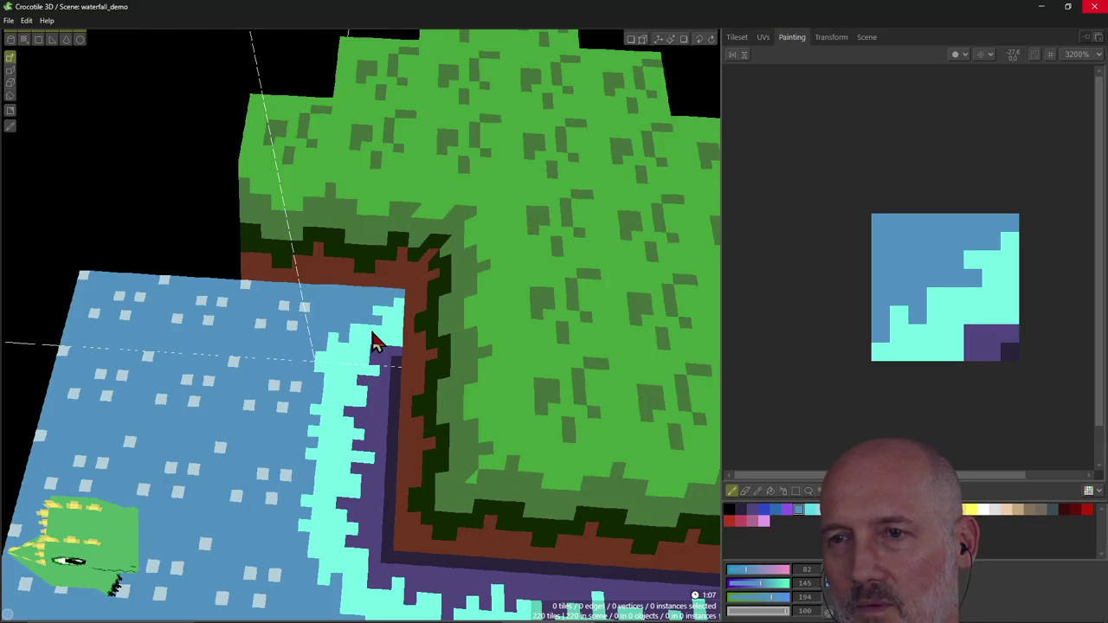
{"action": "key", "text": "e"}
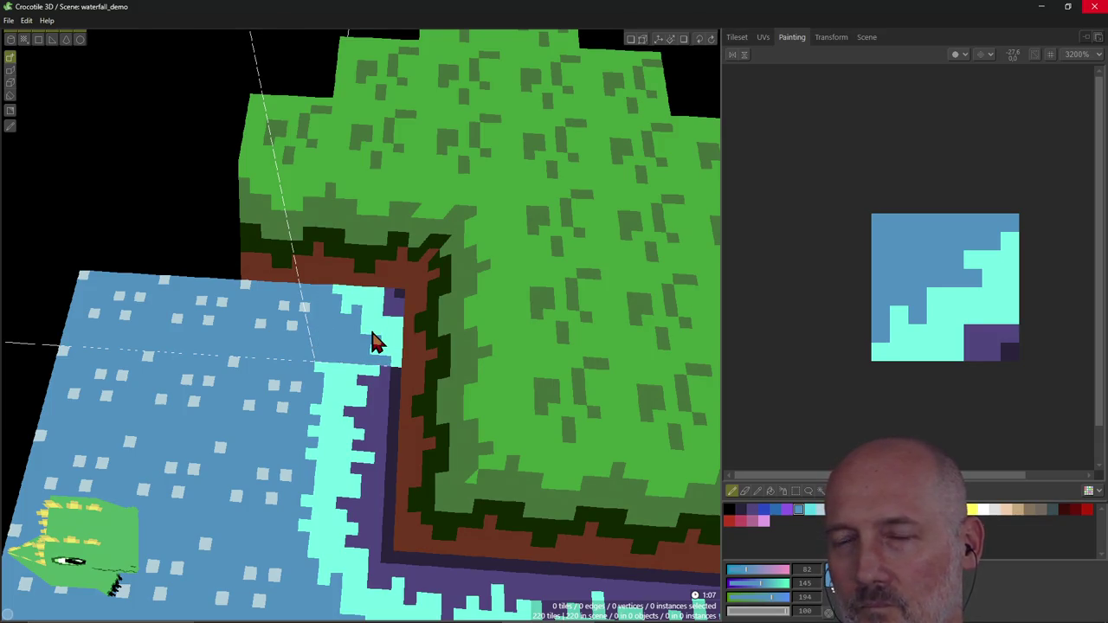
{"action": "key", "text": "e"}
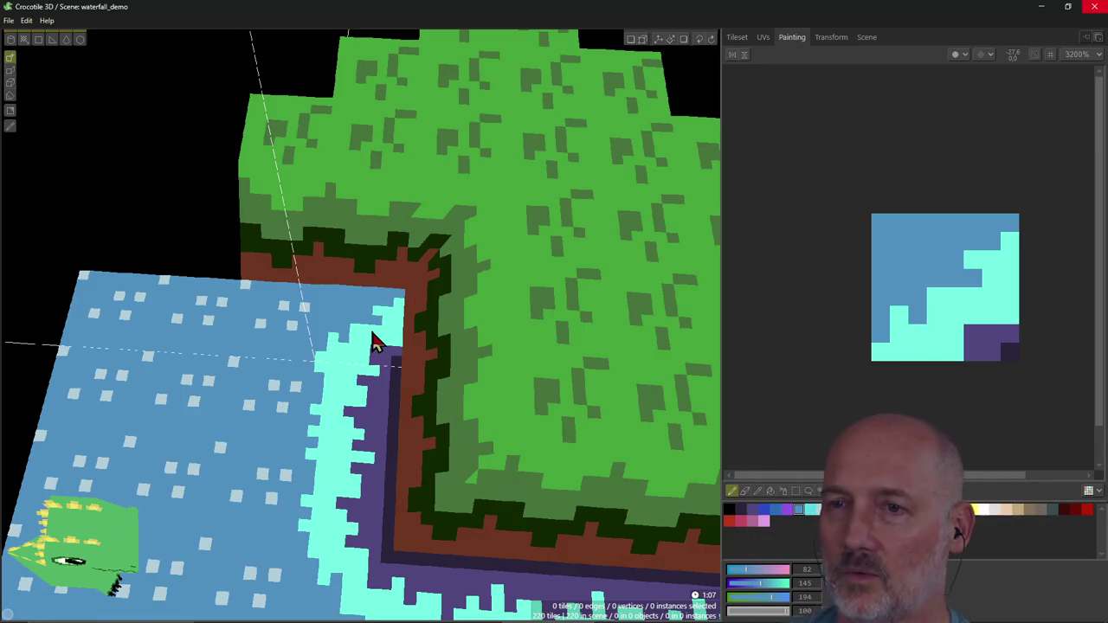
{"action": "left_click", "coordinate": [375, 355], "text": "shift"}
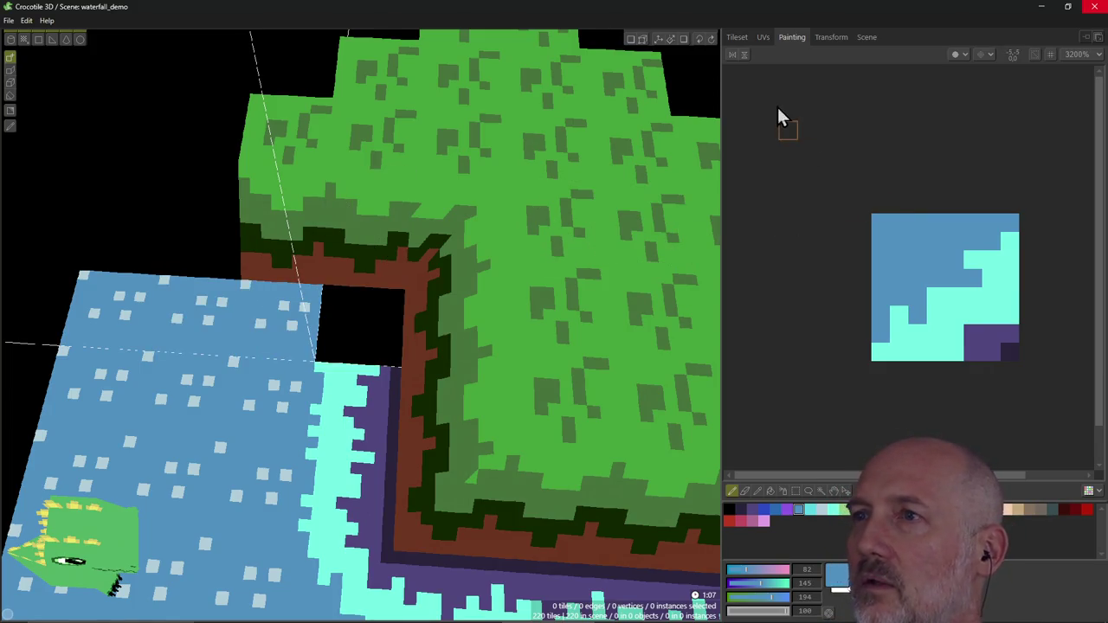
Step: Toggle between Tileset and Painting, select the whole tile with Ctrl+A, and end with the water-edge tile open for painting
{"action": "left_click", "coordinate": [737, 38]}
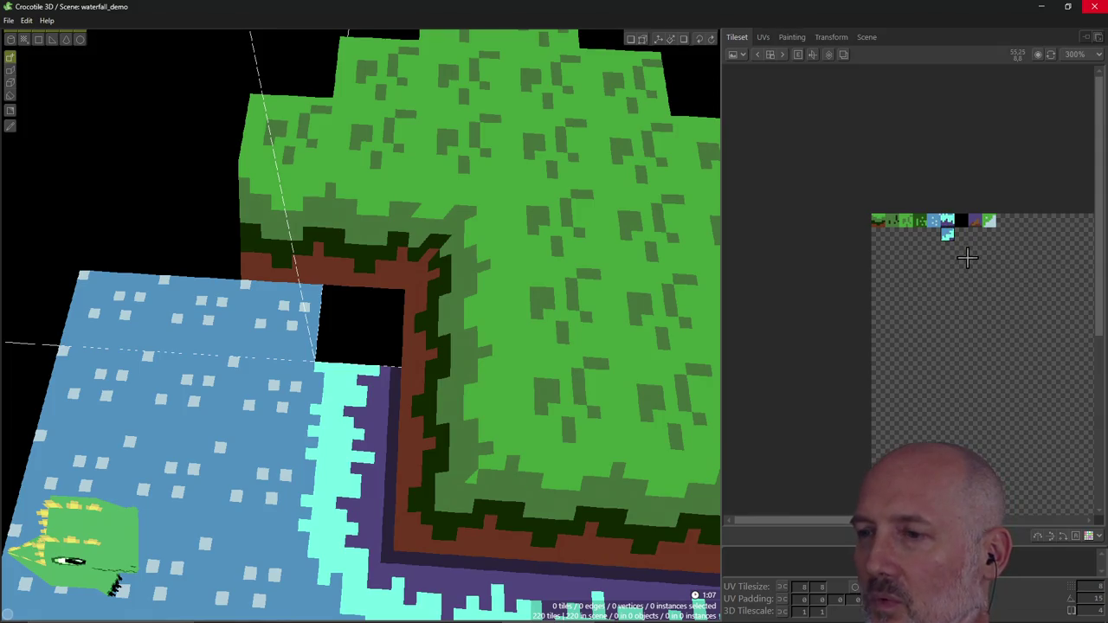
{"action": "left_click", "coordinate": [791, 38]}
{"action": "key", "text": "ctrl+a"}
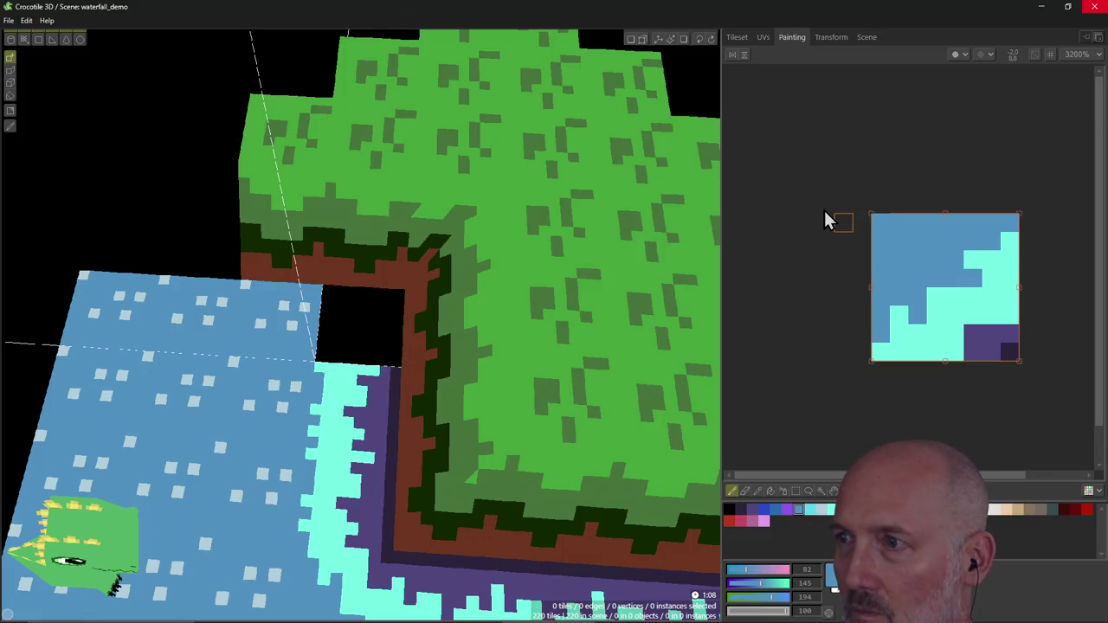
{"action": "left_click", "coordinate": [738, 37]}
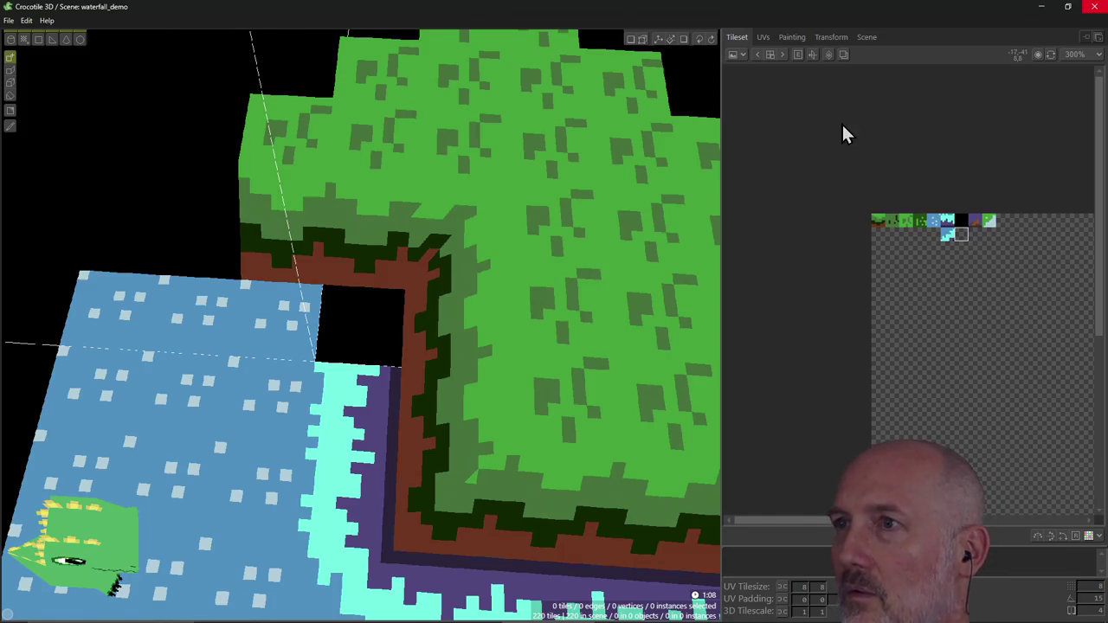
{"action": "left_click", "coordinate": [789, 37]}
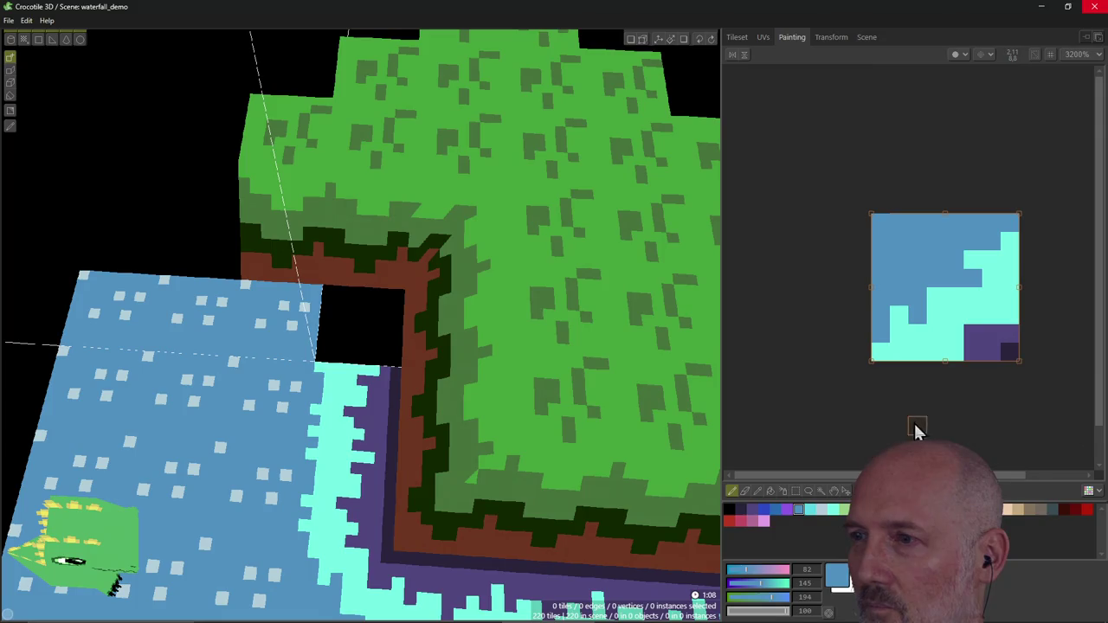
Step: Paint the tile's bottom-right pixel black and a dark purple column down its right edge
{"action": "left_click", "coordinate": [1008, 350], "text": "alt"}
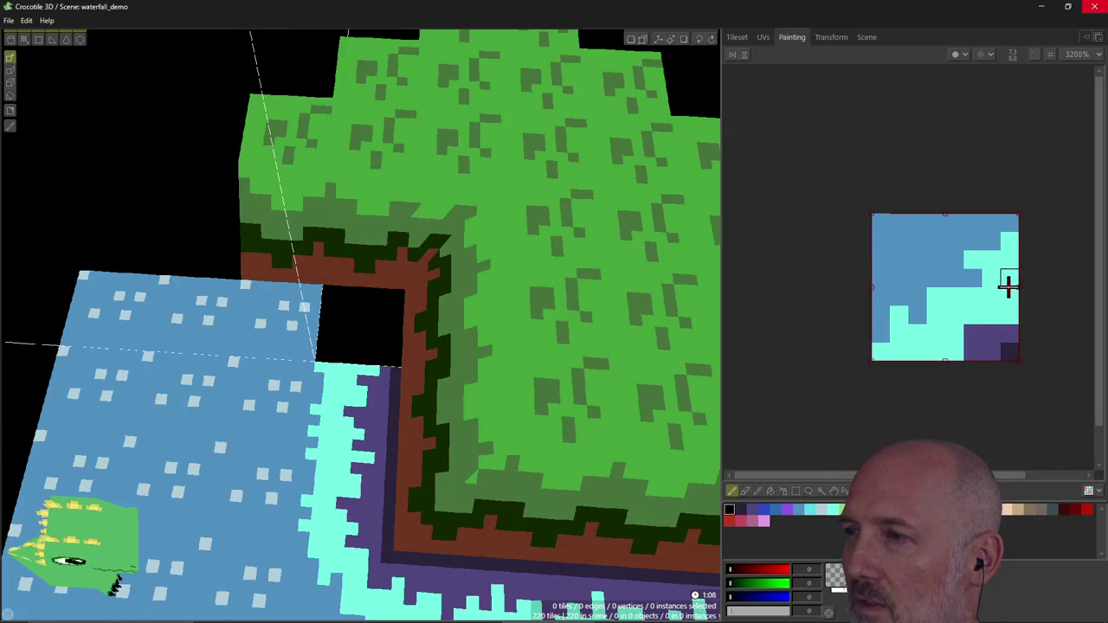
{"action": "left_click", "coordinate": [1009, 351]}
{"action": "key", "text": "m"}
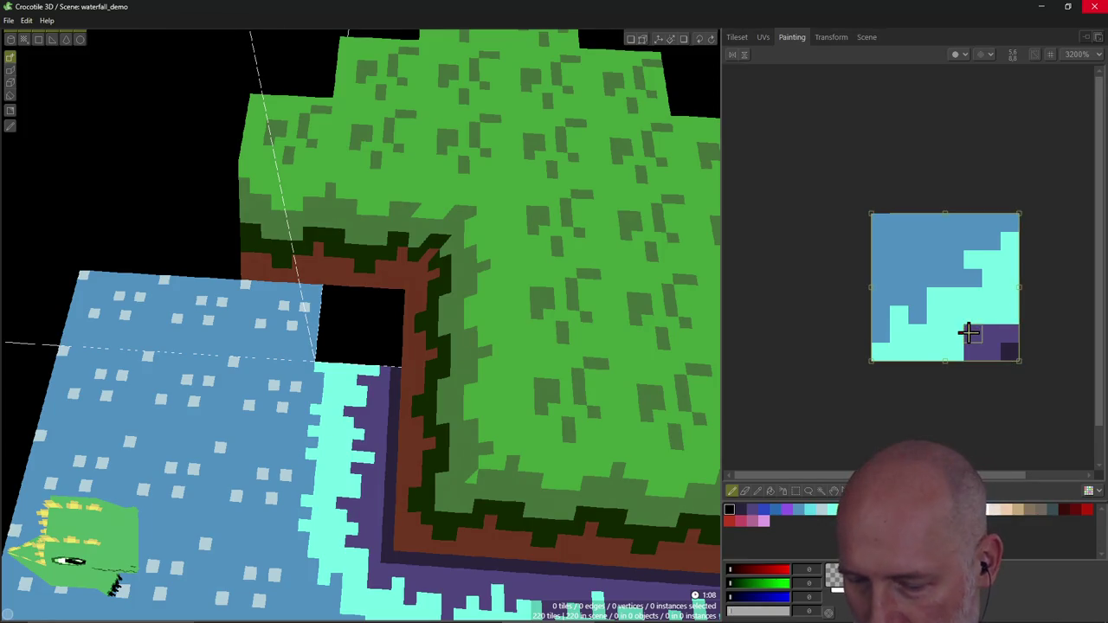
{"action": "left_click", "coordinate": [969, 332]}
{"action": "key", "text": "ctrl+z"}
{"action": "left_click", "coordinate": [1012, 348]}
{"action": "key", "text": "ctrl+y"}
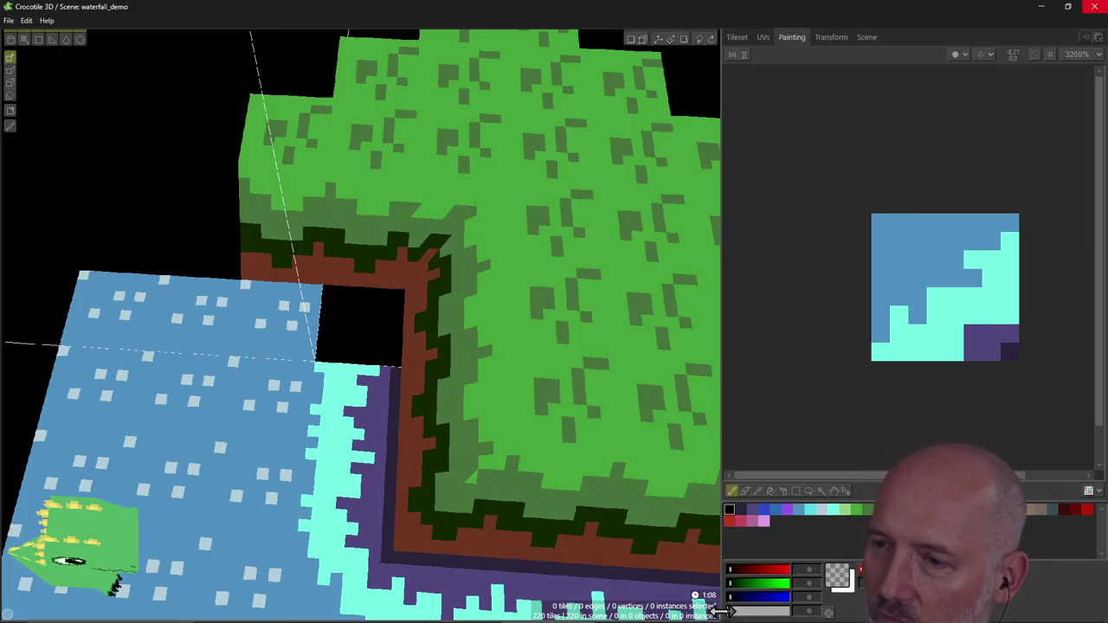
{"action": "left_click", "coordinate": [741, 510]}
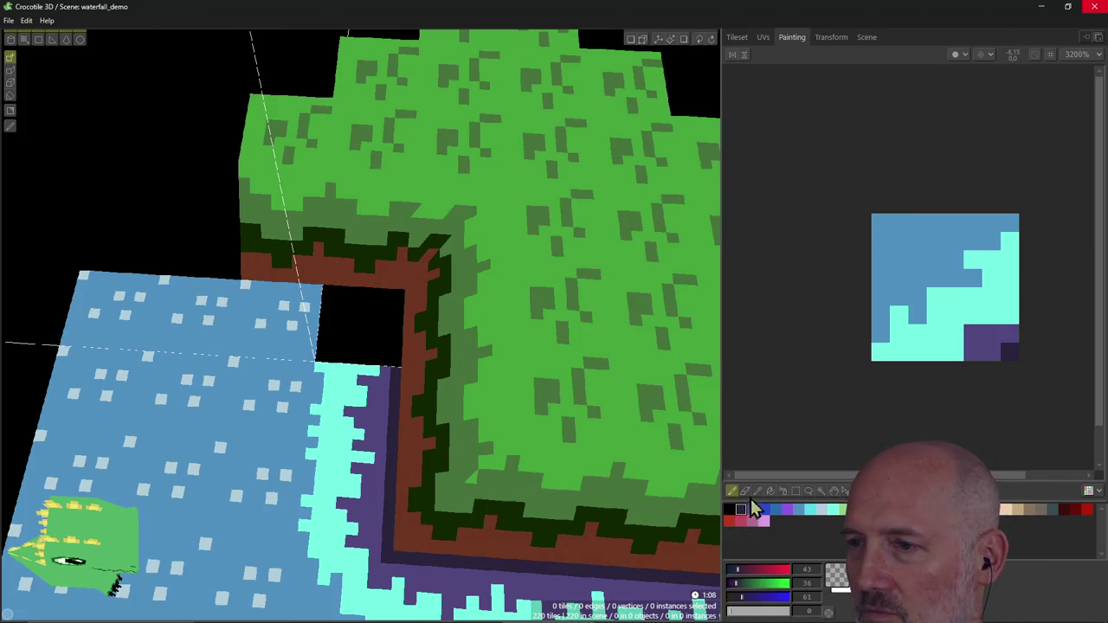
{"action": "left_click", "coordinate": [758, 491]}
{"action": "left_click", "coordinate": [1006, 348]}
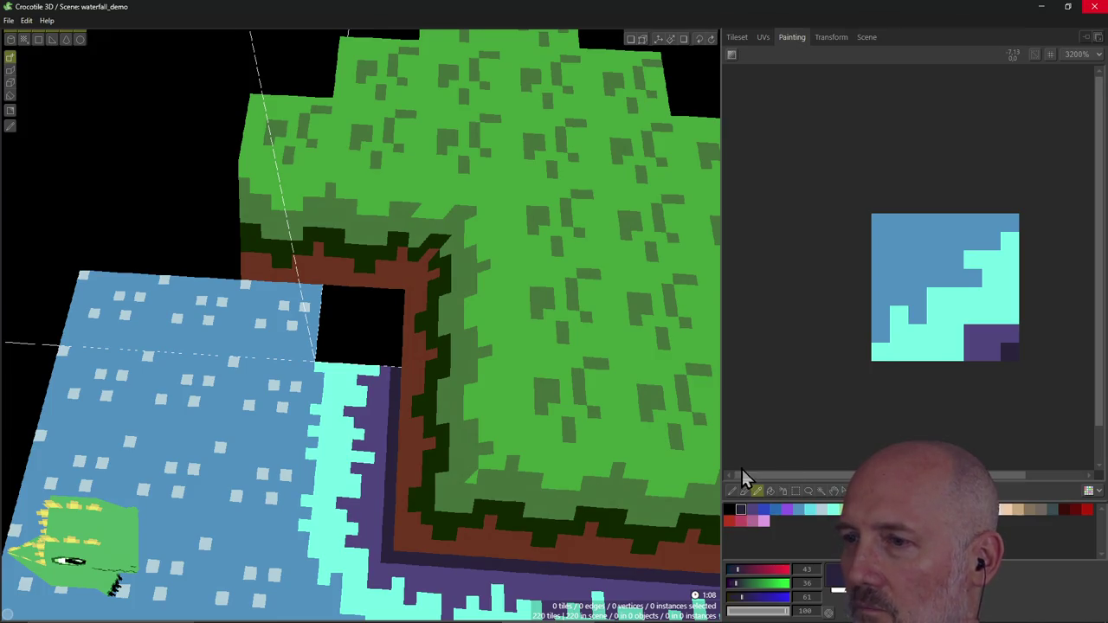
{"action": "left_click", "coordinate": [731, 491]}
{"action": "mouse_move", "coordinate": [1011, 355]}
{"action": "left_mouse_down"}
{"action": "mouse_move", "coordinate": [1018, 286]}
{"action": "mouse_move", "coordinate": [989, 348]}
{"action": "mouse_move", "coordinate": [1012, 227]}
{"action": "left_mouse_up"}
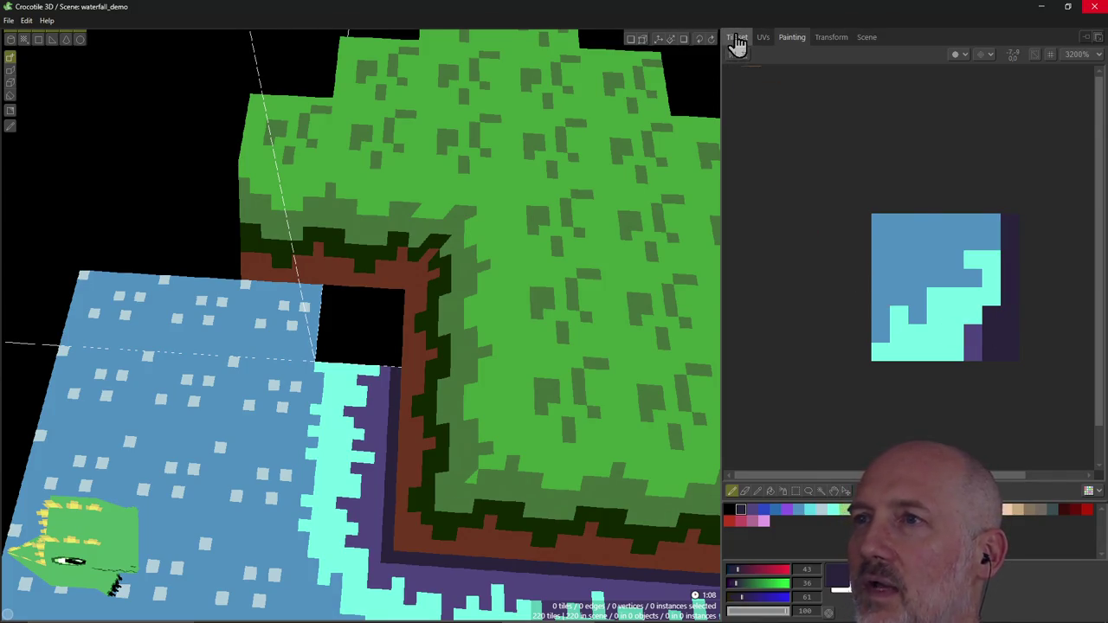
Step: Fill the water hole with the tile and start painting its top-right area cyan
{"action": "left_click", "coordinate": [737, 36]}
{"action": "left_click", "coordinate": [327, 336]}
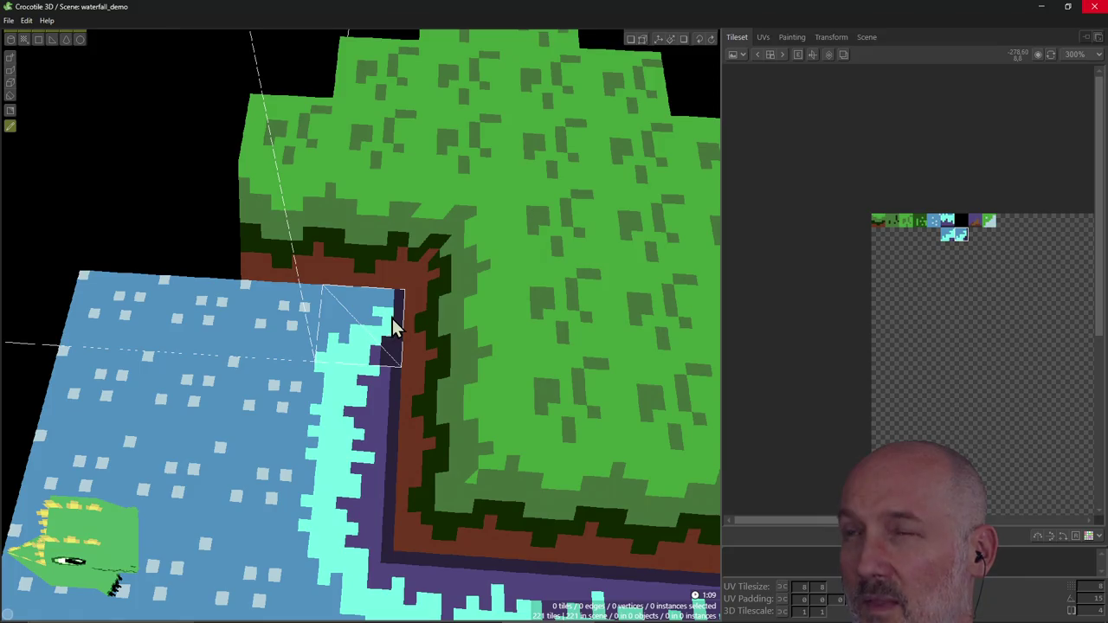
{"action": "left_click", "coordinate": [791, 37]}
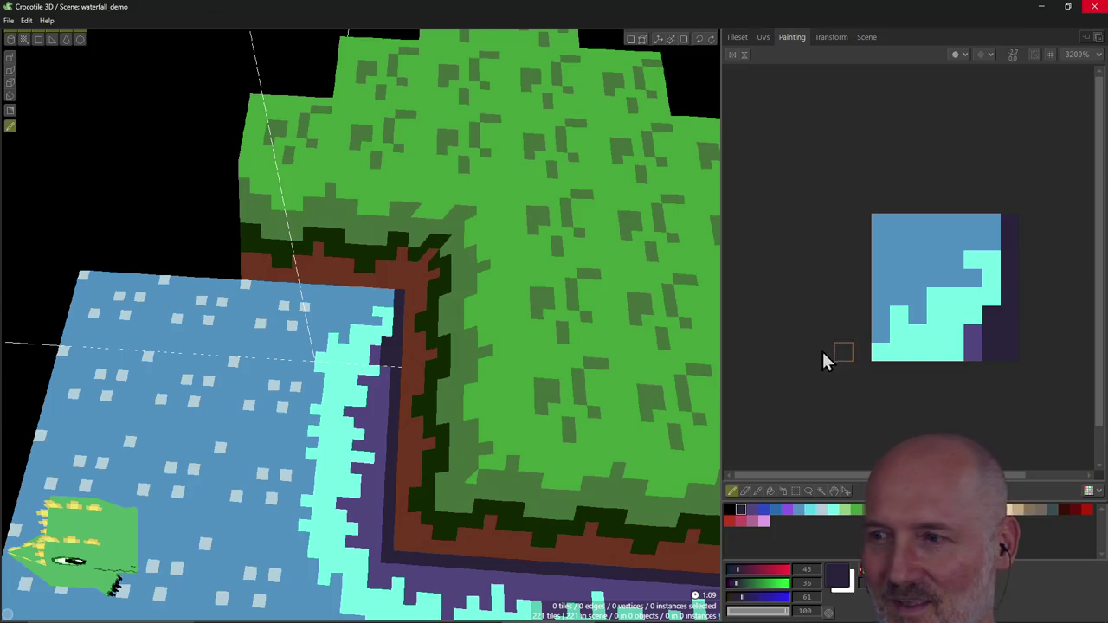
{"action": "left_click", "coordinate": [809, 509]}
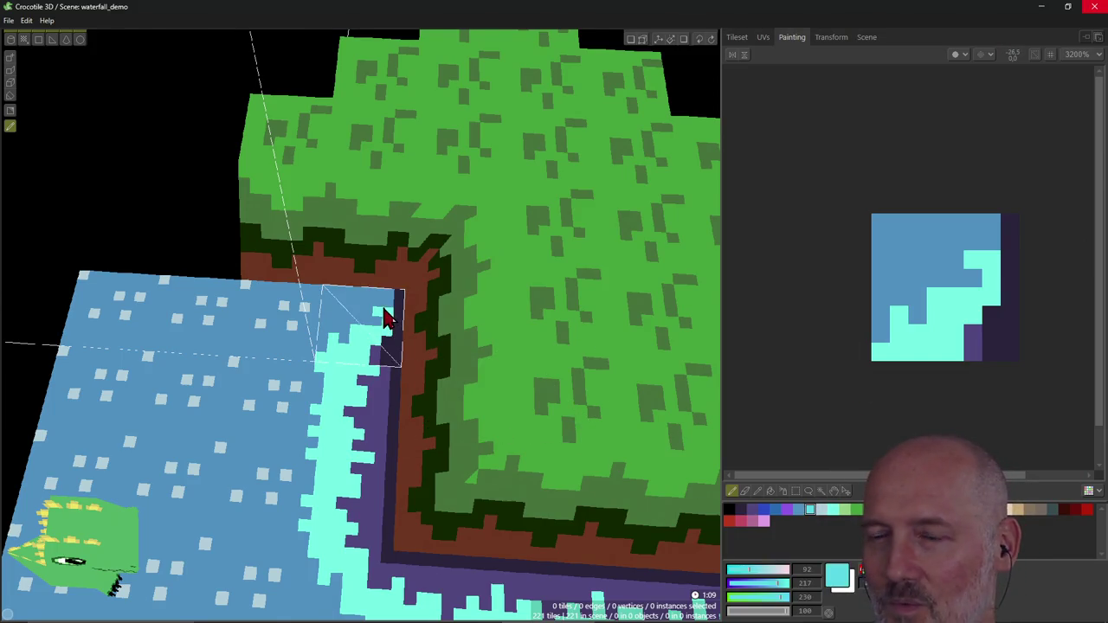
{"action": "left_click_drag", "start_coordinate": [388, 310], "coordinate": [374, 319]}
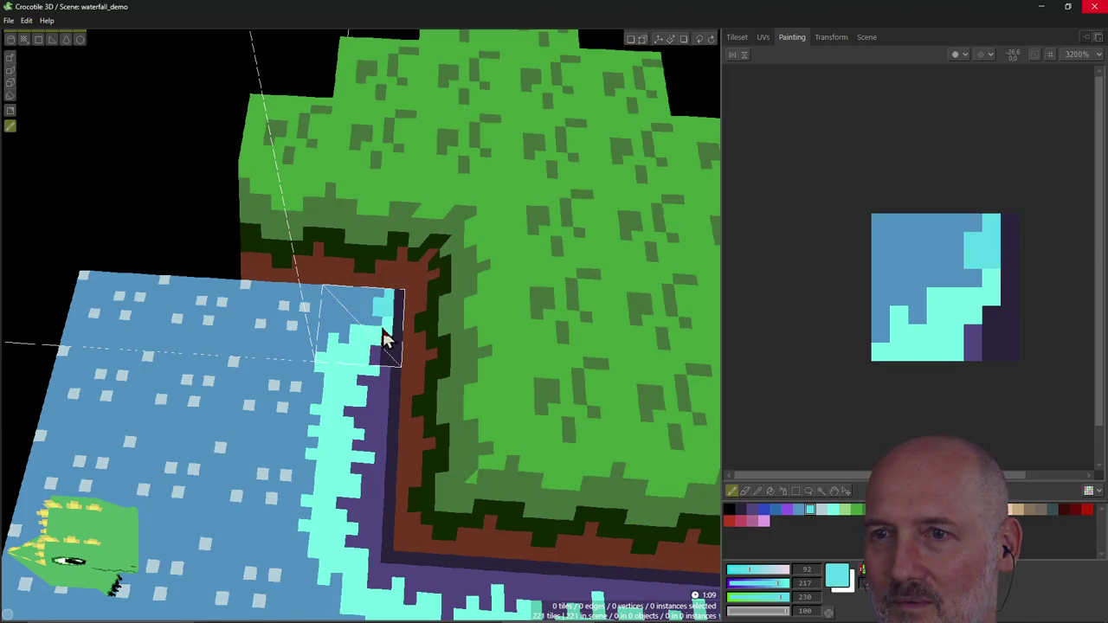
Step: Recolour the light-blue area and leftover dark pixel lighter cyan, and paint the top row dark purple
{"action": "left_click", "coordinate": [834, 511]}
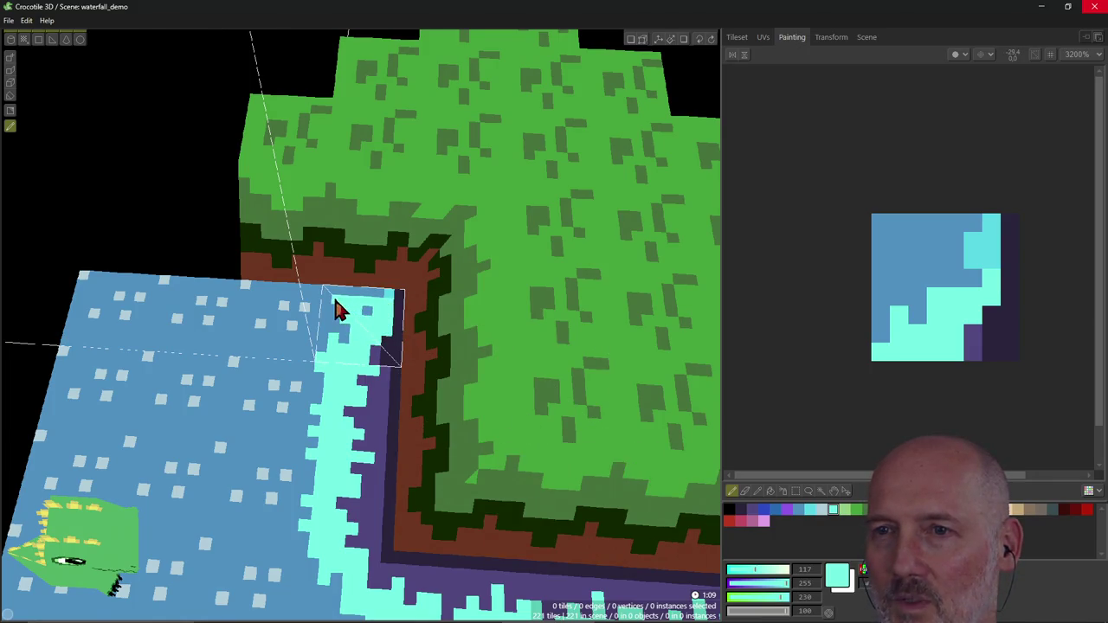
{"action": "left_click_drag", "start_coordinate": [338, 320], "coordinate": [361, 331]}
{"action": "left_click", "coordinate": [377, 317]}
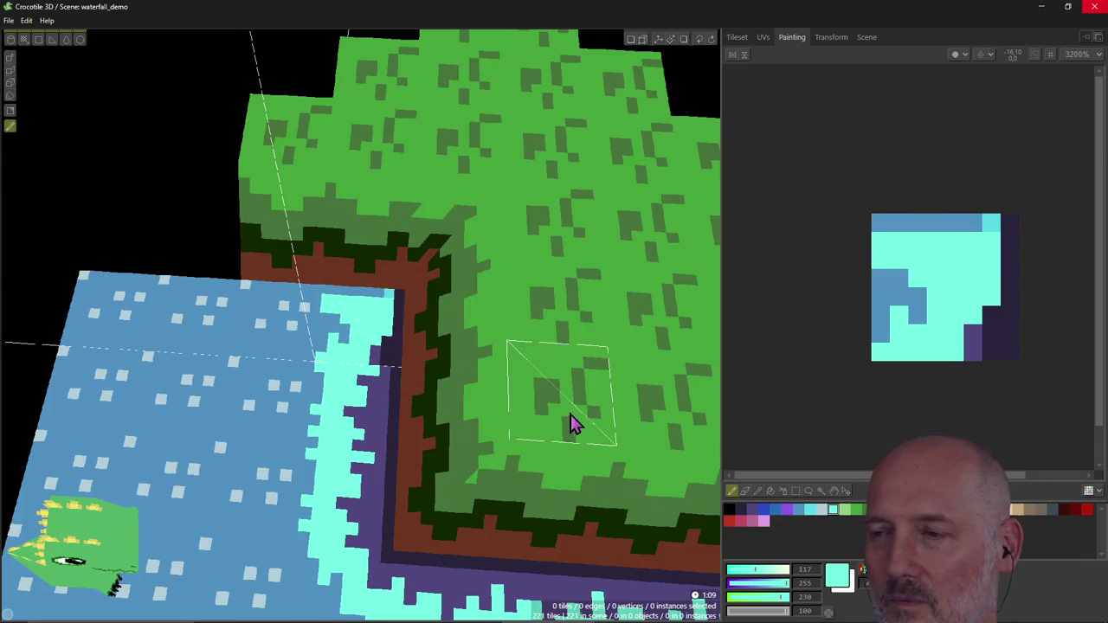
{"action": "left_click", "coordinate": [740, 513]}
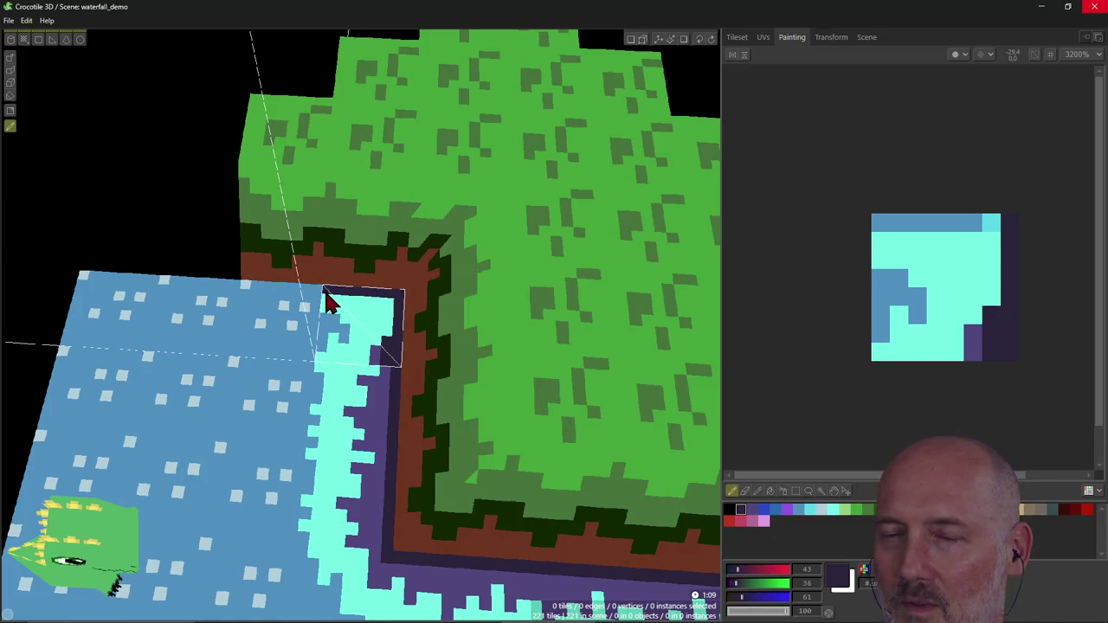
{"action": "left_click_drag", "start_coordinate": [336, 307], "coordinate": [393, 292]}
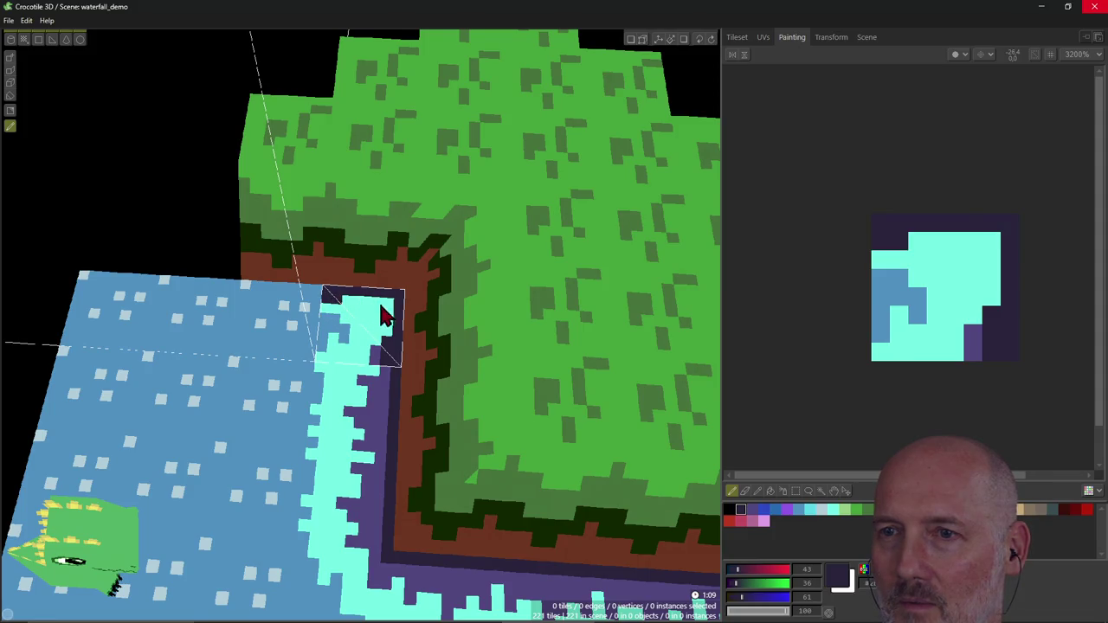
{"action": "left_click", "coordinate": [752, 511]}
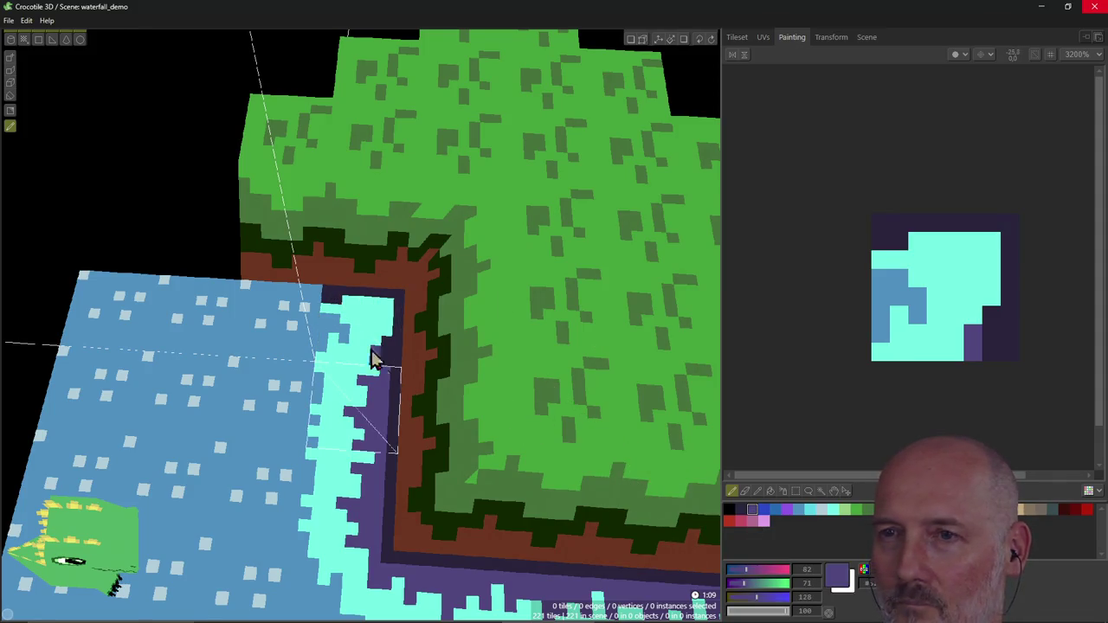
Step: Paint a purple border along the corner tile's top and right edges, covering the cyan there
{"action": "left_click_drag", "start_coordinate": [392, 322], "coordinate": [358, 303]}
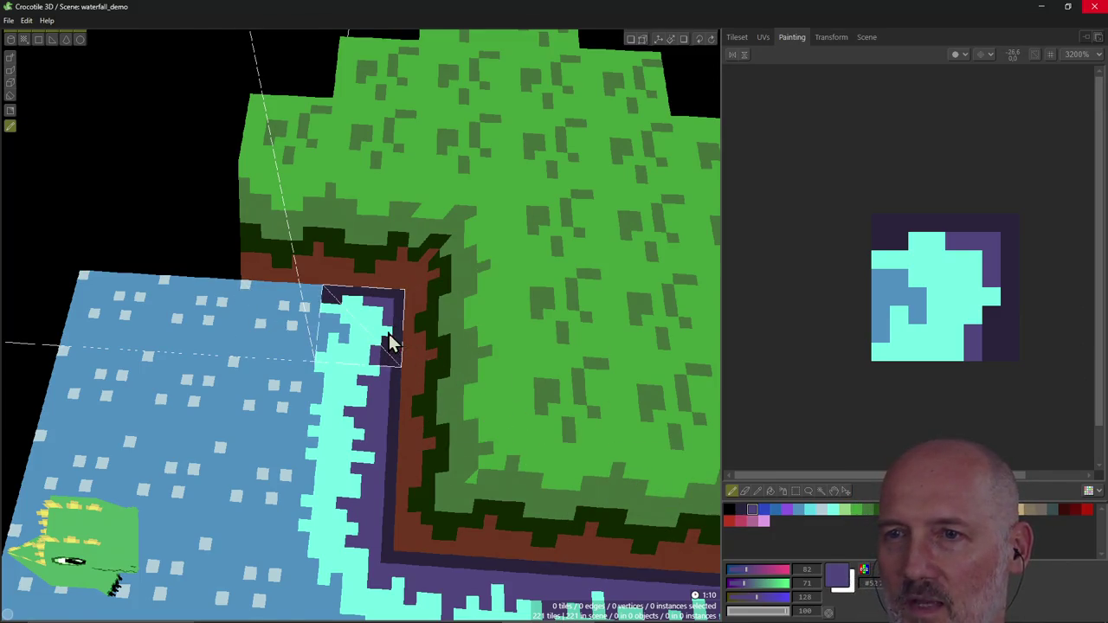
{"action": "left_click_drag", "start_coordinate": [385, 336], "coordinate": [364, 320]}
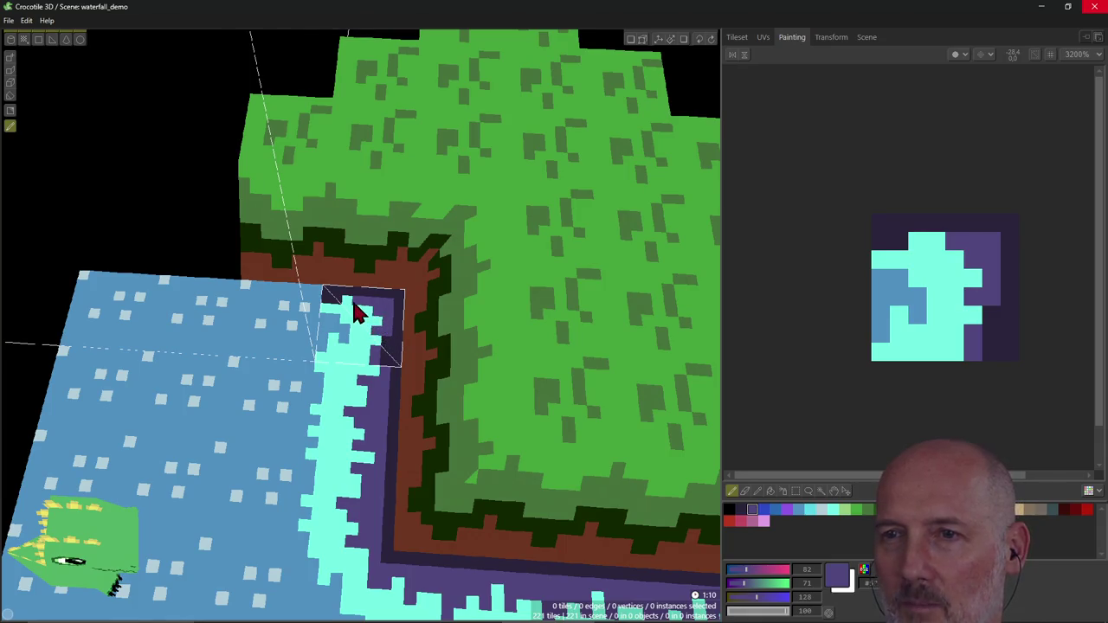
{"action": "left_click", "coordinate": [360, 310]}
{"action": "left_click", "coordinate": [366, 313]}
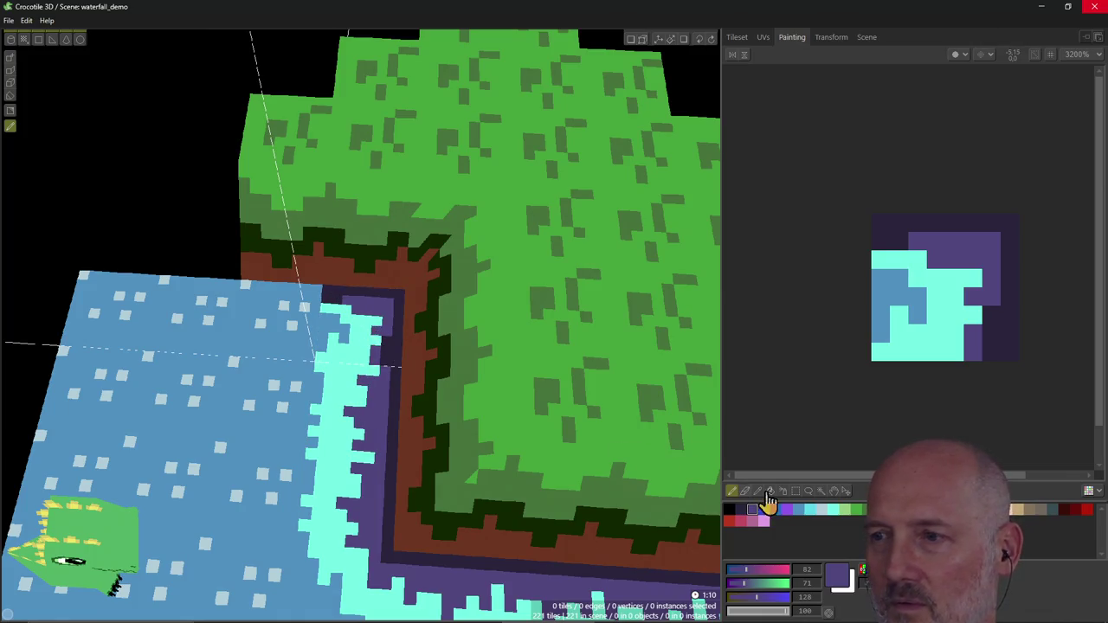
Step: Sample cyan and water blue from the tile, then add a cyan top-edge pixel and repaint some pixels blue
{"action": "right_click", "coordinate": [355, 346]}
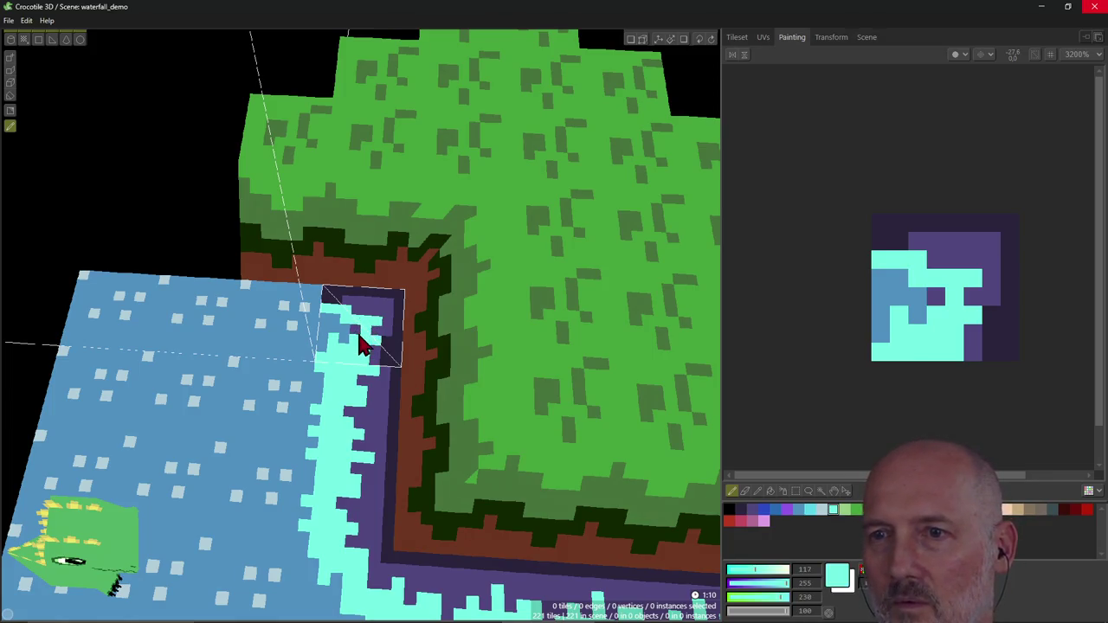
{"action": "left_click", "coordinate": [370, 314]}
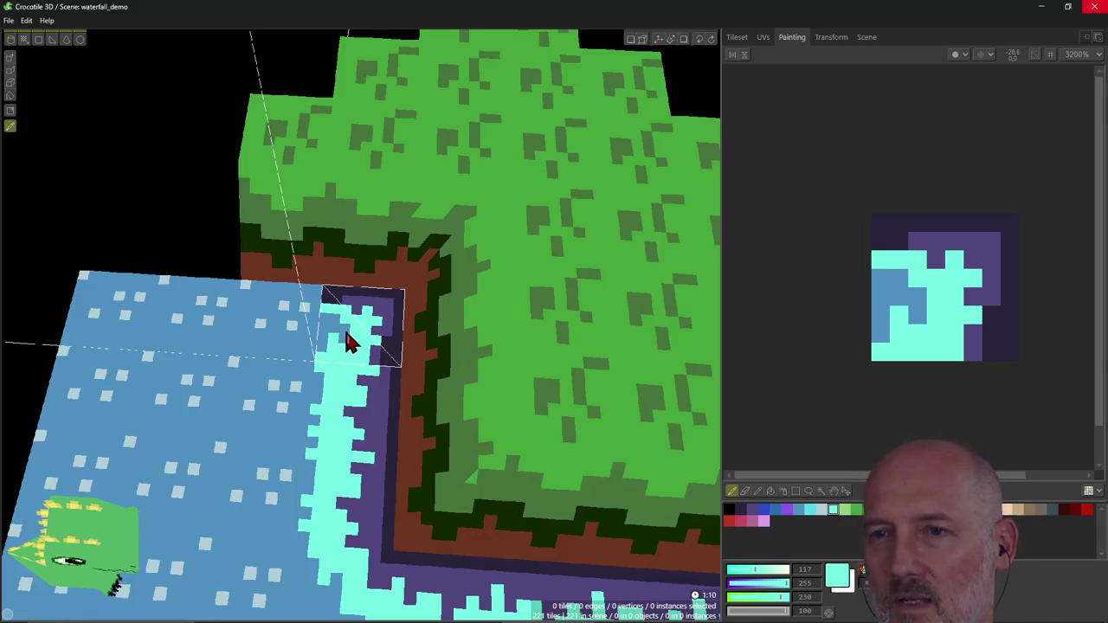
{"action": "right_click", "coordinate": [340, 337]}
{"action": "left_click", "coordinate": [331, 346]}
{"action": "left_click", "coordinate": [321, 353]}
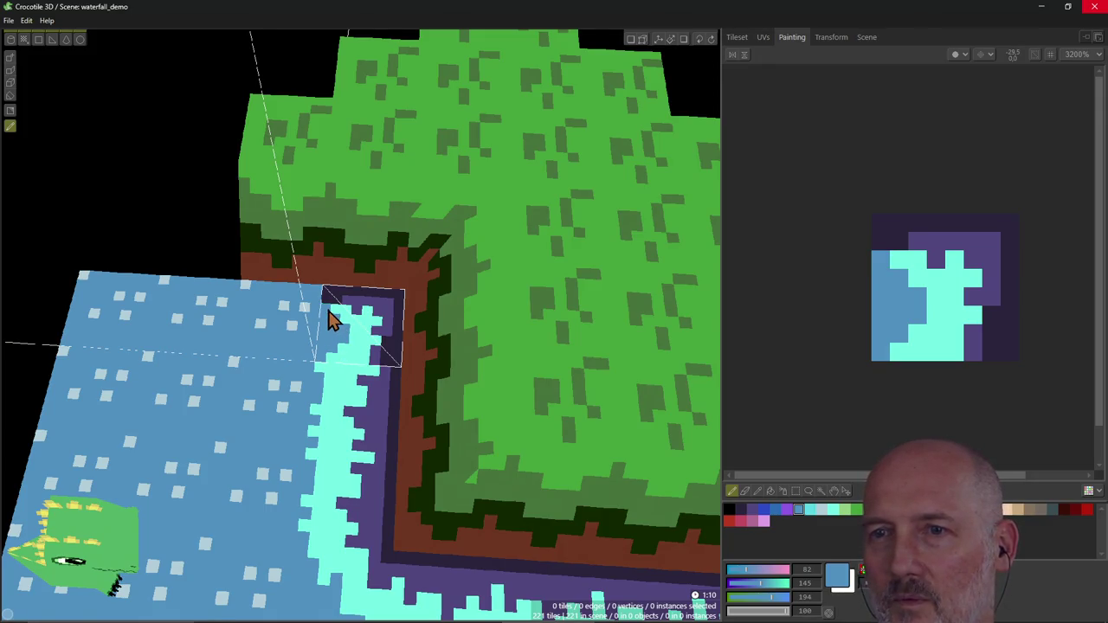
Step: Fill the tile's upper left with light cyan pixels, shrinking the blue area to a small patch
{"action": "left_click", "coordinate": [340, 319], "text": "alt"}
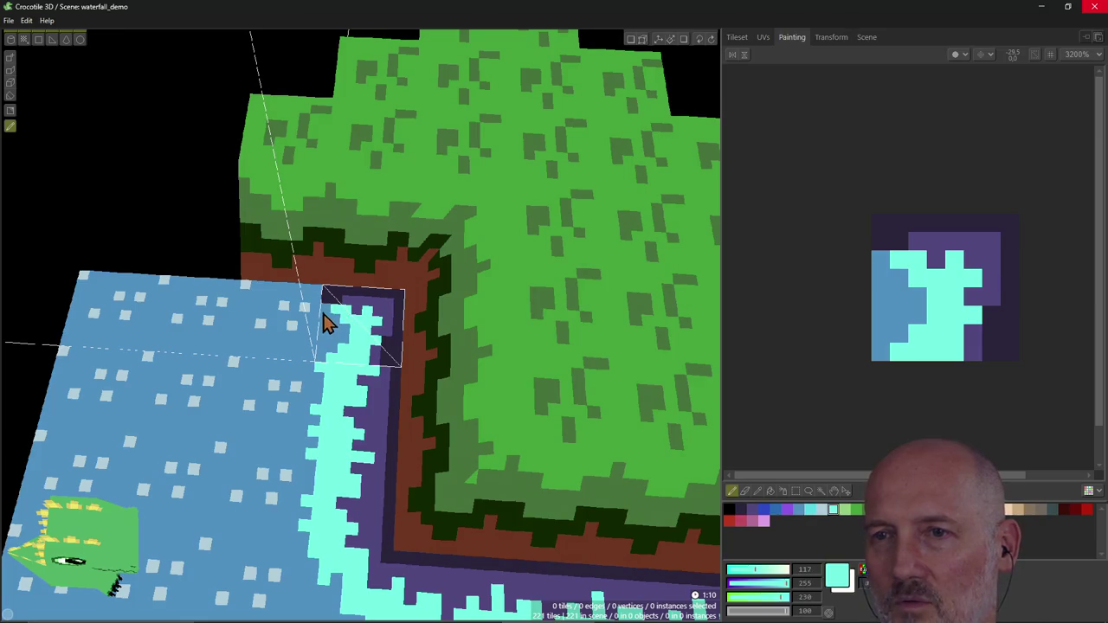
{"action": "left_click", "coordinate": [329, 327]}
{"action": "left_click", "coordinate": [325, 328]}
{"action": "left_click", "coordinate": [327, 328]}
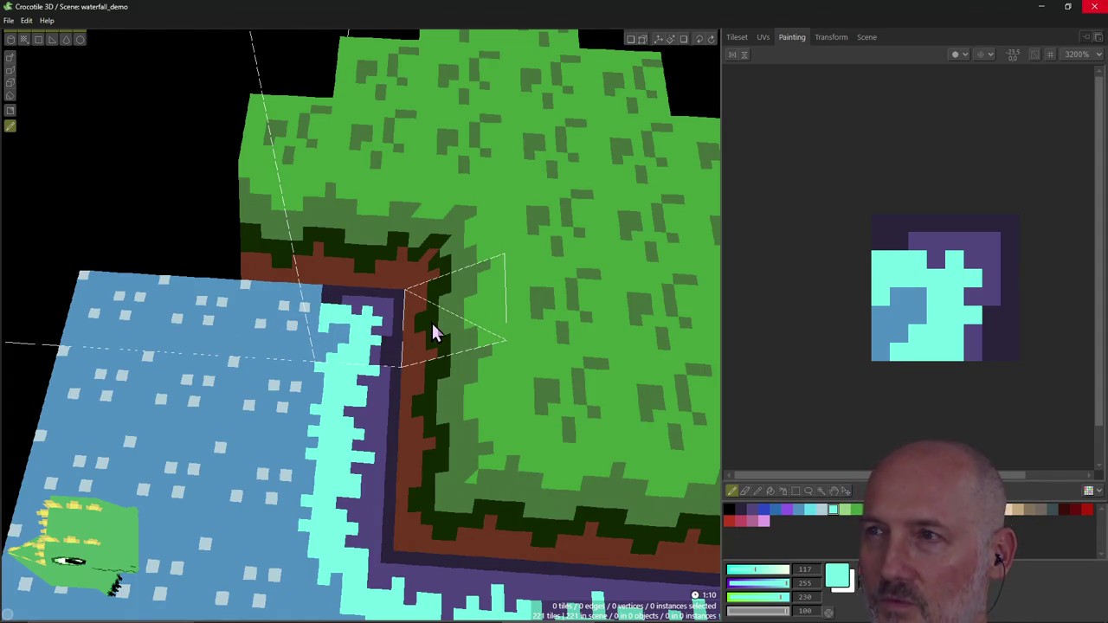
Step: Choose the purple-and-cyan water border tile from the tileset for placing in the scene
{"action": "left_click", "coordinate": [737, 38]}
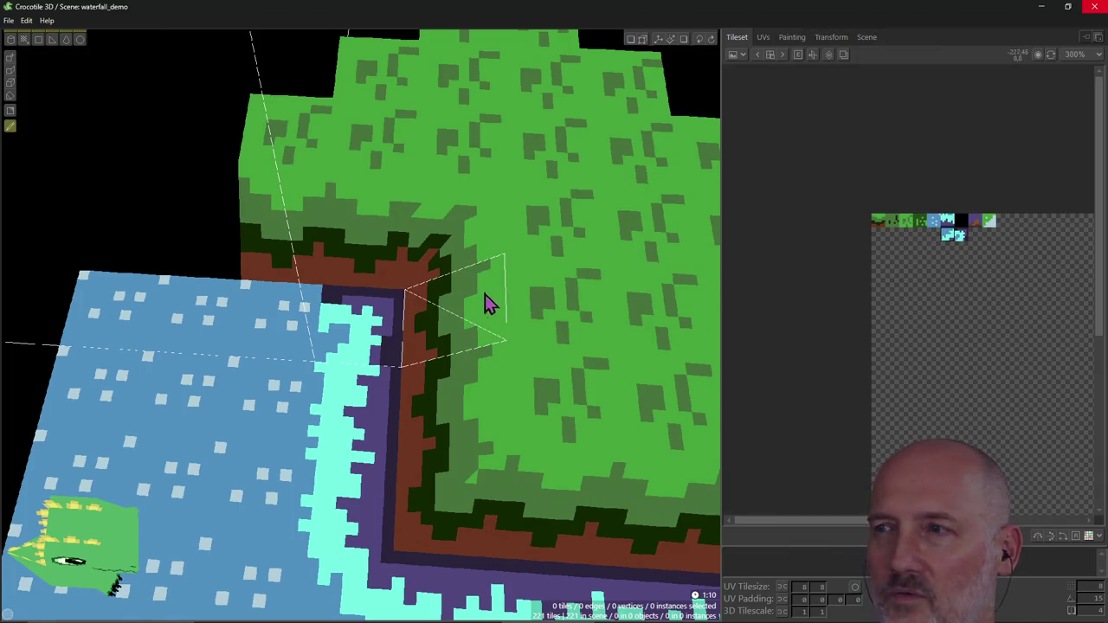
{"action": "left_click", "coordinate": [949, 220]}
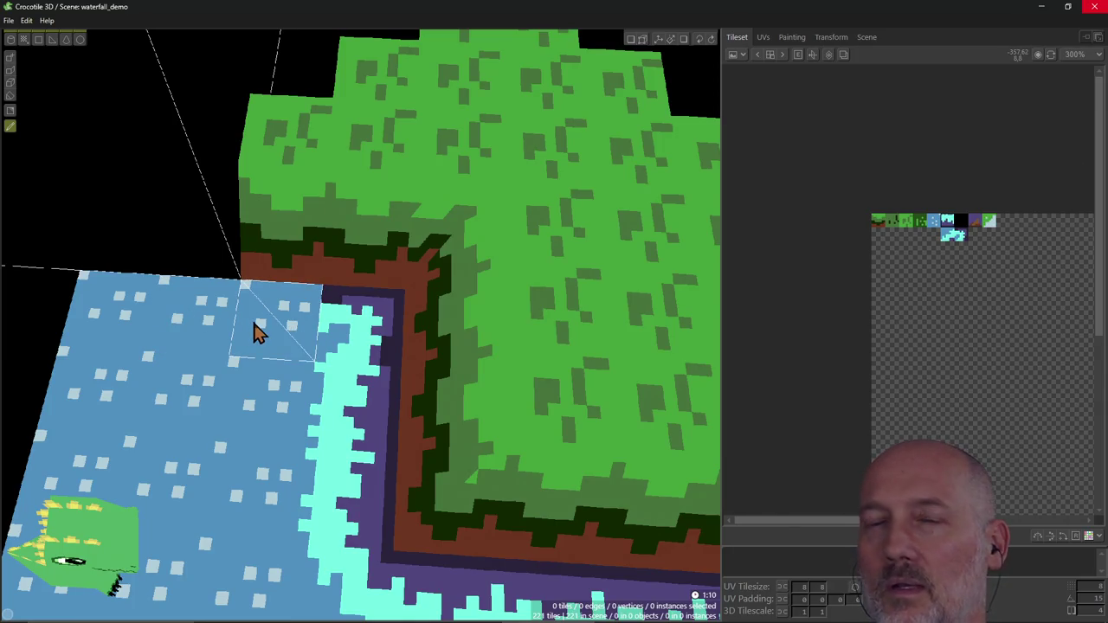
{"action": "left_click", "coordinate": [9, 59]}
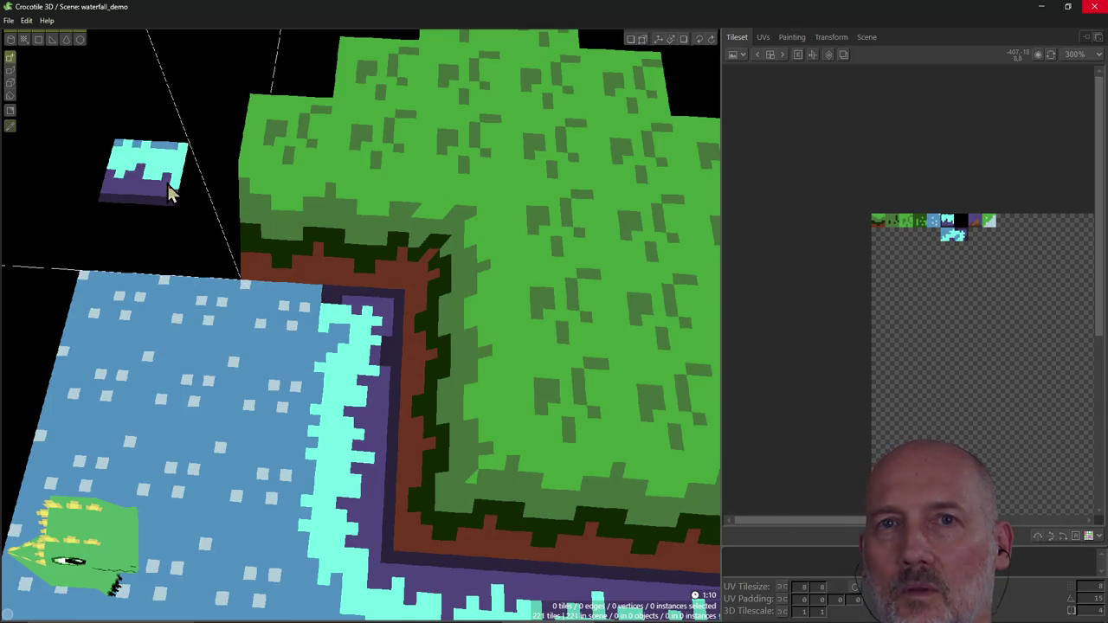
Step: Erase the water strip left of the corner and fill it with border tiles up to the cliff
{"action": "left_click", "coordinate": [178, 318], "text": "shift"}
{"action": "left_click", "coordinate": [258, 317]}
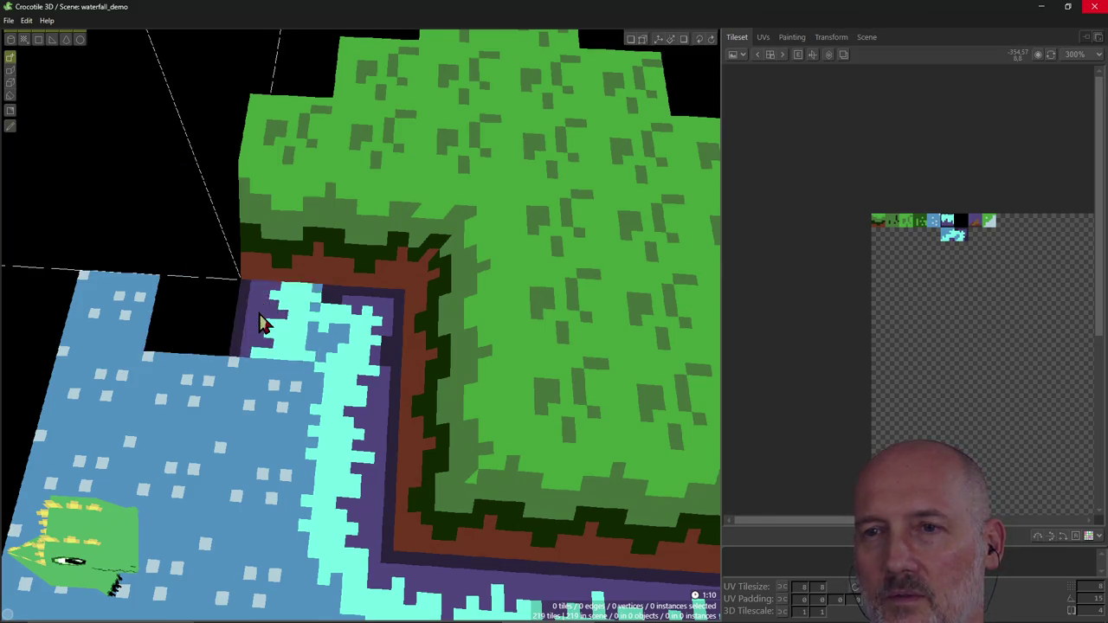
{"action": "left_click_drag", "start_coordinate": [257, 308], "coordinate": [216, 307]}
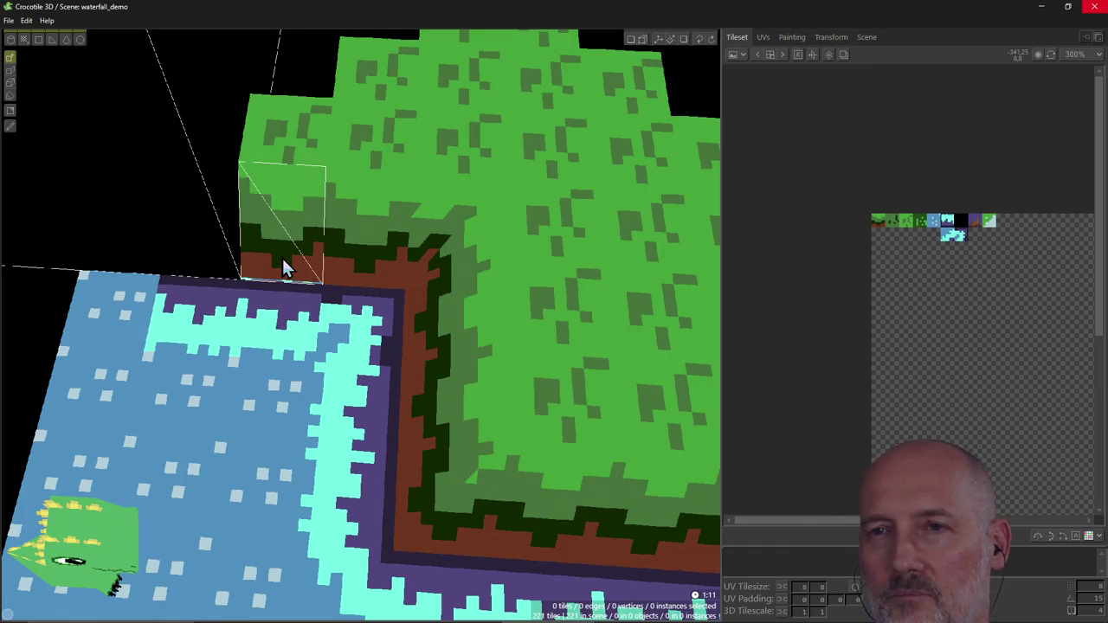
{"action": "scroll", "coordinate": [282, 269], "scroll_direction": "down", "scroll_amount": 3}
{"action": "left_click", "coordinate": [243, 269]}
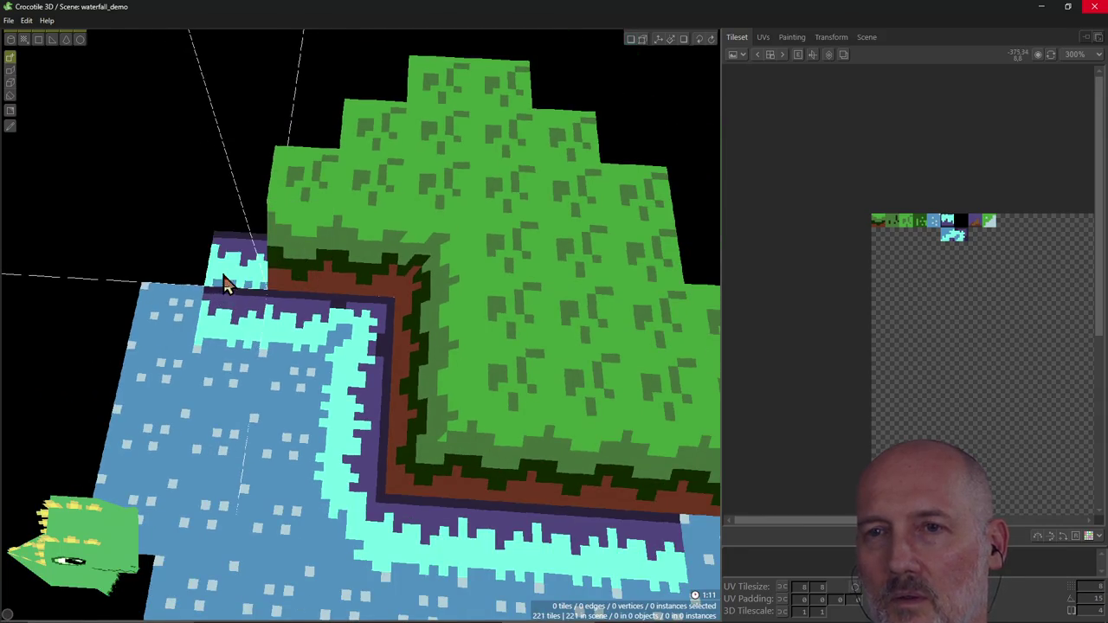
Step: Erase the stray water row and leftover tiles past the plane's right edge, bringing the scene to 206 tiles
{"action": "mouse_move", "coordinate": [224, 286]}
{"action": "middle_mouse_down"}
{"action": "mouse_move", "coordinate": [329, 268]}
{"action": "mouse_move", "coordinate": [344, 364]}
{"action": "middle_mouse_up"}
{"action": "middle_click_drag", "start_coordinate": [420, 406], "coordinate": [364, 346]}
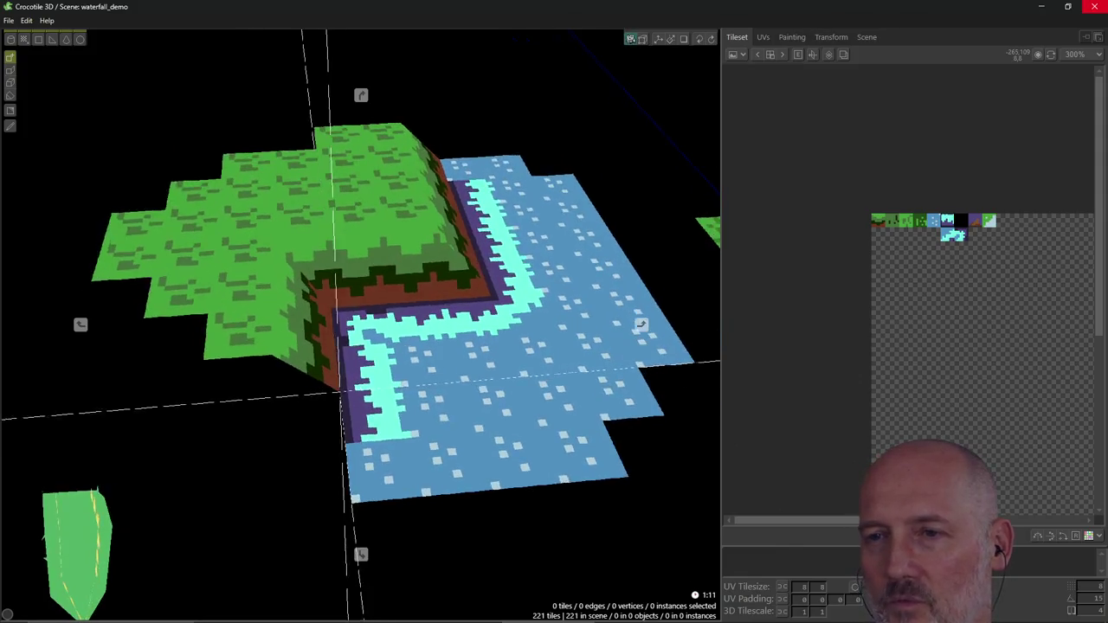
{"action": "mouse_move", "coordinate": [381, 424]}
{"action": "left_mouse_down", "text": "shift"}
{"action": "mouse_move", "coordinate": [608, 454]}
{"action": "mouse_move", "coordinate": [368, 471]}
{"action": "left_mouse_up", "text": "shift"}
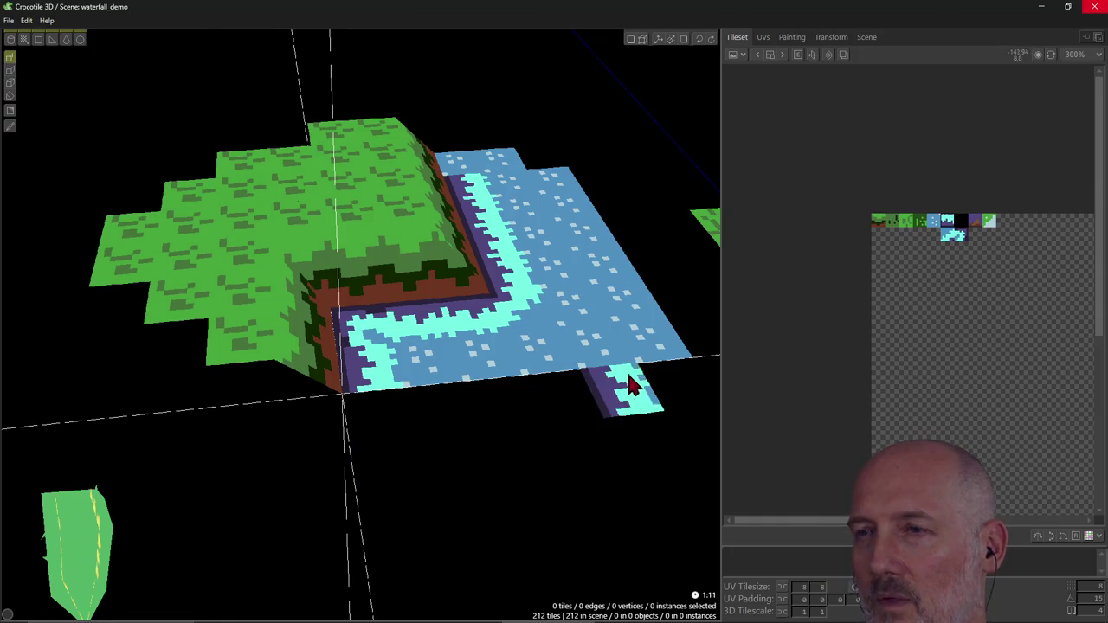
{"action": "mouse_move", "coordinate": [649, 362]}
{"action": "left_mouse_down", "text": "shift"}
{"action": "mouse_move", "coordinate": [591, 197]}
{"action": "mouse_move", "coordinate": [564, 208]}
{"action": "left_mouse_up", "text": "shift"}
{"action": "mouse_move", "coordinate": [638, 173]}
{"action": "right_mouse_down"}
{"action": "mouse_move", "coordinate": [537, 186]}
{"action": "mouse_move", "coordinate": [586, 178]}
{"action": "right_mouse_up"}
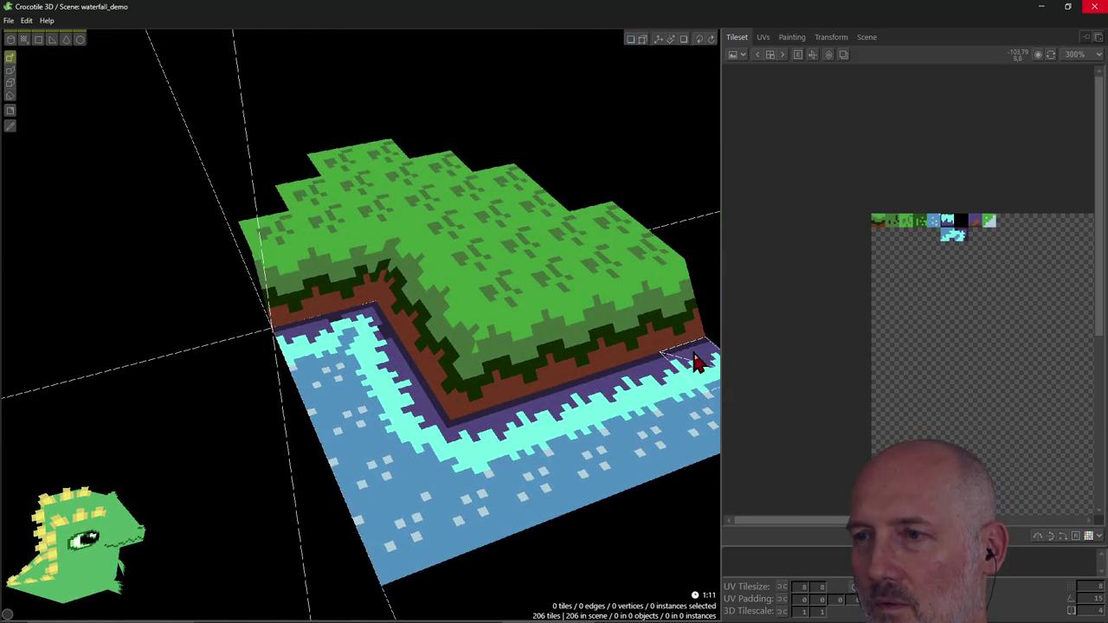
Step: Switch to the freehand sketch pencil and frame a low front view of the grass-water corner
{"action": "mouse_move", "coordinate": [694, 286]}
{"action": "right_mouse_down"}
{"action": "mouse_move", "coordinate": [465, 461]}
{"action": "mouse_move", "coordinate": [445, 320]}
{"action": "right_mouse_up"}
{"action": "scroll", "coordinate": [446, 320], "scroll_direction": "up", "scroll_amount": 3}
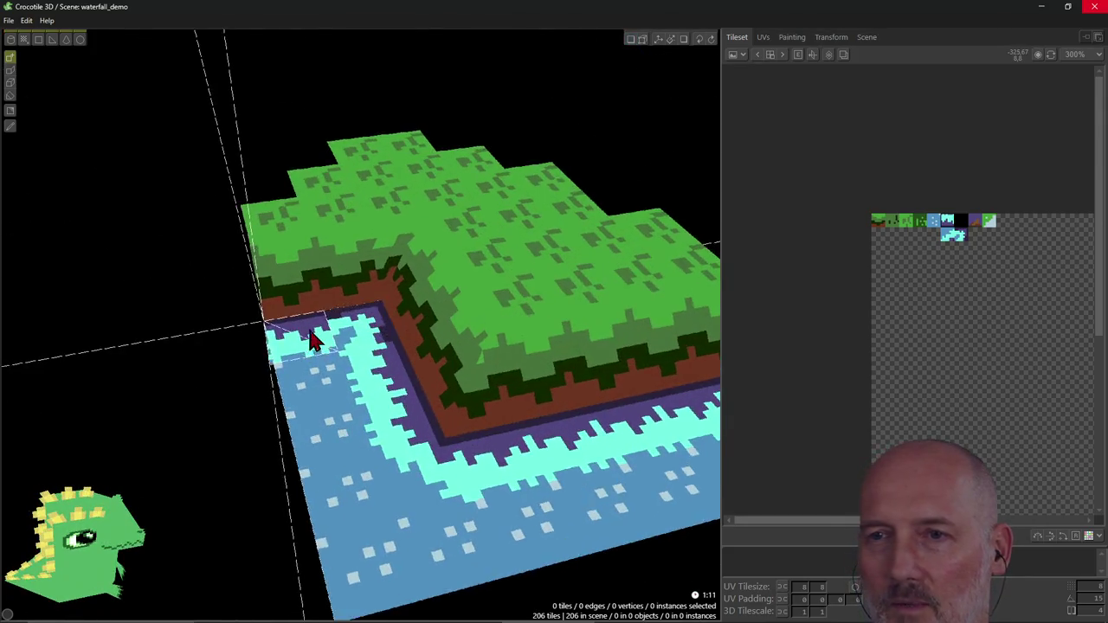
{"action": "scroll", "coordinate": [312, 337], "scroll_direction": "up", "scroll_amount": 3}
{"action": "scroll", "coordinate": [311, 338], "scroll_direction": "up", "scroll_amount": 1}
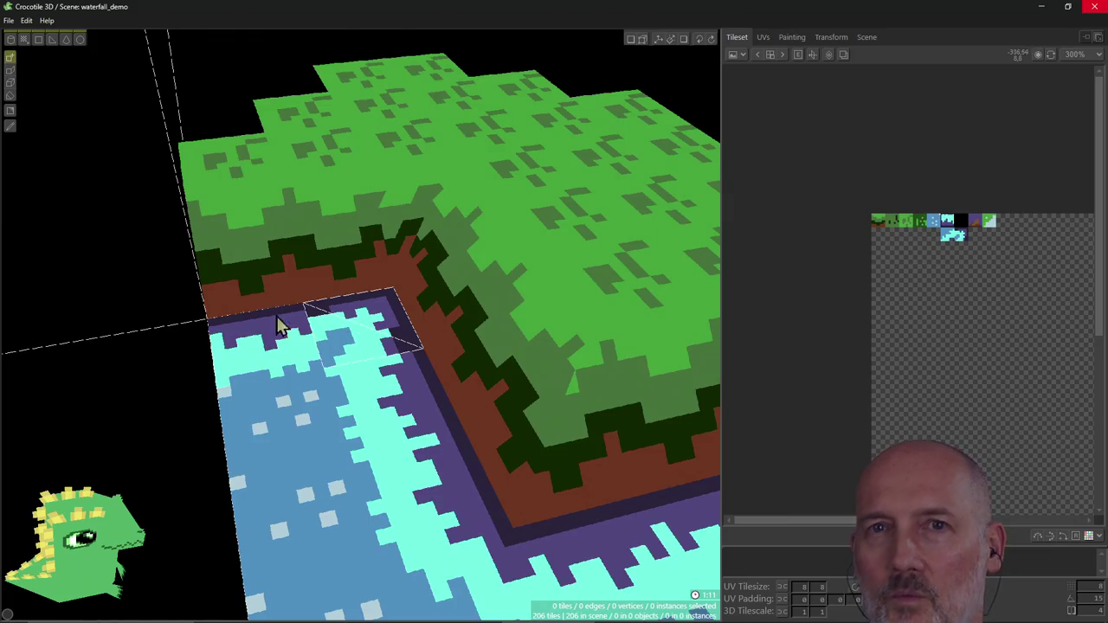
{"action": "left_click", "coordinate": [10, 126]}
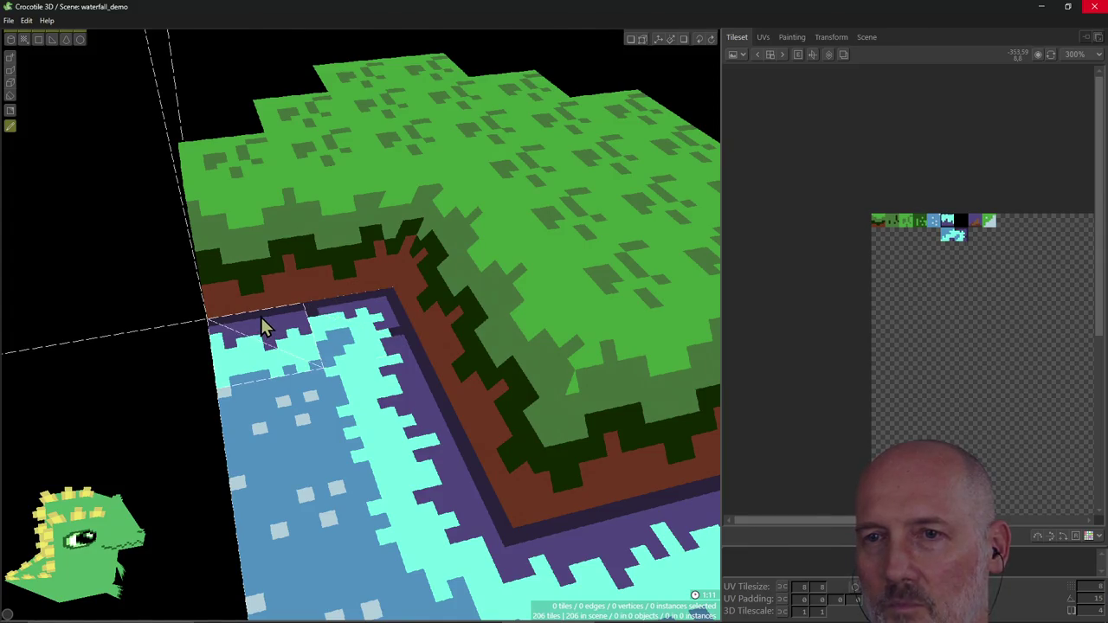
{"action": "scroll", "coordinate": [298, 342], "scroll_direction": "down", "scroll_amount": 2}
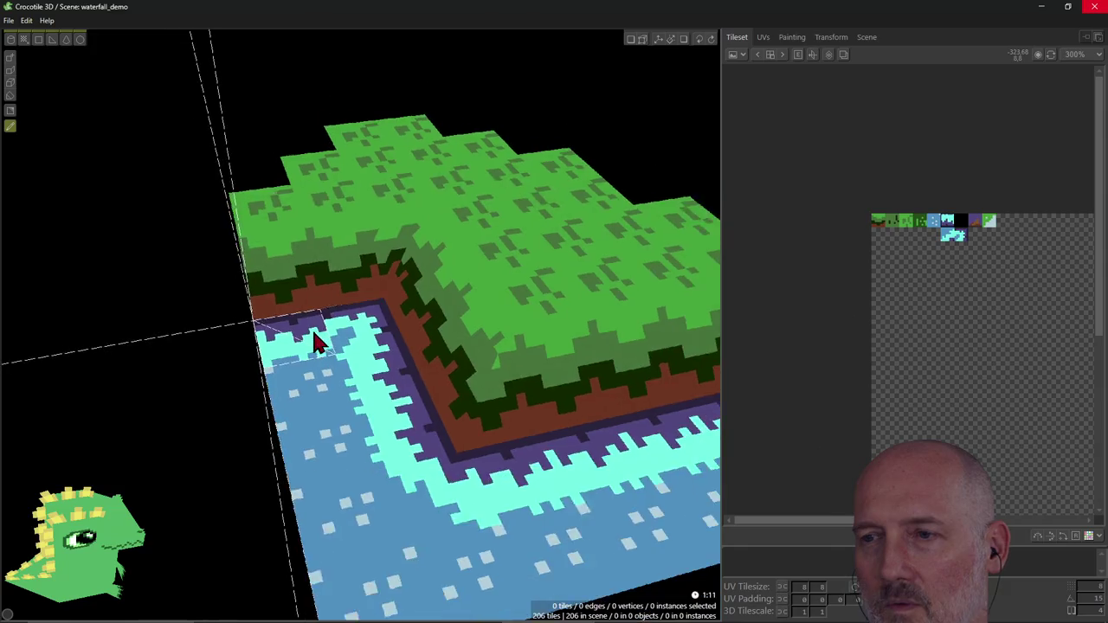
{"action": "scroll", "coordinate": [313, 339], "scroll_direction": "down", "scroll_amount": 2}
{"action": "mouse_move", "coordinate": [313, 339]}
{"action": "right_mouse_down"}
{"action": "mouse_move", "coordinate": [372, 312]}
{"action": "mouse_move", "coordinate": [312, 401]}
{"action": "right_mouse_up"}
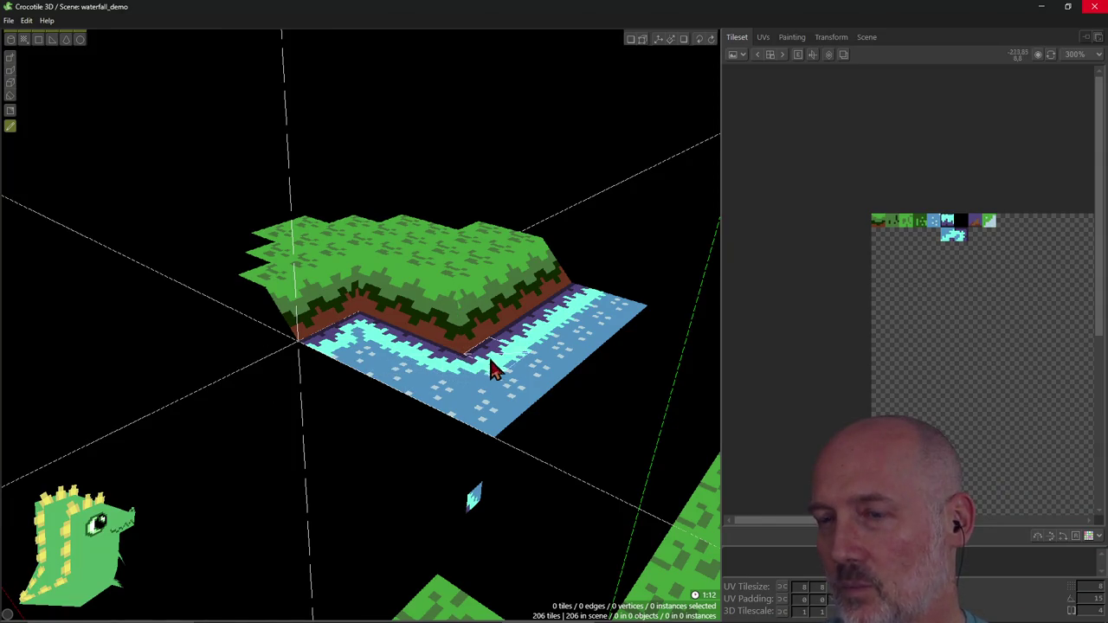
Step: Close in on the scene and sketch a red outline on the water below the cliff
{"action": "mouse_move", "coordinate": [581, 391]}
{"action": "right_mouse_down"}
{"action": "mouse_move", "coordinate": [558, 397]}
{"action": "mouse_move", "coordinate": [470, 485]}
{"action": "right_mouse_up"}
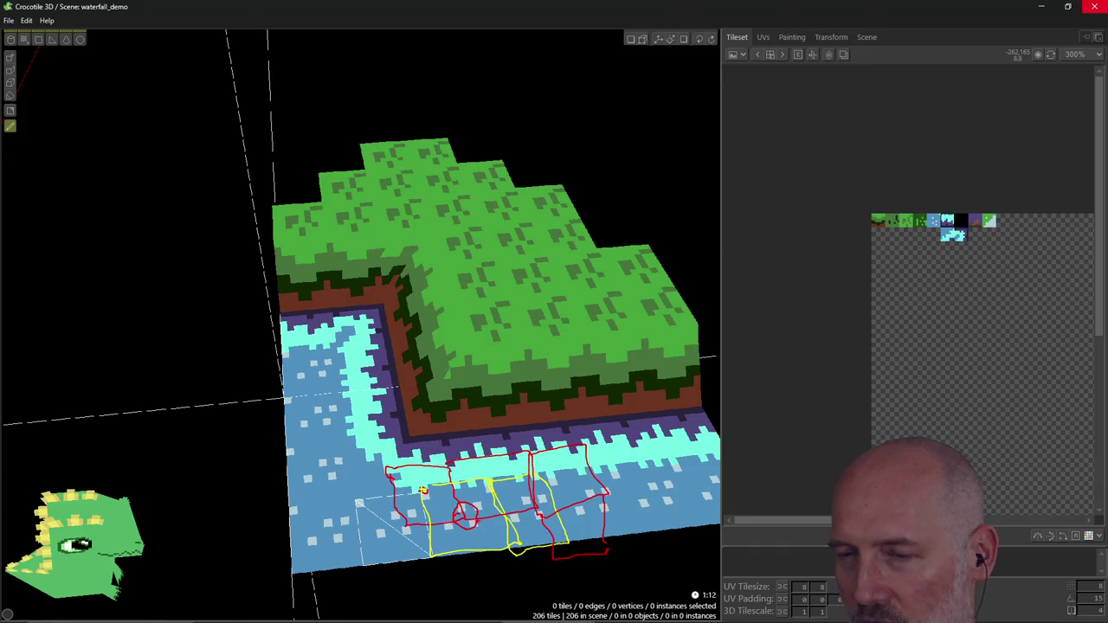
{"action": "left_click_drag", "start_coordinate": [472, 531], "coordinate": [554, 559]}
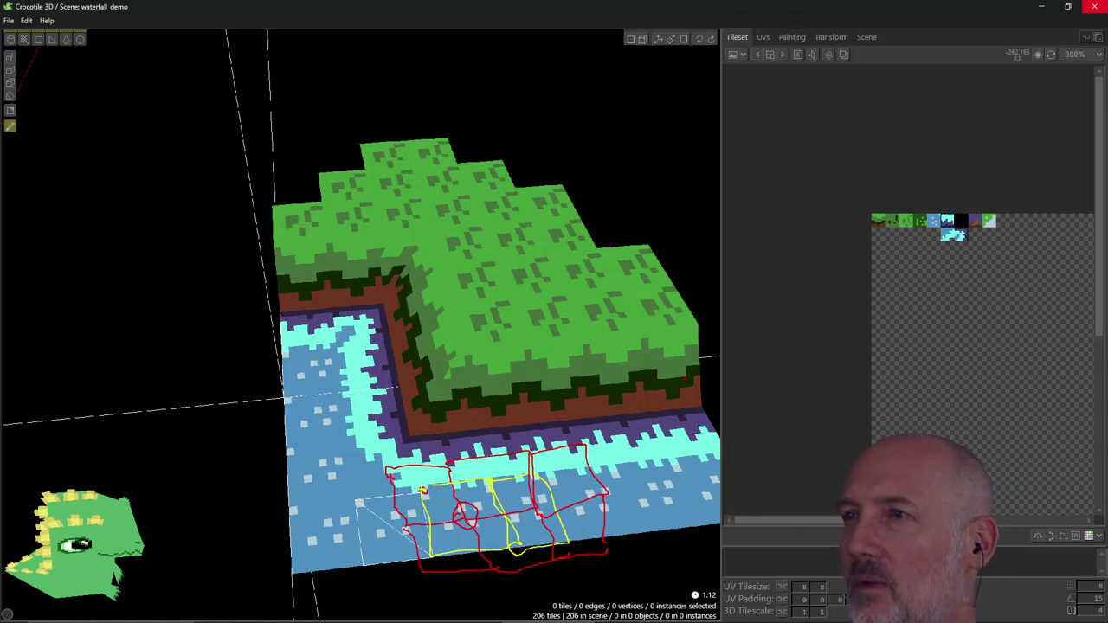
{"action": "left_click", "coordinate": [791, 36]}
{"action": "scroll", "coordinate": [857, 292], "scroll_direction": "down", "scroll_amount": 1}
{"action": "scroll", "coordinate": [857, 293], "scroll_direction": "up", "scroll_amount": 1}
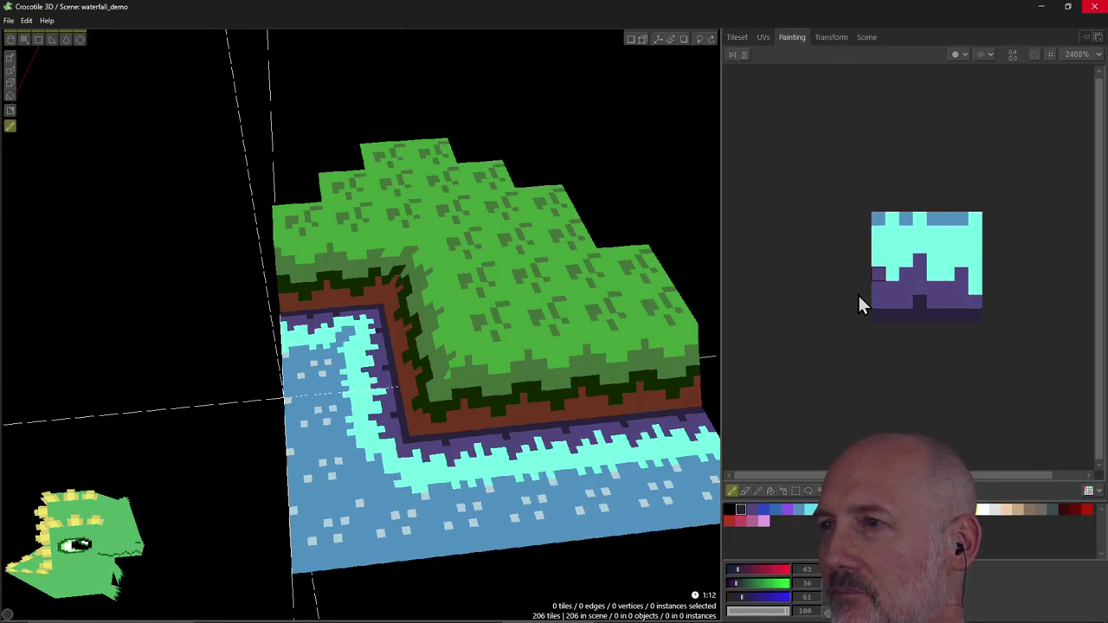
{"action": "scroll", "coordinate": [857, 293], "scroll_direction": "up", "scroll_amount": 1}
{"action": "scroll", "coordinate": [857, 292], "scroll_direction": "up", "scroll_amount": 1}
{"action": "scroll", "coordinate": [822, 286], "scroll_direction": "down", "scroll_amount": 4}
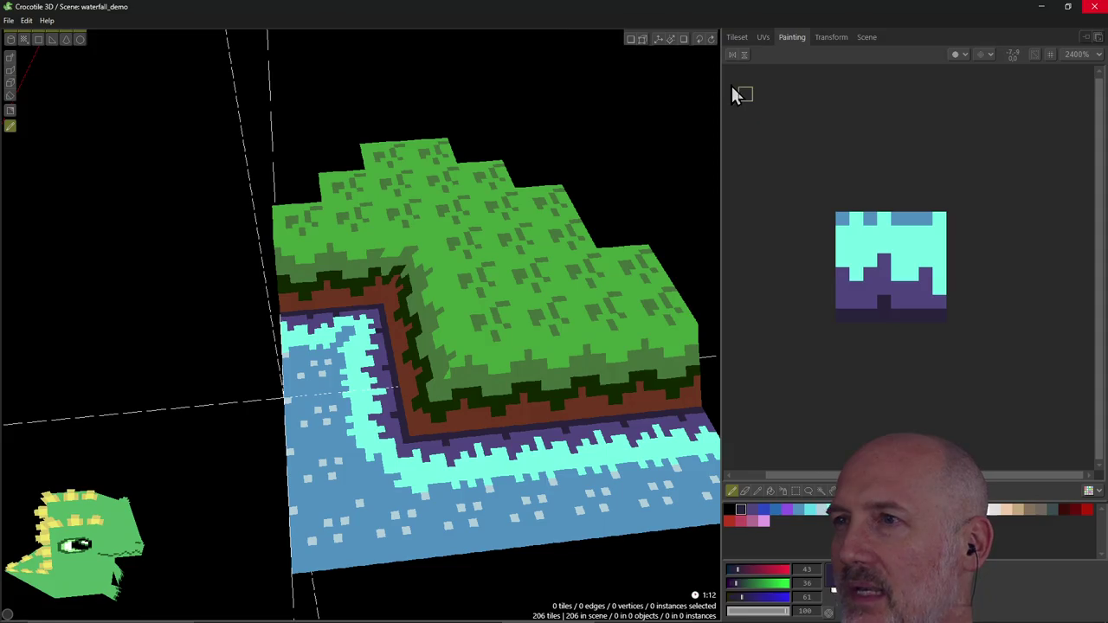
{"action": "left_click", "coordinate": [734, 38]}
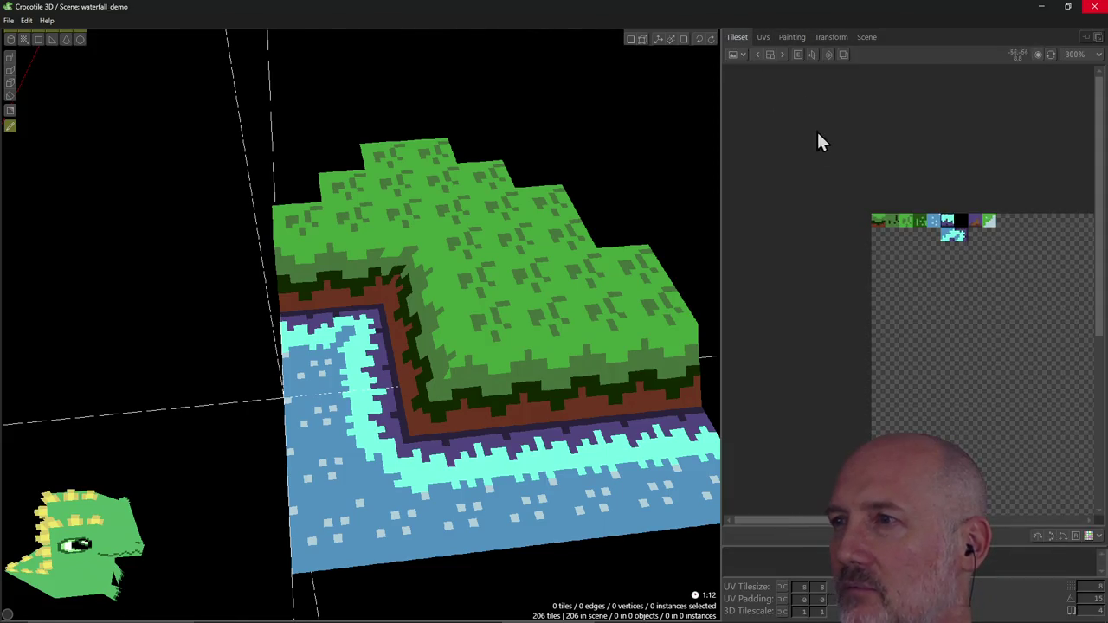
{"action": "scroll", "coordinate": [811, 128], "scroll_direction": "down", "scroll_amount": 1}
{"action": "scroll", "coordinate": [815, 144], "scroll_direction": "up", "scroll_amount": 1}
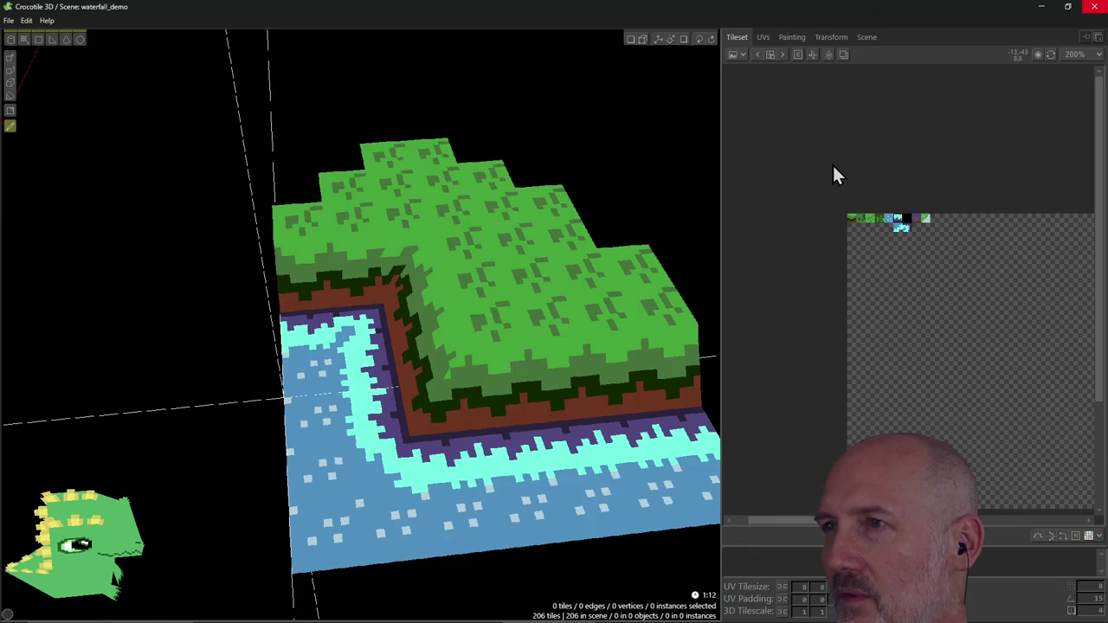
{"action": "scroll", "coordinate": [832, 162], "scroll_direction": "down", "scroll_amount": 1}
{"action": "left_click", "coordinate": [791, 37]}
{"action": "scroll", "coordinate": [812, 192], "scroll_direction": "up", "scroll_amount": 1}
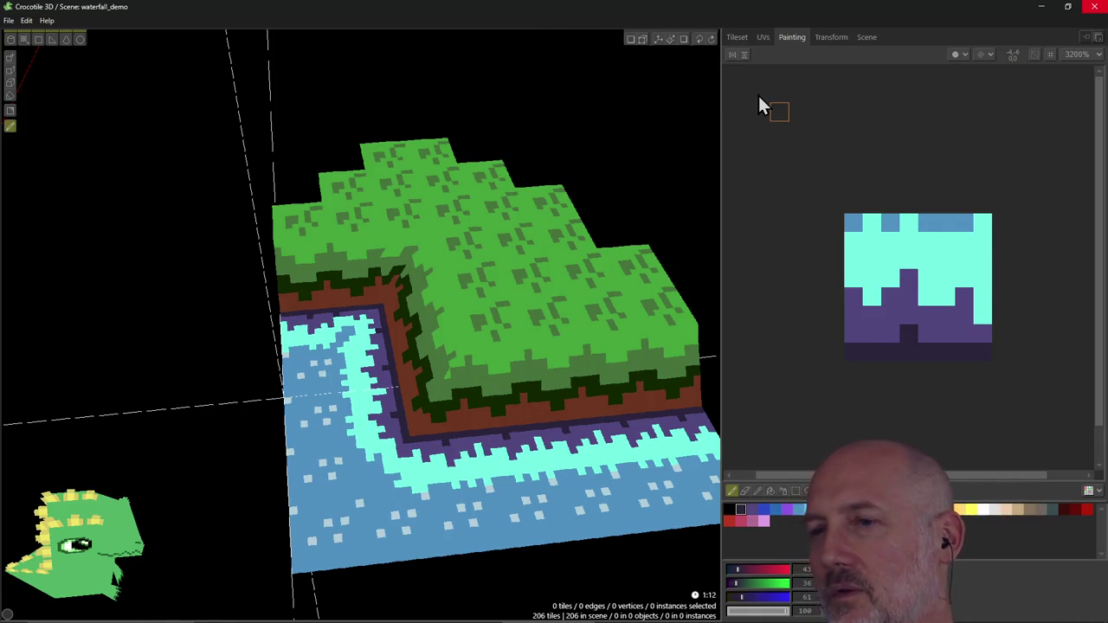
{"action": "left_click", "coordinate": [736, 37]}
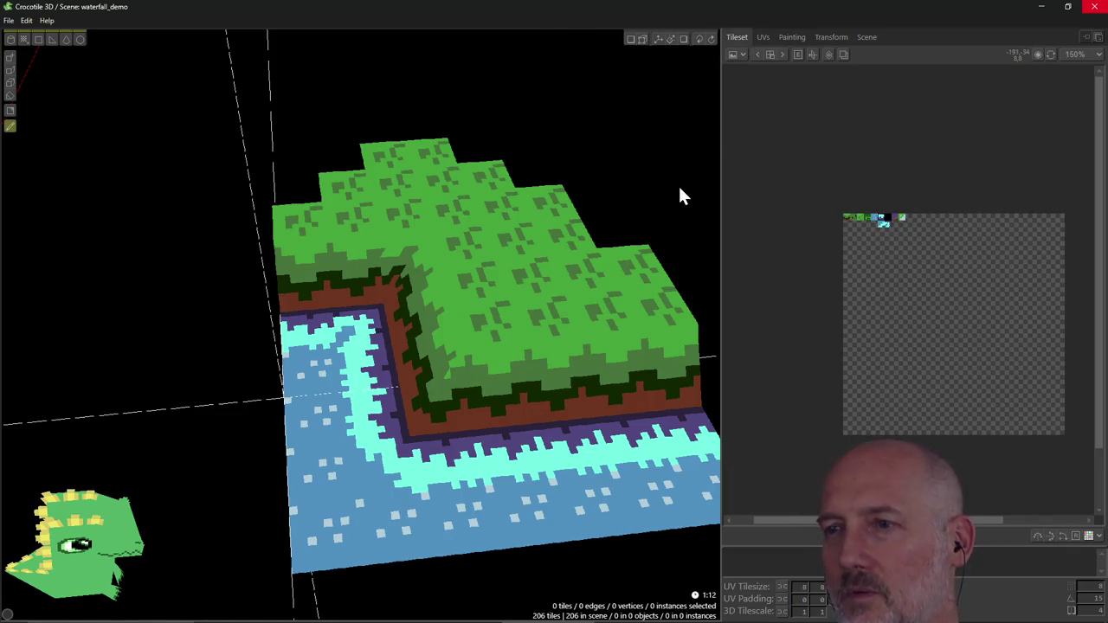
{"action": "right_click_drag", "start_coordinate": [623, 333], "coordinate": [491, 385]}
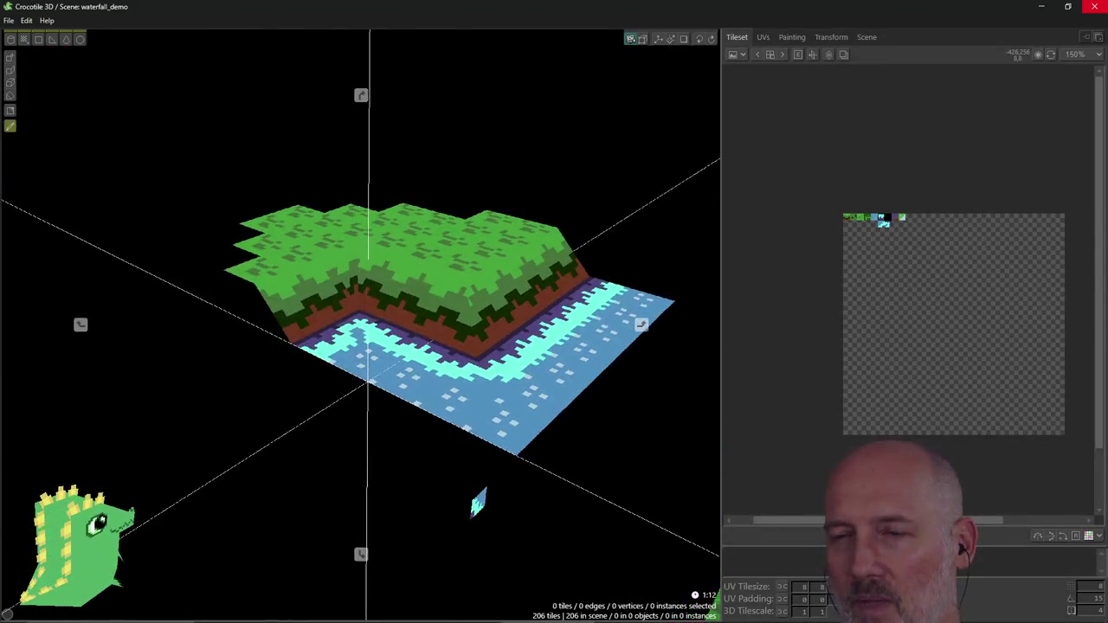
{"action": "mouse_move", "coordinate": [491, 385]}
{"action": "right_mouse_down"}
{"action": "mouse_move", "coordinate": [361, 325]}
{"action": "mouse_move", "coordinate": [479, 412]}
{"action": "right_mouse_up"}
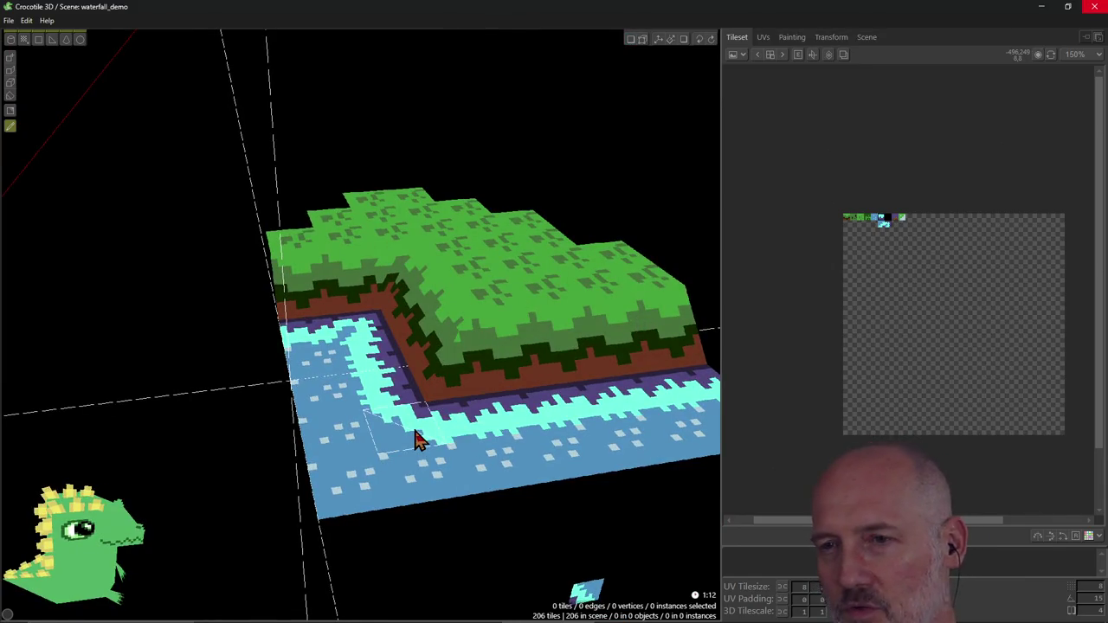
{"action": "right_click_drag", "start_coordinate": [361, 324], "coordinate": [420, 440]}
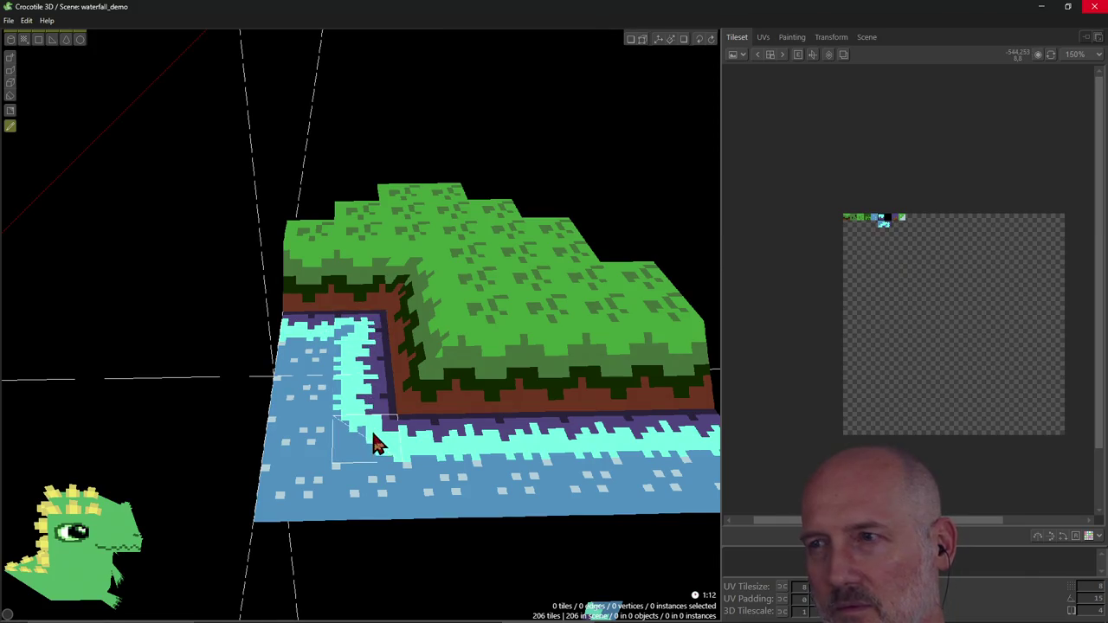
{"action": "right_click_drag", "start_coordinate": [376, 425], "coordinate": [395, 375]}
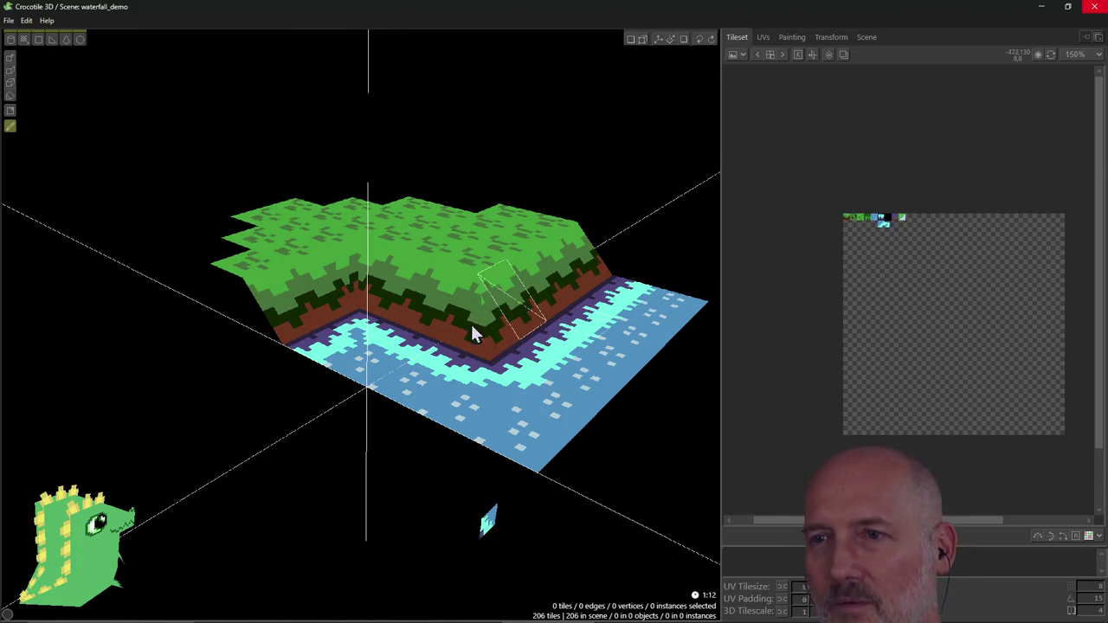
{"action": "left_click", "coordinate": [11, 57]}
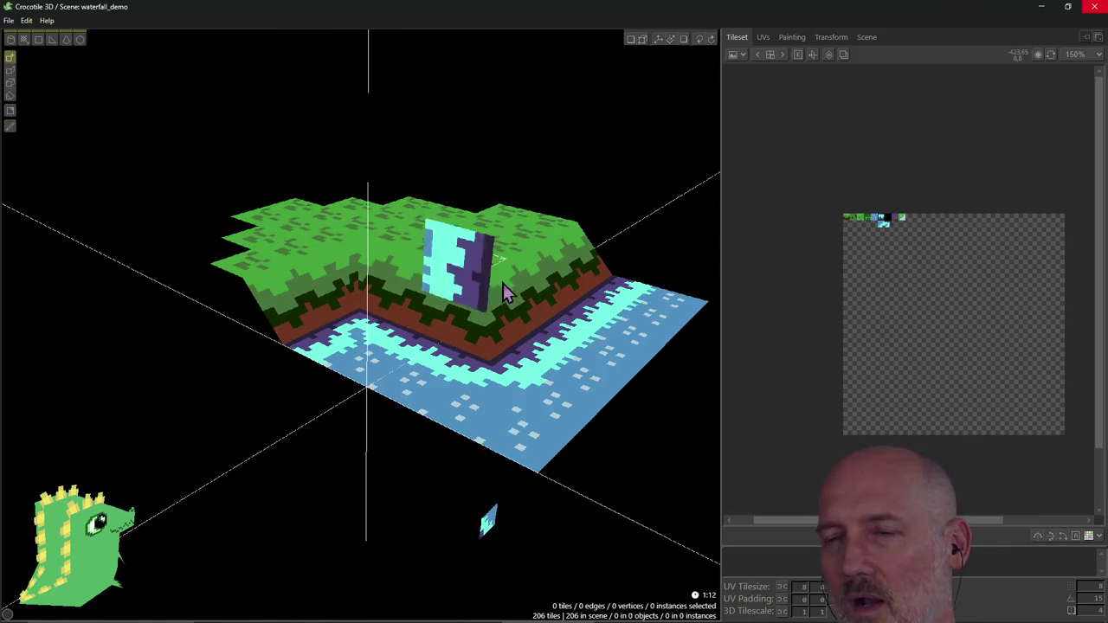
{"action": "mouse_move", "coordinate": [527, 303]}
{"action": "right_mouse_down"}
{"action": "mouse_move", "coordinate": [433, 341]}
{"action": "mouse_move", "coordinate": [463, 369]}
{"action": "right_mouse_up"}
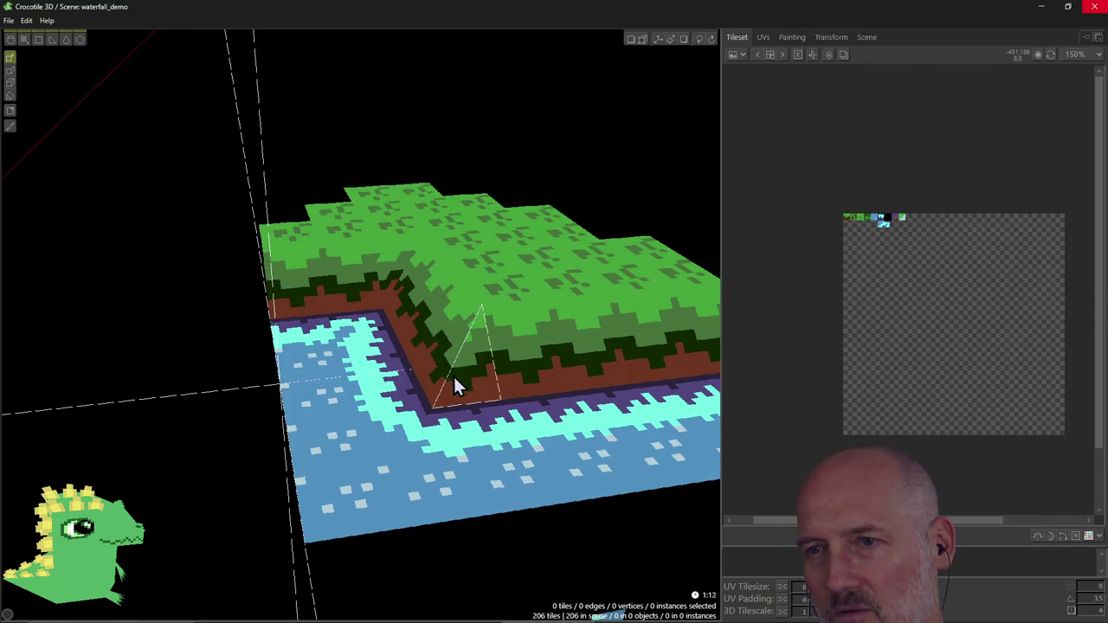
{"action": "left_click", "coordinate": [470, 368]}
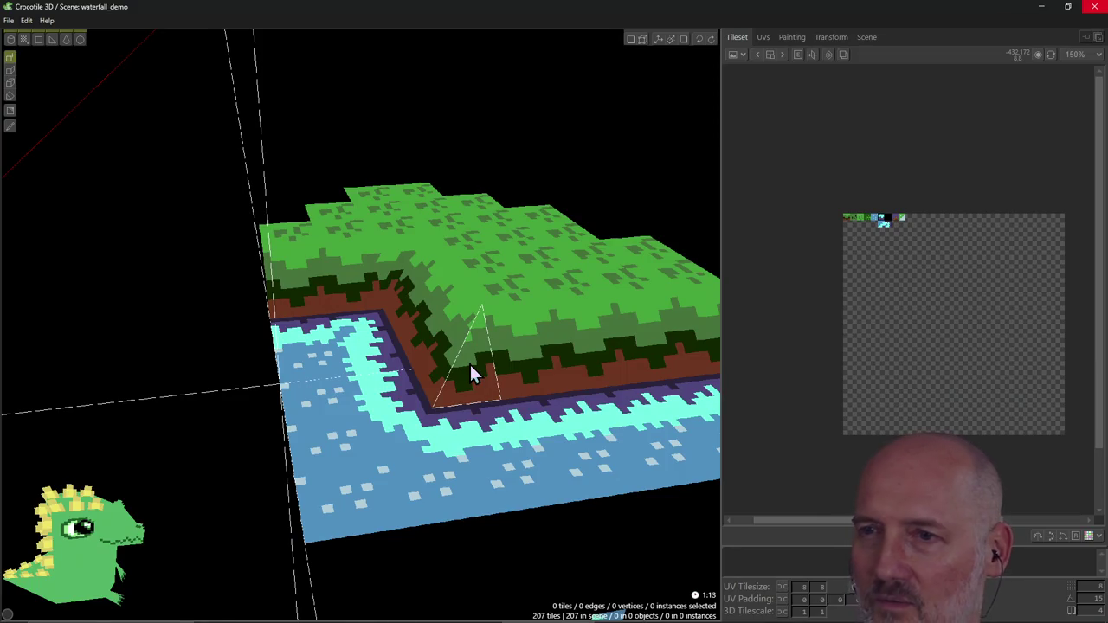
{"action": "right_click_drag", "start_coordinate": [470, 372], "coordinate": [484, 381]}
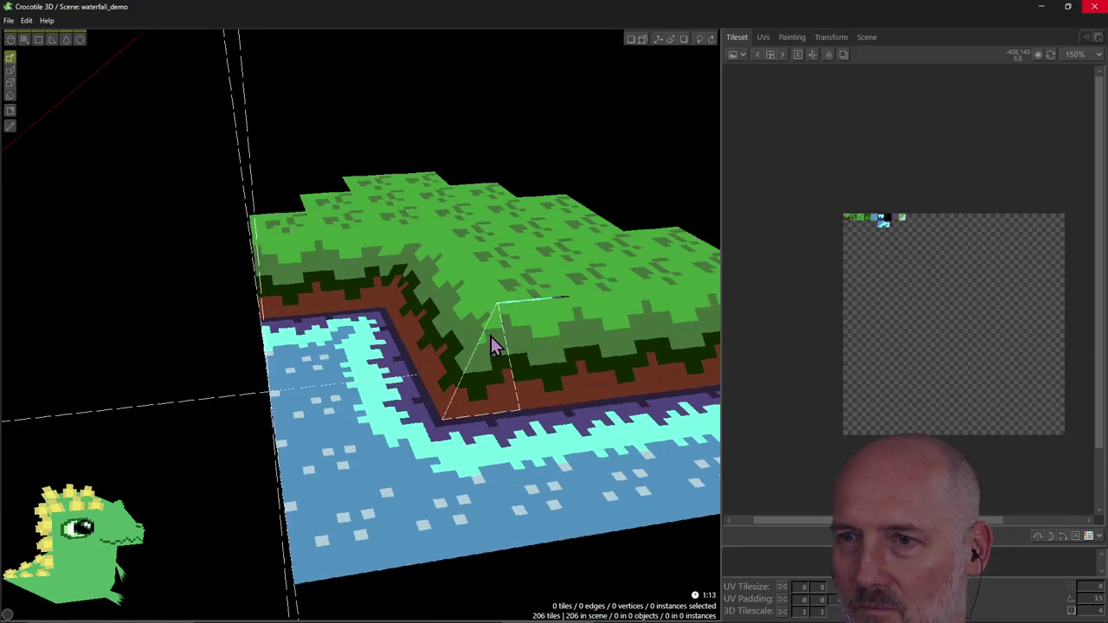
{"action": "right_click_drag", "start_coordinate": [506, 557], "coordinate": [381, 559]}
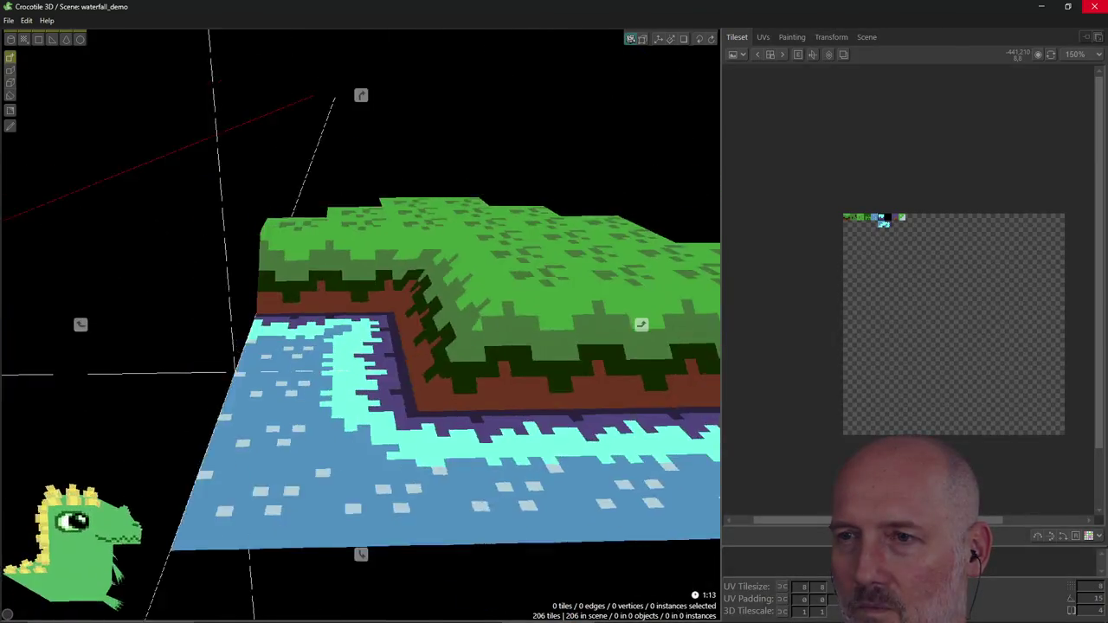
{"action": "scroll", "coordinate": [549, 403], "scroll_direction": "down", "scroll_amount": 2}
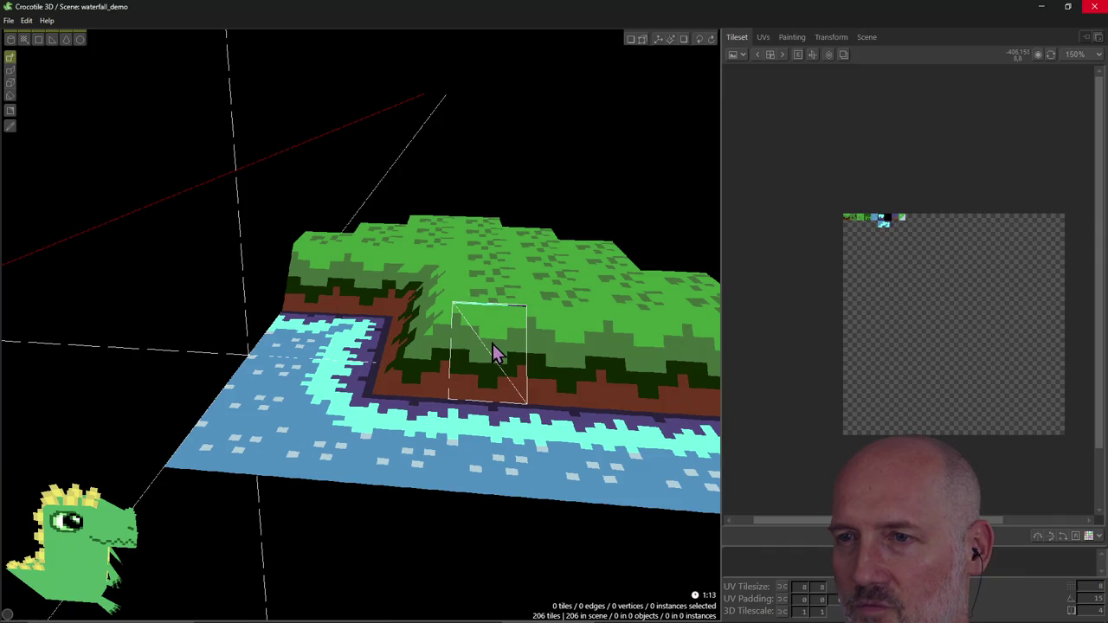
Step: Select the grass wall tile at the cliff's inner corner and orbit in close to it
{"action": "left_click", "coordinate": [630, 40]}
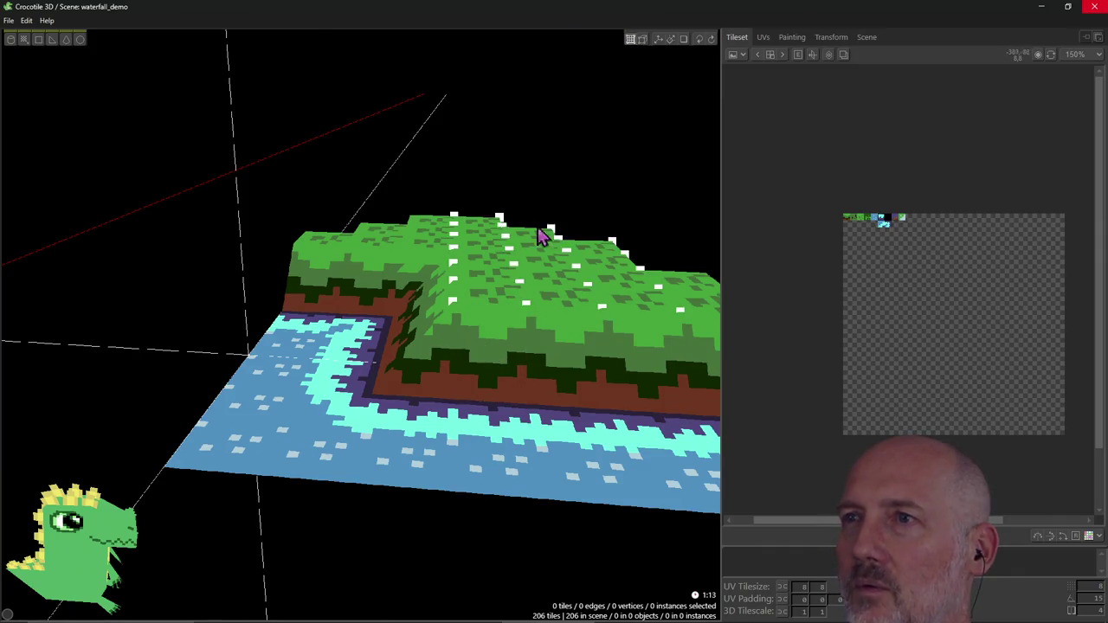
{"action": "left_click", "coordinate": [481, 371]}
{"action": "left_click", "coordinate": [483, 378]}
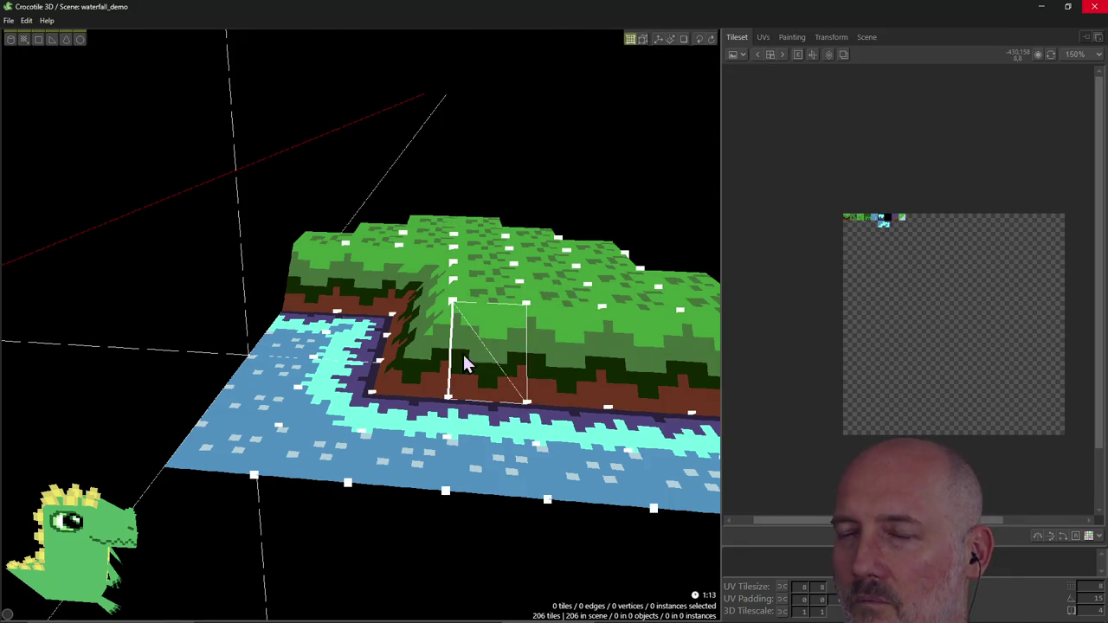
{"action": "left_click", "coordinate": [428, 357]}
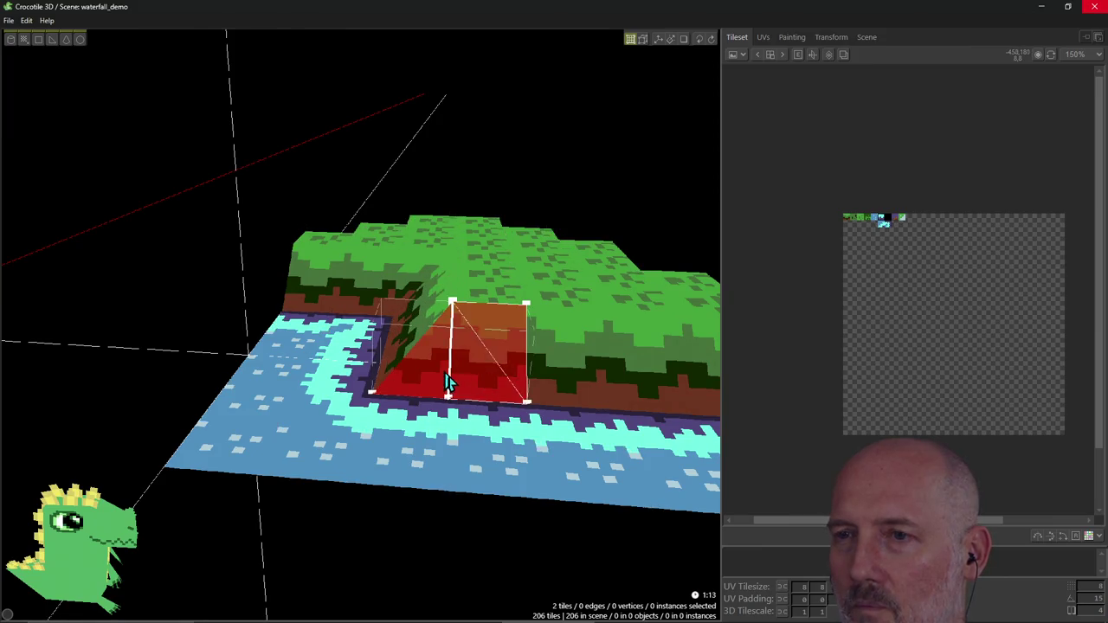
{"action": "left_click", "coordinate": [462, 380]}
{"action": "middle_click_drag", "start_coordinate": [472, 384], "coordinate": [484, 397]}
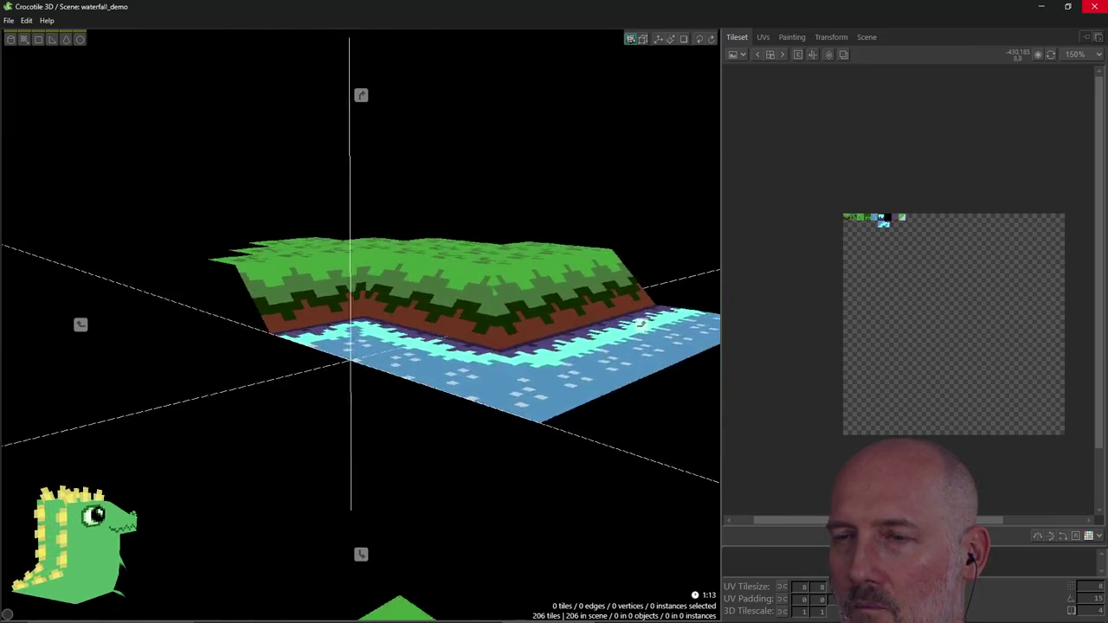
{"action": "left_click", "coordinate": [487, 375]}
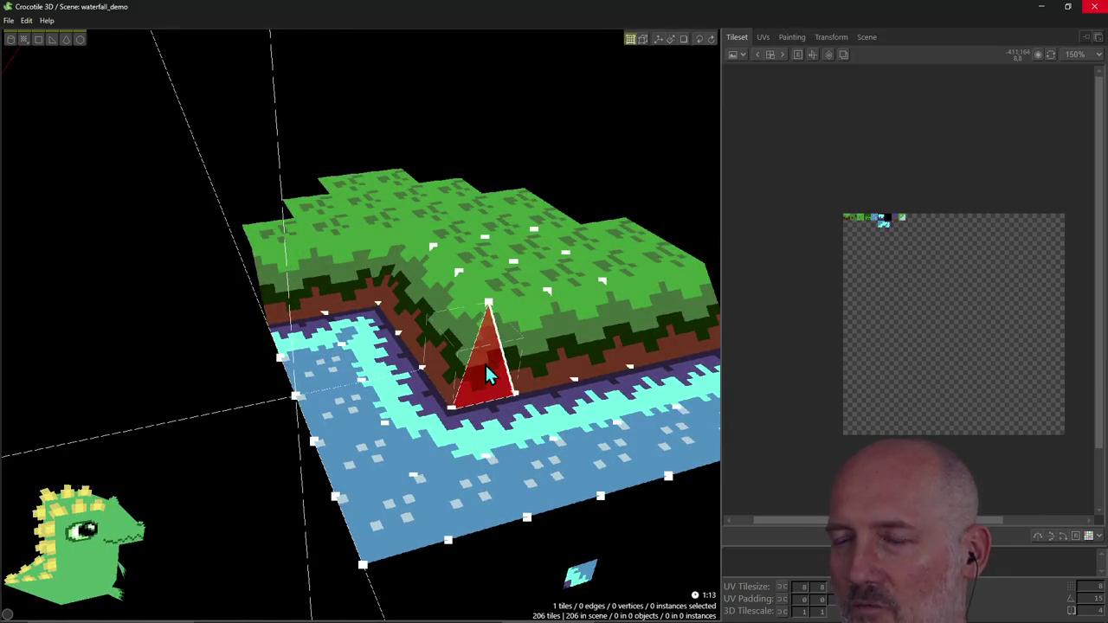
{"action": "left_click", "coordinate": [461, 386]}
{"action": "left_click", "coordinate": [540, 362]}
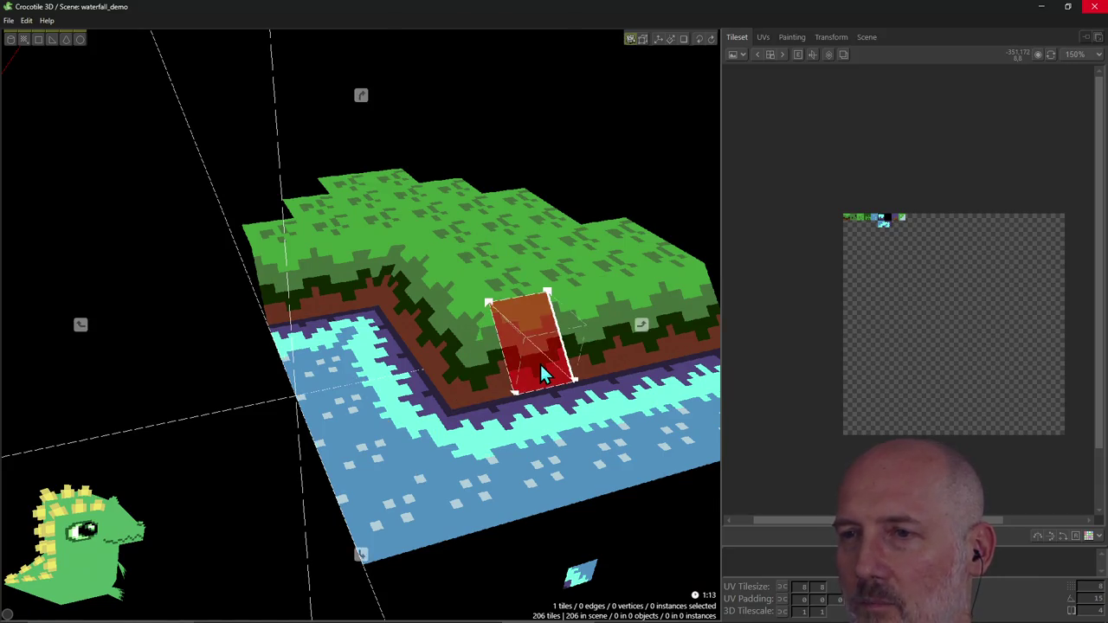
{"action": "middle_click_drag", "start_coordinate": [539, 362], "coordinate": [528, 337]}
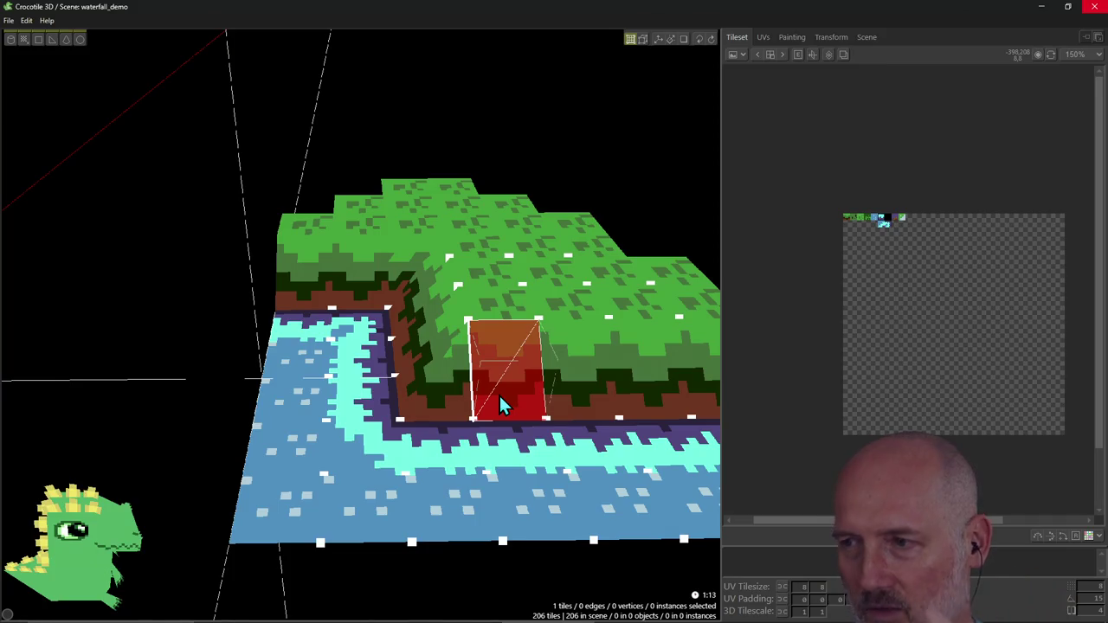
Step: Toggle the inner-corner wall tile's selection repeatedly until only that tile is selected
{"action": "left_click", "coordinate": [500, 400]}
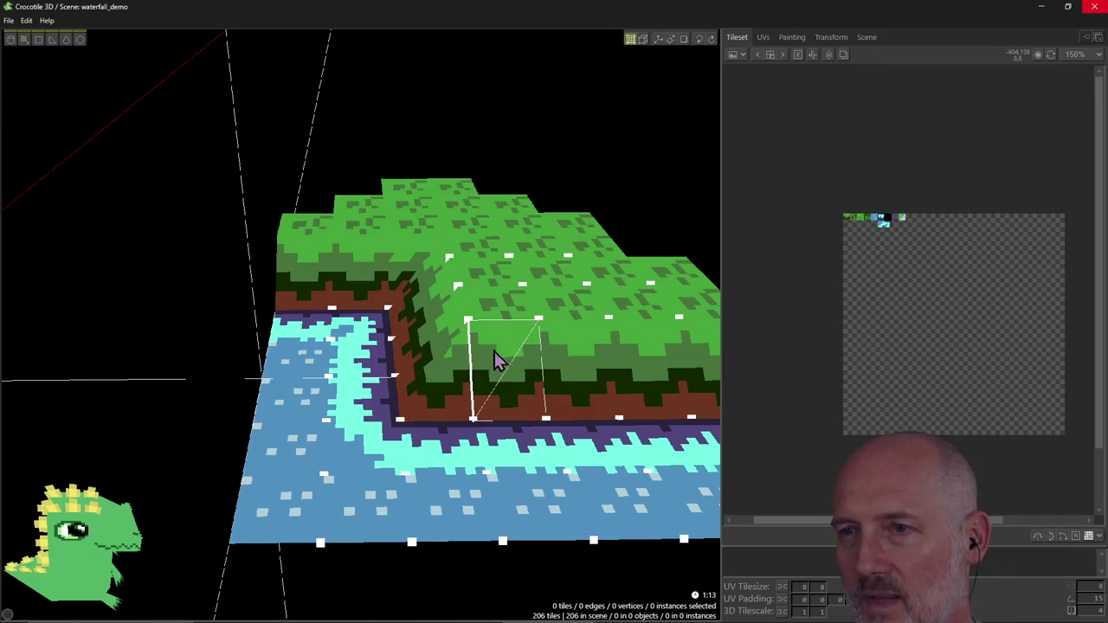
{"action": "left_click", "coordinate": [504, 389]}
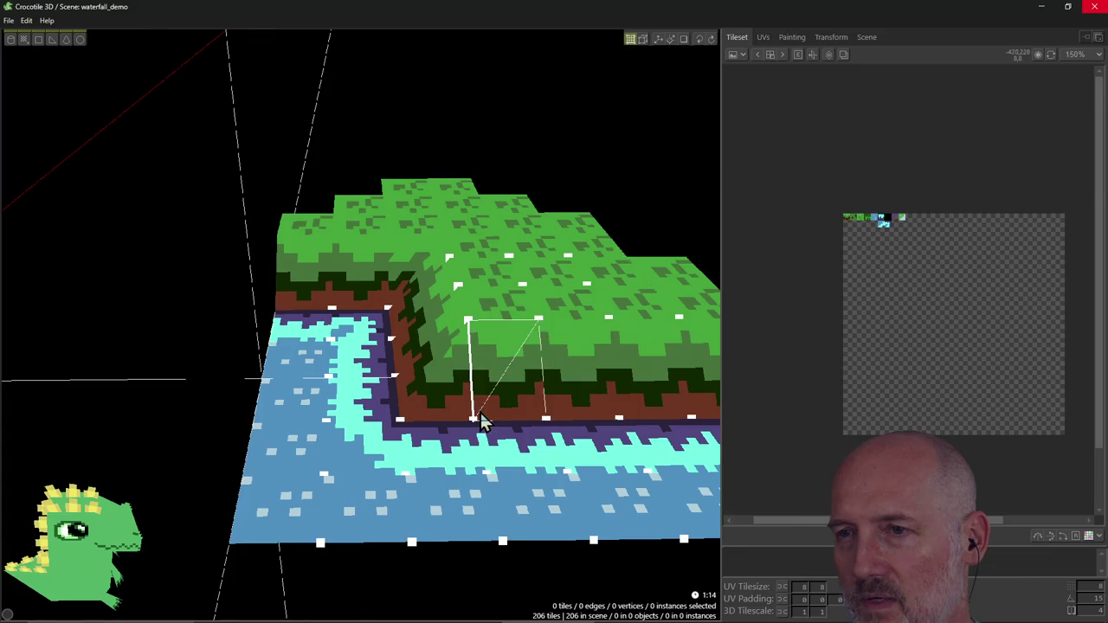
{"action": "left_click", "coordinate": [501, 405]}
{"action": "left_click", "coordinate": [518, 403]}
{"action": "left_click", "coordinate": [500, 380]}
{"action": "left_click", "coordinate": [510, 392]}
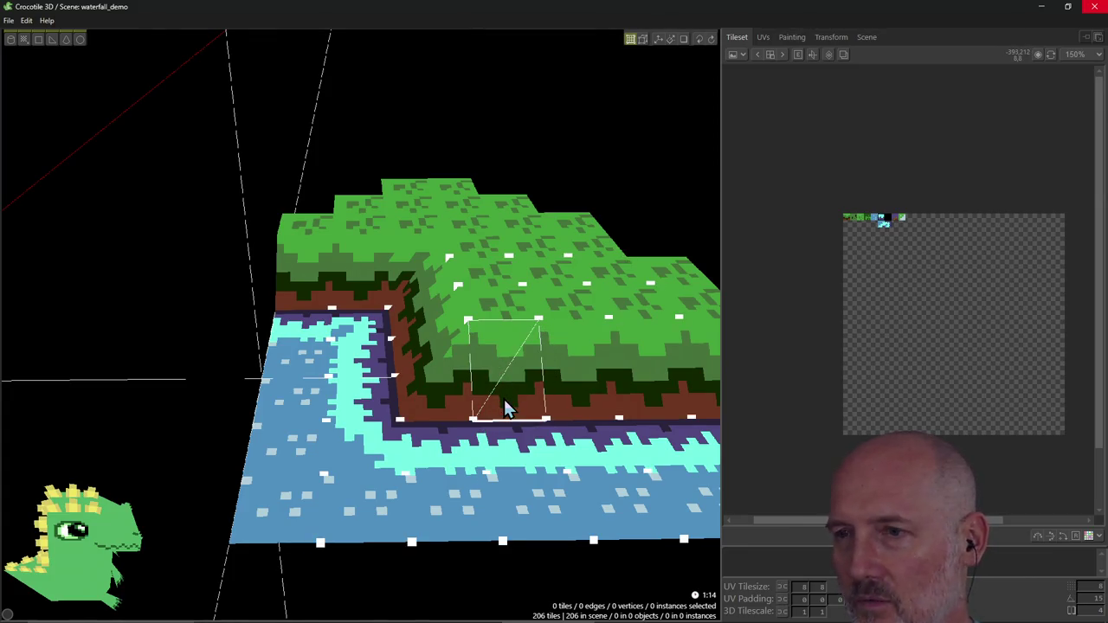
{"action": "left_click", "coordinate": [505, 399]}
{"action": "left_click", "coordinate": [514, 384]}
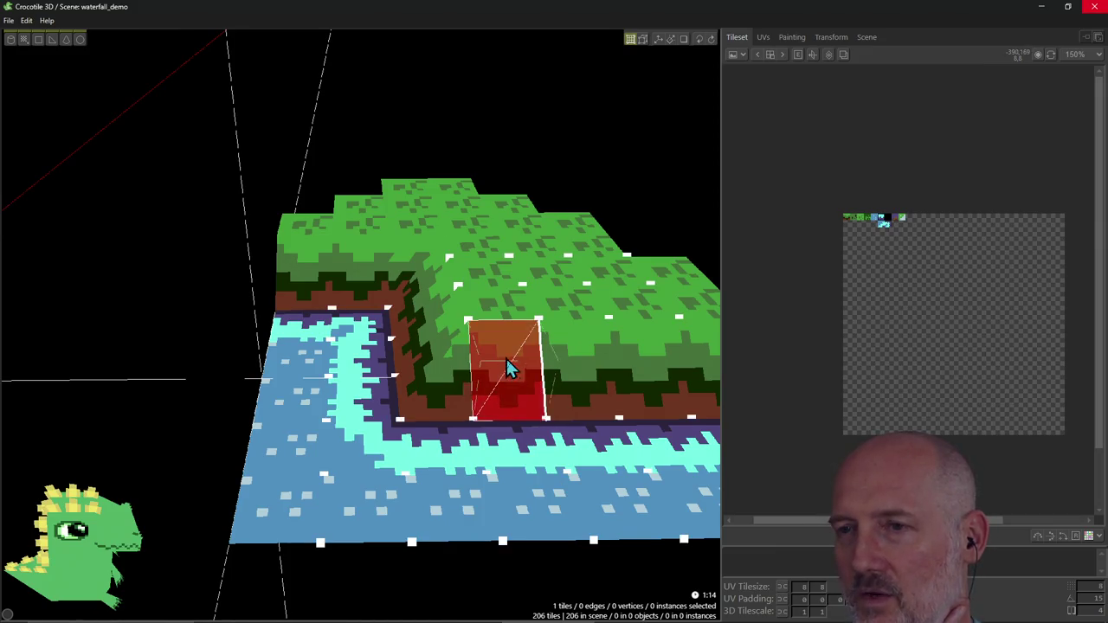
{"action": "left_click", "coordinate": [530, 400]}
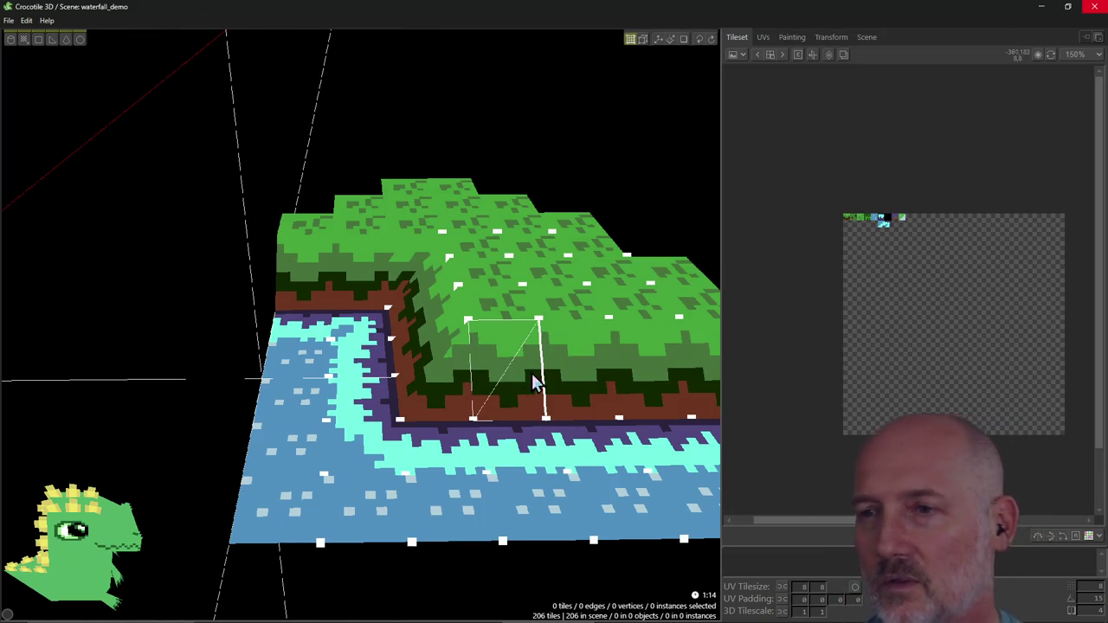
{"action": "left_click", "coordinate": [533, 383]}
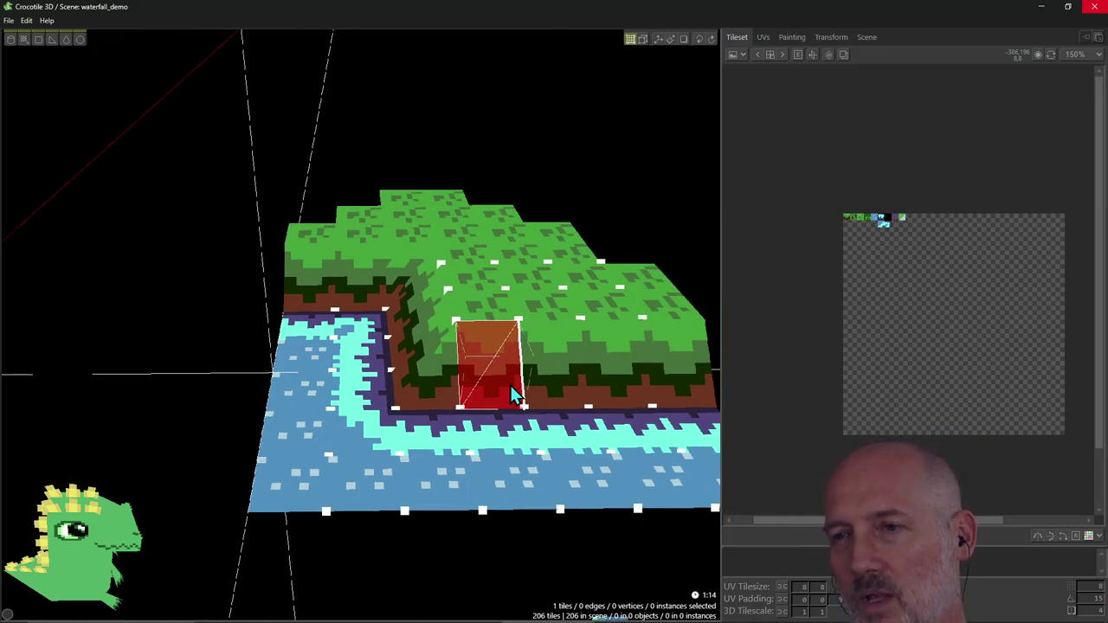
Step: Show all tile vertex points with Ctrl and reshape the corner wall tile into a slanted triangle
{"action": "key", "text": "ctrl"}
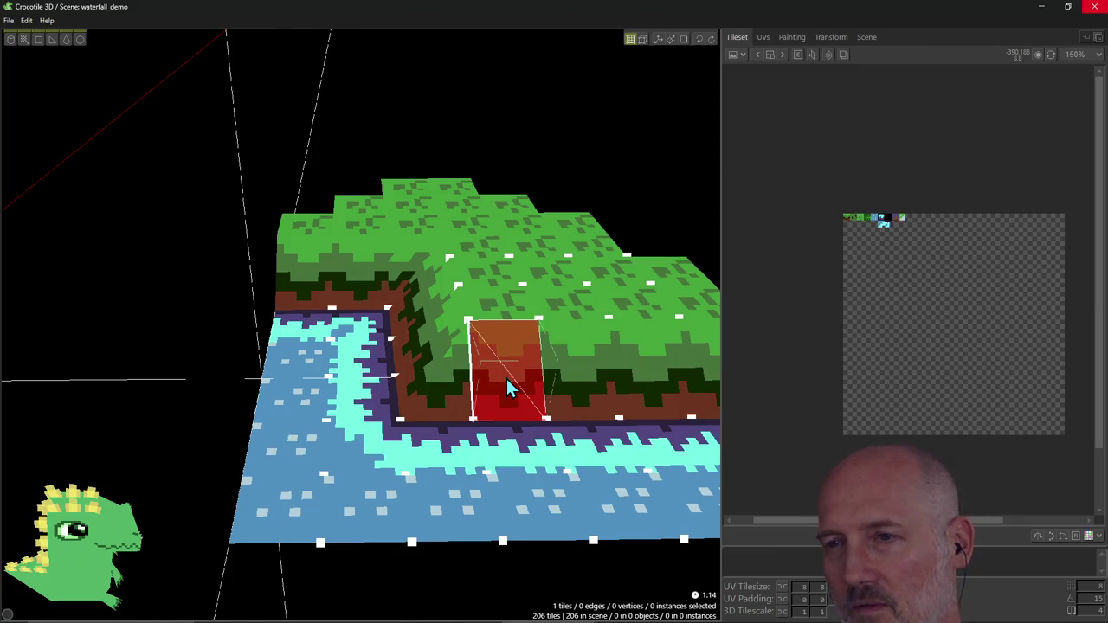
{"action": "left_click", "coordinate": [512, 382], "text": "ctrl"}
{"action": "key", "text": "ctrl"}
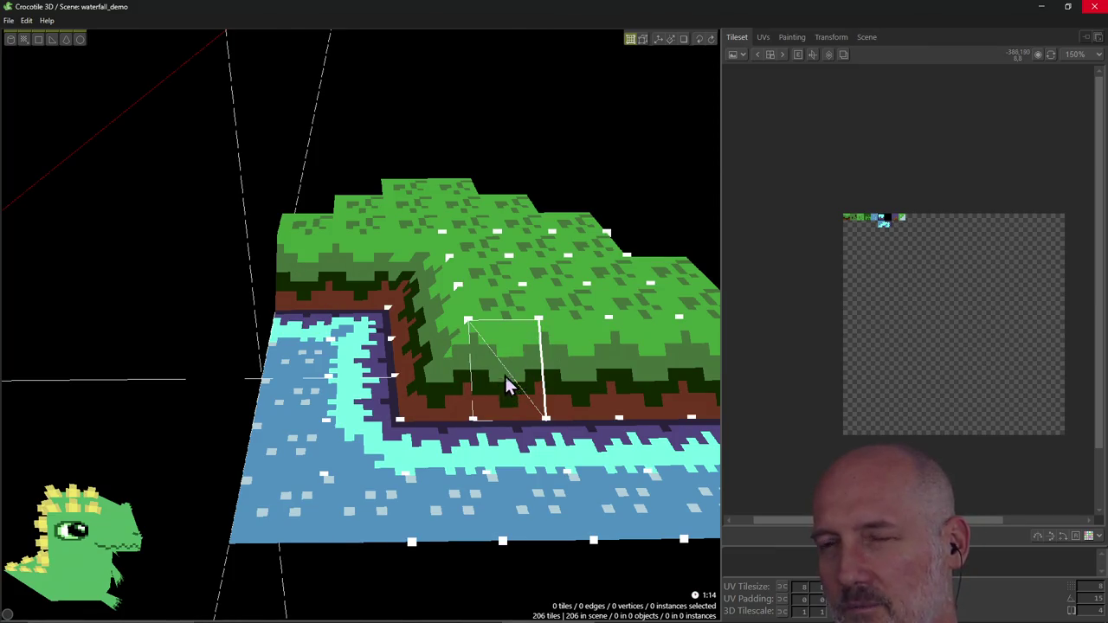
{"action": "left_click", "coordinate": [494, 407], "text": "ctrl"}
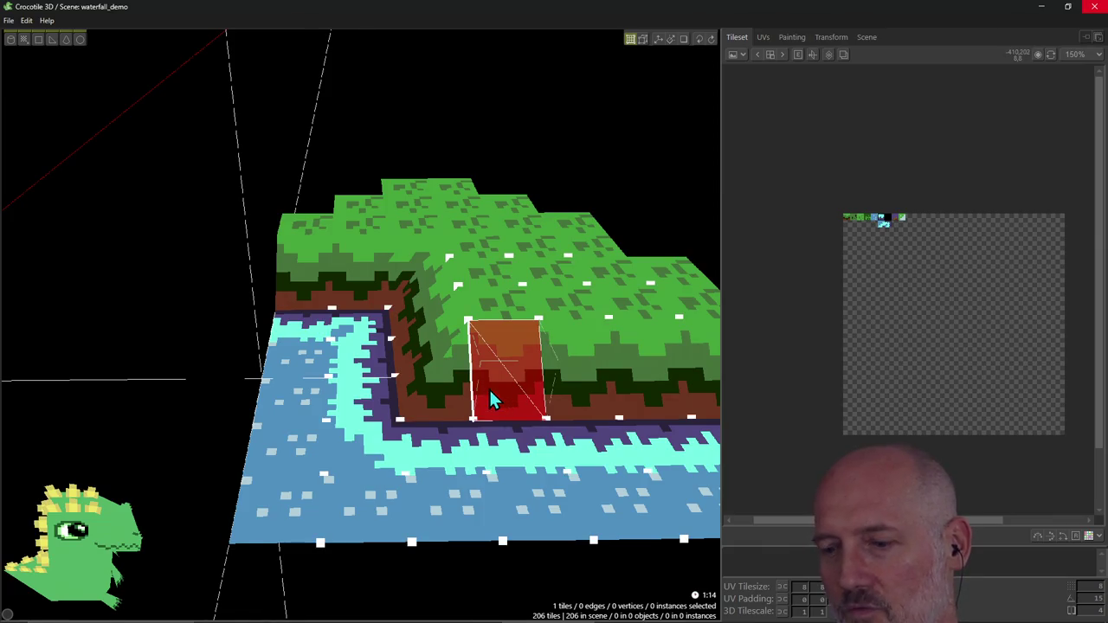
{"action": "left_click", "coordinate": [490, 386], "text": "ctrl"}
{"action": "left_click", "coordinate": [498, 392], "text": "ctrl"}
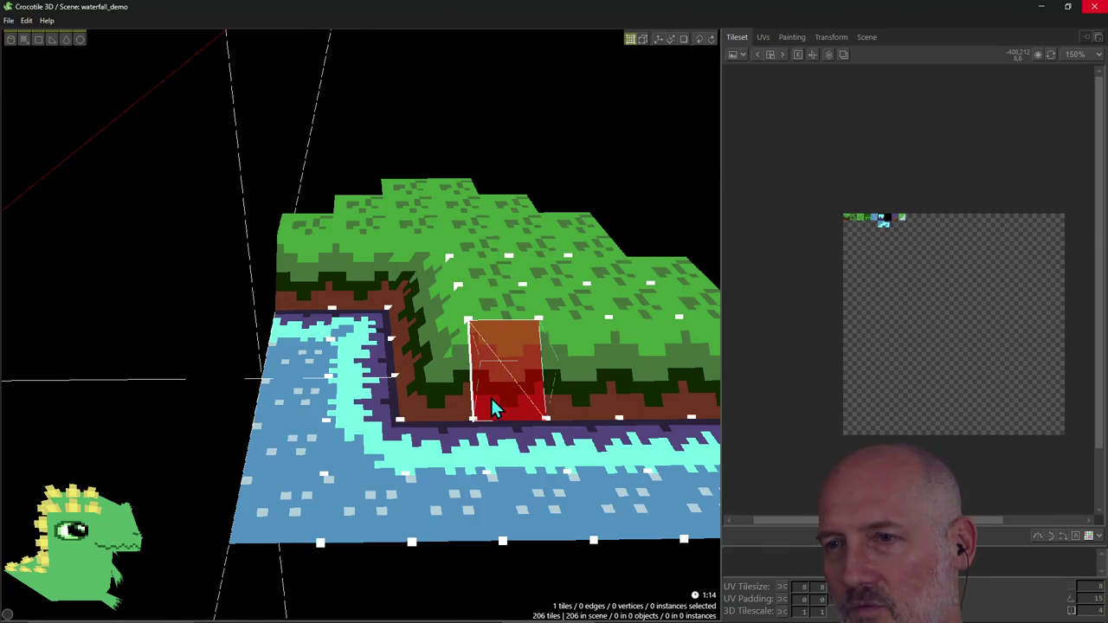
{"action": "left_click", "coordinate": [490, 400], "text": "ctrl"}
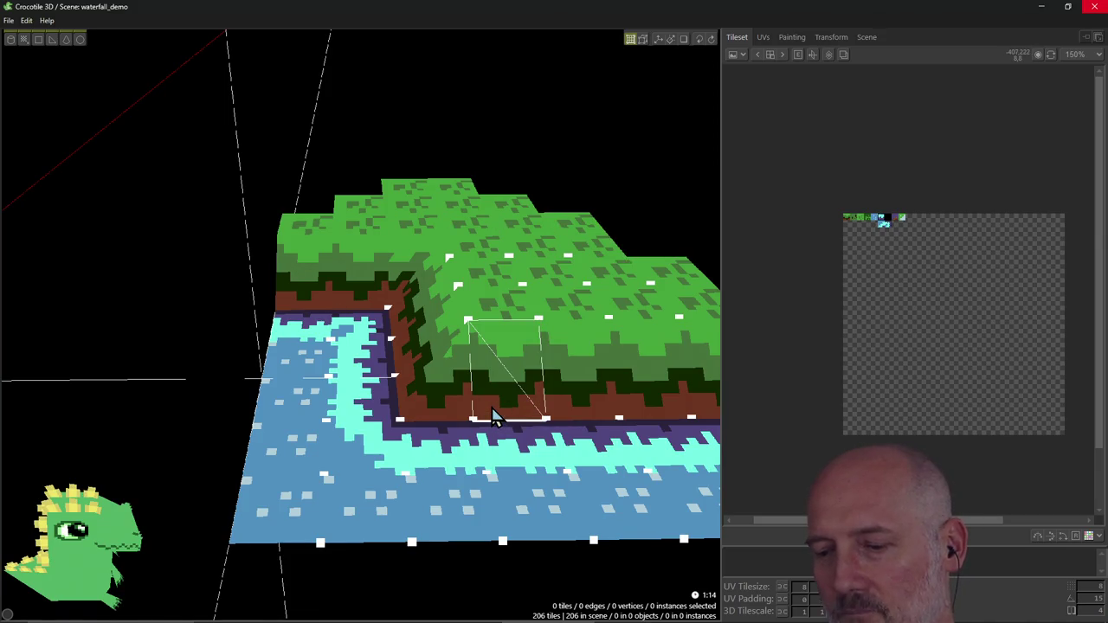
Step: Select the wall tile at the water corner plus its neighbour, then clear the selection
{"action": "left_click", "coordinate": [424, 400], "text": "ctrl"}
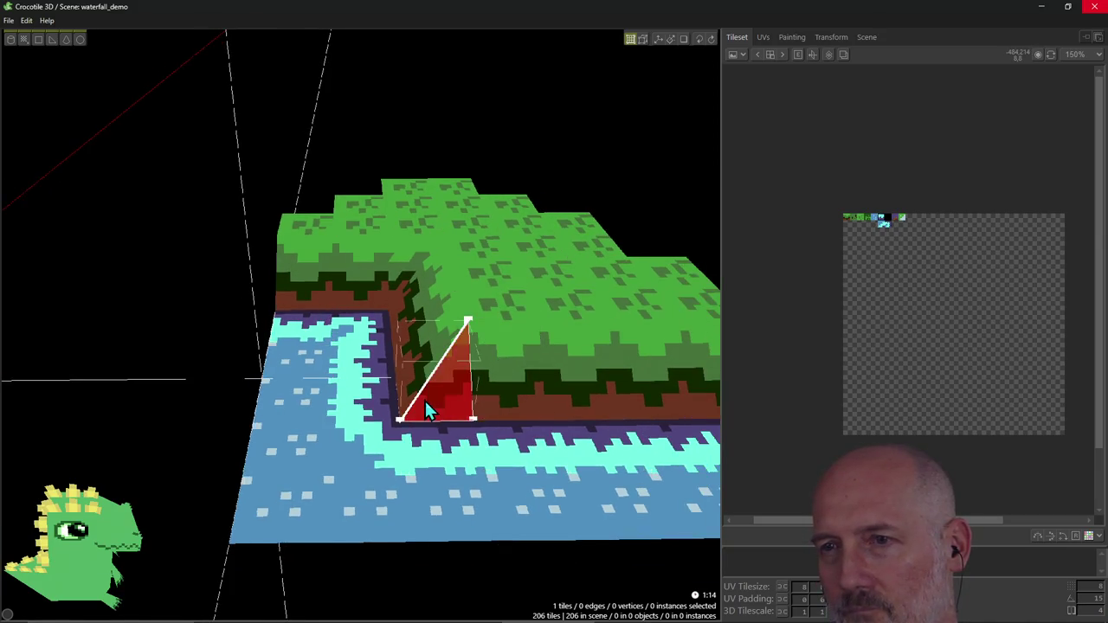
{"action": "right_click_drag", "start_coordinate": [425, 401], "coordinate": [470, 327]}
{"action": "left_click", "coordinate": [471, 327], "text": "ctrl"}
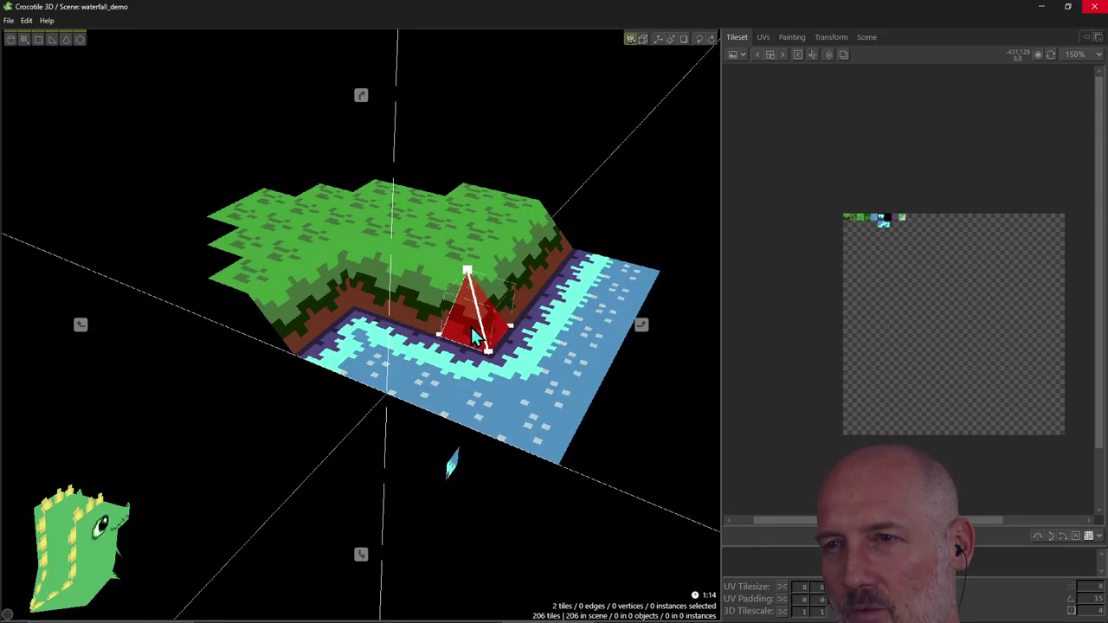
{"action": "key", "text": "Escape"}
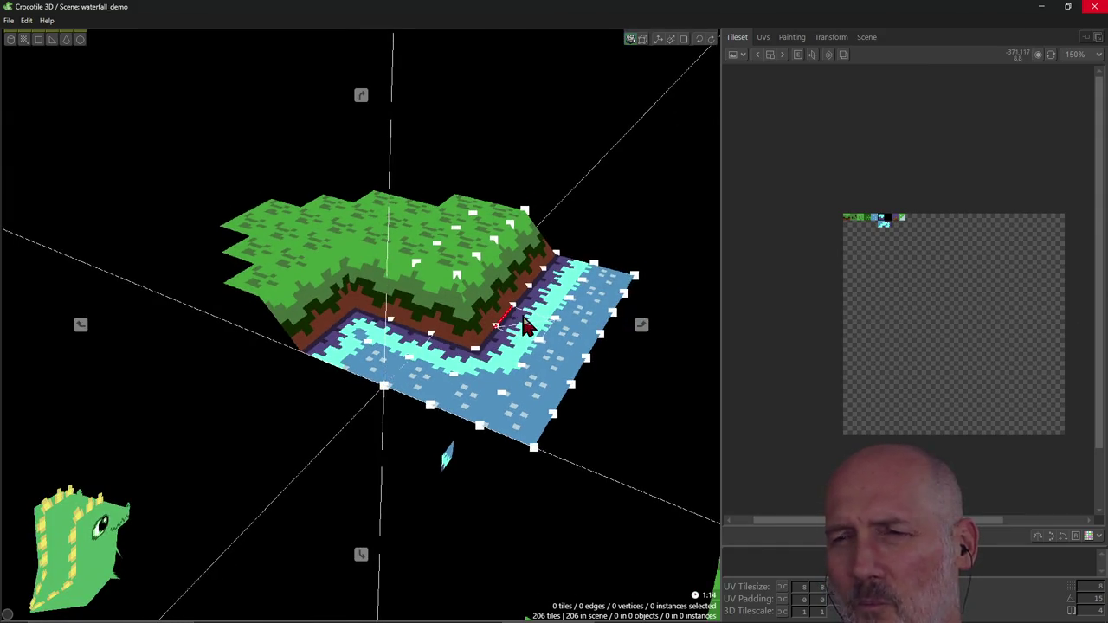
Step: Select the edge at the cliff's inner corner in edge-picking mode, then return to tile drawing
{"action": "right_click_drag", "start_coordinate": [471, 328], "coordinate": [361, 325]}
{"action": "right_click_drag", "start_coordinate": [640, 325], "coordinate": [514, 321]}
{"action": "key", "text": "Tab"}
{"action": "left_click", "coordinate": [445, 322]}
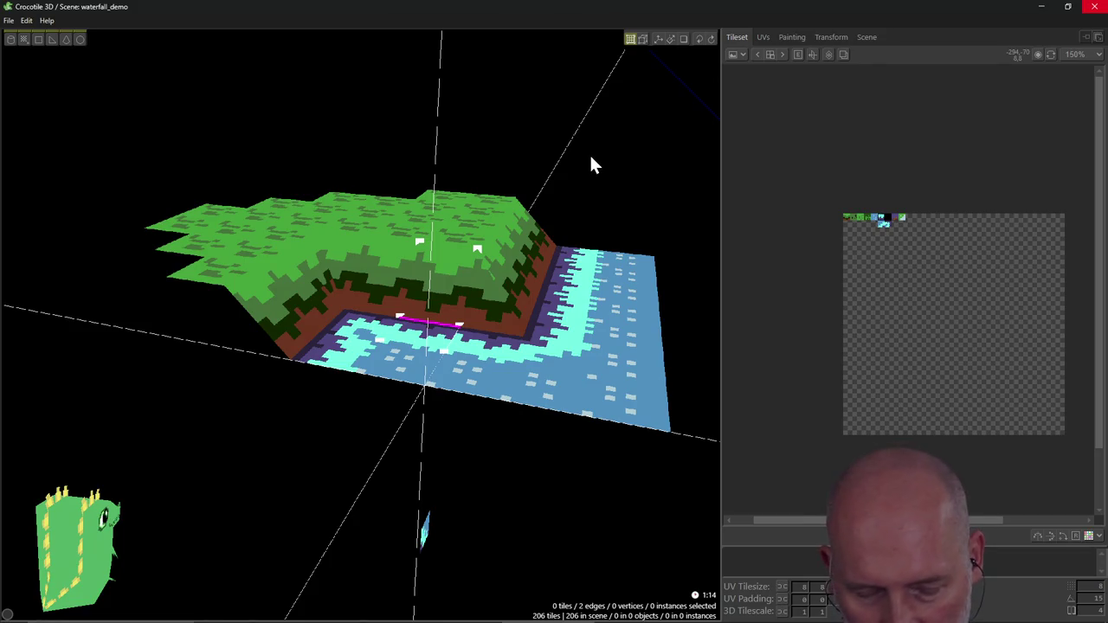
{"action": "key", "text": "Tab"}
Step: Start drawing with the waterfall tile and orbit toward the cliff corner to preview it
{"action": "right_click_drag", "start_coordinate": [589, 165], "coordinate": [561, 210]}
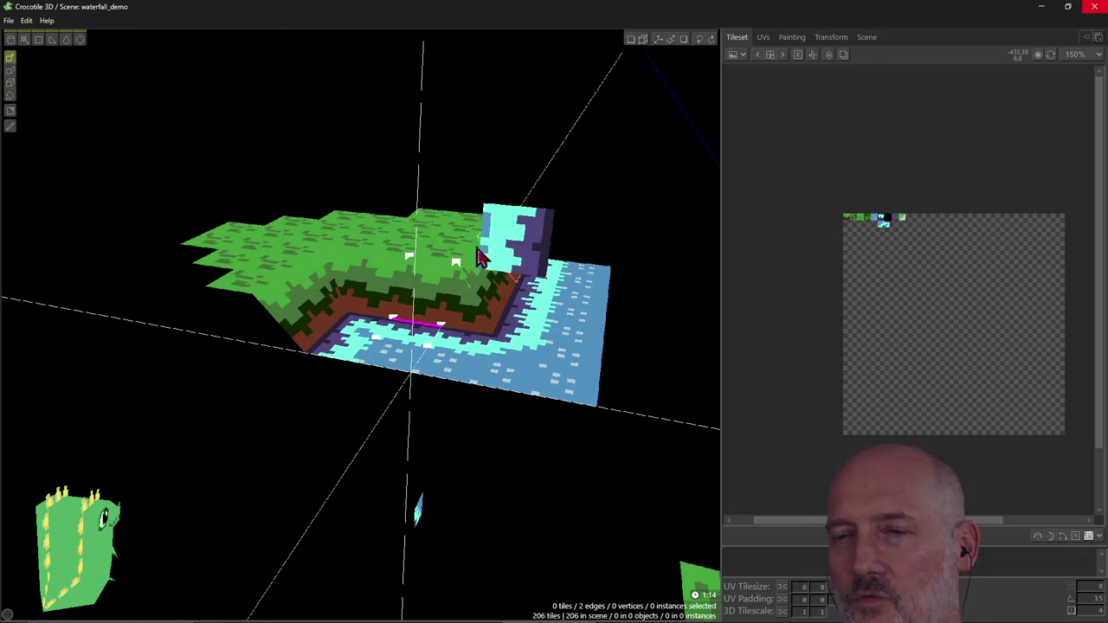
{"action": "right_click_drag", "start_coordinate": [478, 255], "coordinate": [471, 259]}
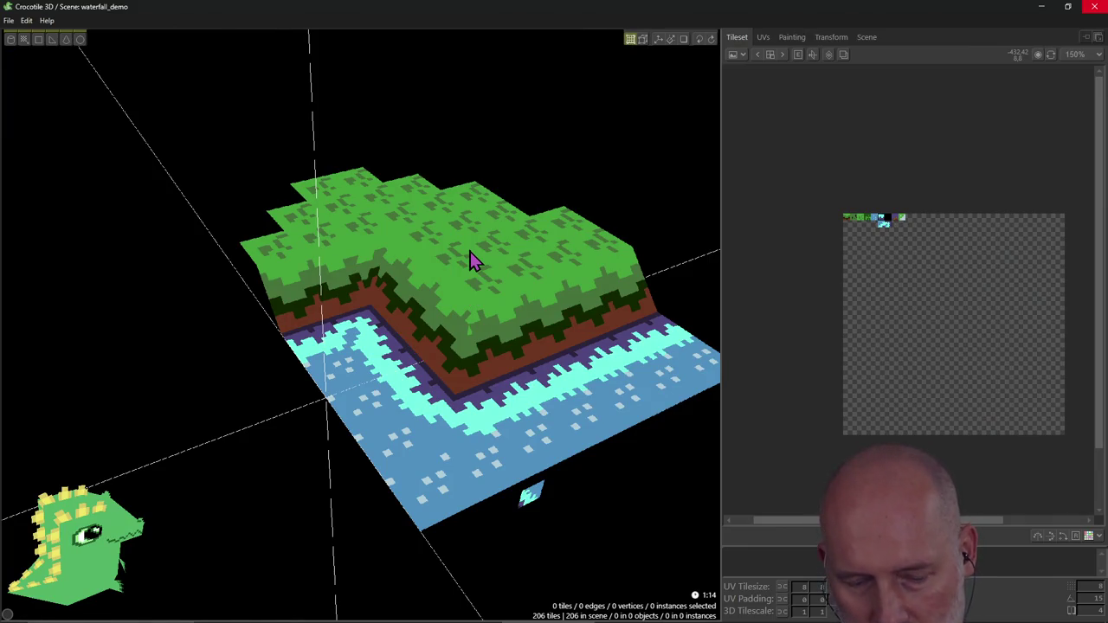
{"action": "key", "text": "Tab"}
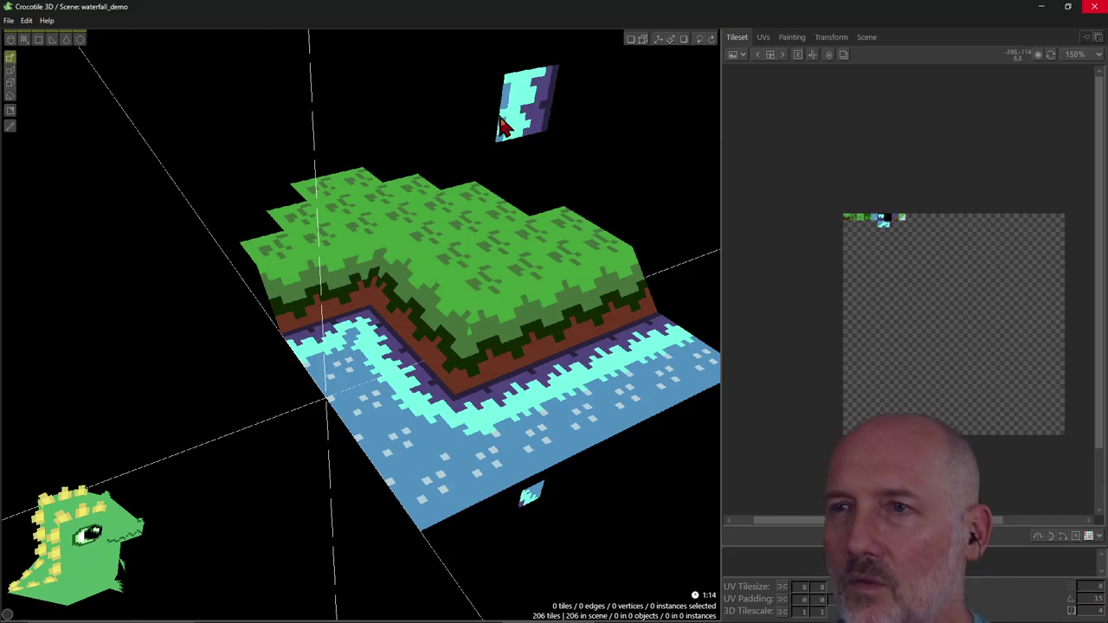
{"action": "mouse_move", "coordinate": [493, 152]}
{"action": "right_mouse_down"}
{"action": "mouse_move", "coordinate": [467, 165]}
{"action": "mouse_move", "coordinate": [507, 160]}
{"action": "right_mouse_up"}
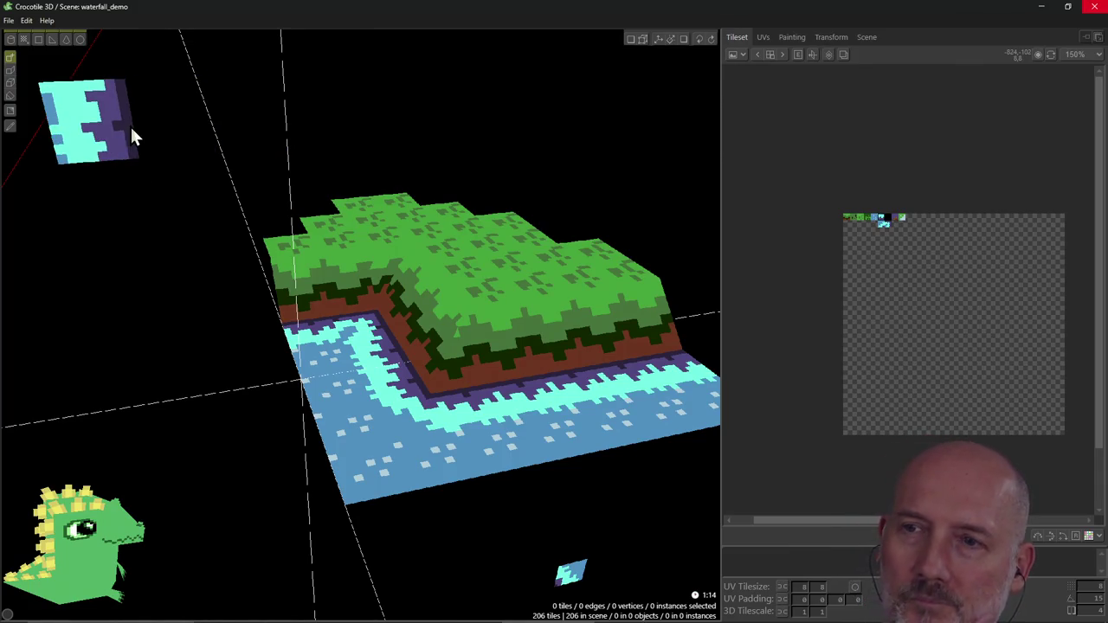
{"action": "mouse_move", "coordinate": [377, 203]}
{"action": "right_mouse_down"}
{"action": "mouse_move", "coordinate": [359, 255]}
{"action": "mouse_move", "coordinate": [398, 267]}
{"action": "right_mouse_up"}
{"action": "left_click", "coordinate": [421, 337]}
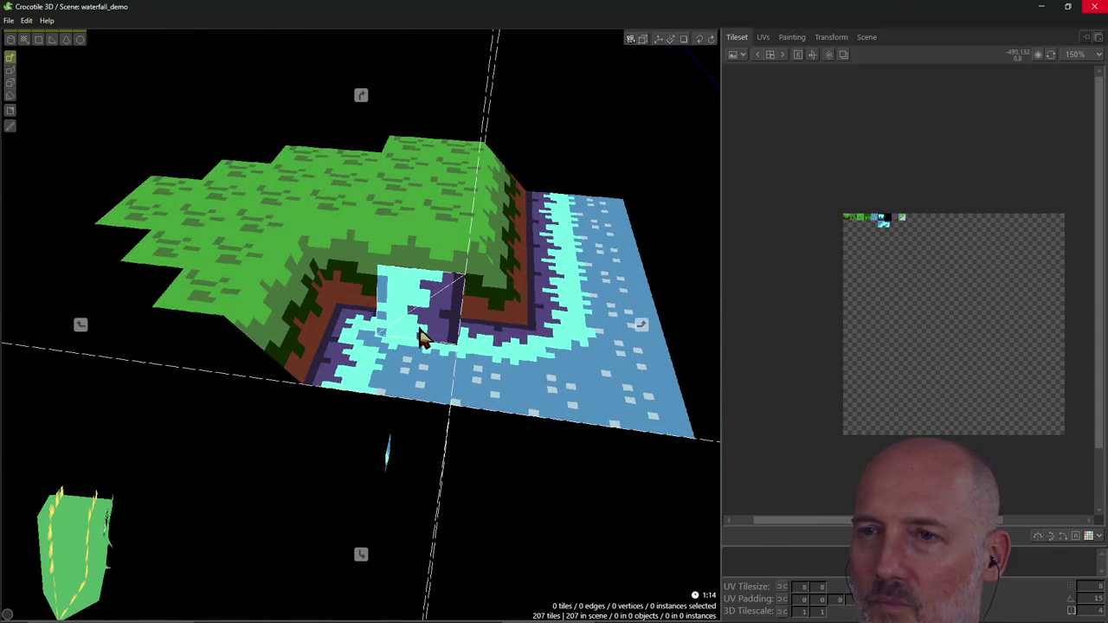
{"action": "mouse_move", "coordinate": [346, 324]}
{"action": "right_mouse_down"}
{"action": "mouse_move", "coordinate": [346, 300]}
{"action": "mouse_move", "coordinate": [368, 294]}
{"action": "right_mouse_up"}
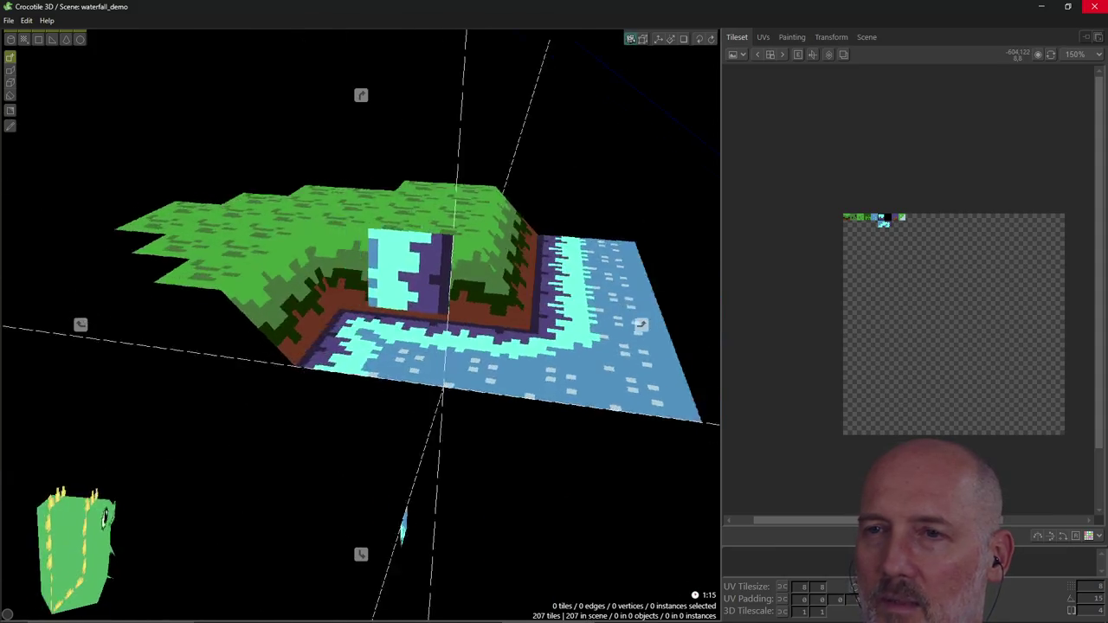
{"action": "key", "text": "ctrl+z"}
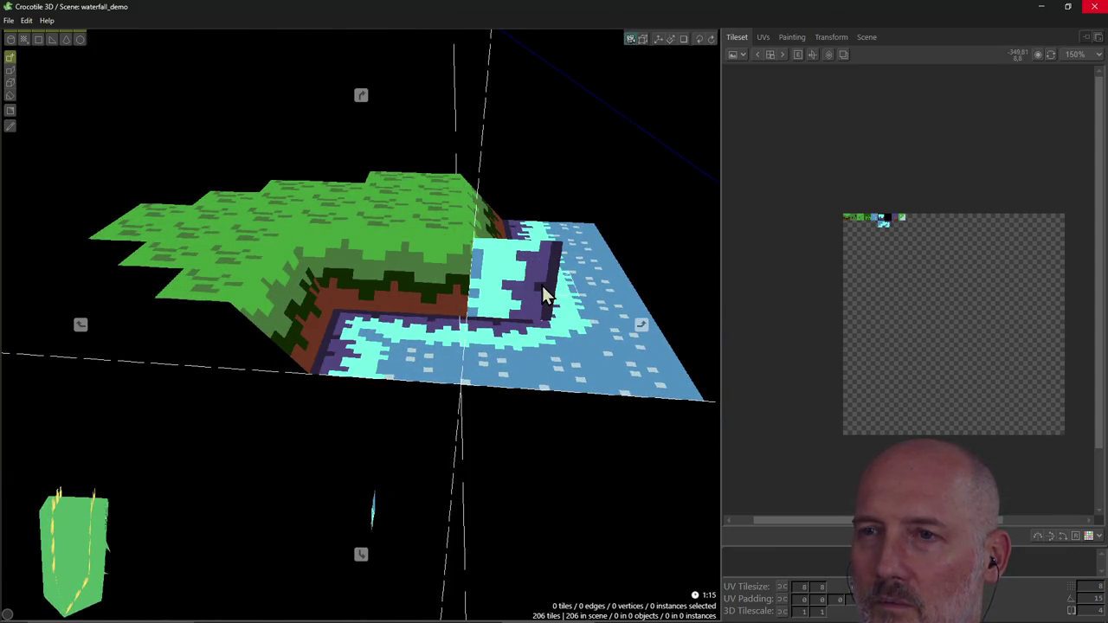
{"action": "right_click_drag", "start_coordinate": [542, 290], "coordinate": [554, 270]}
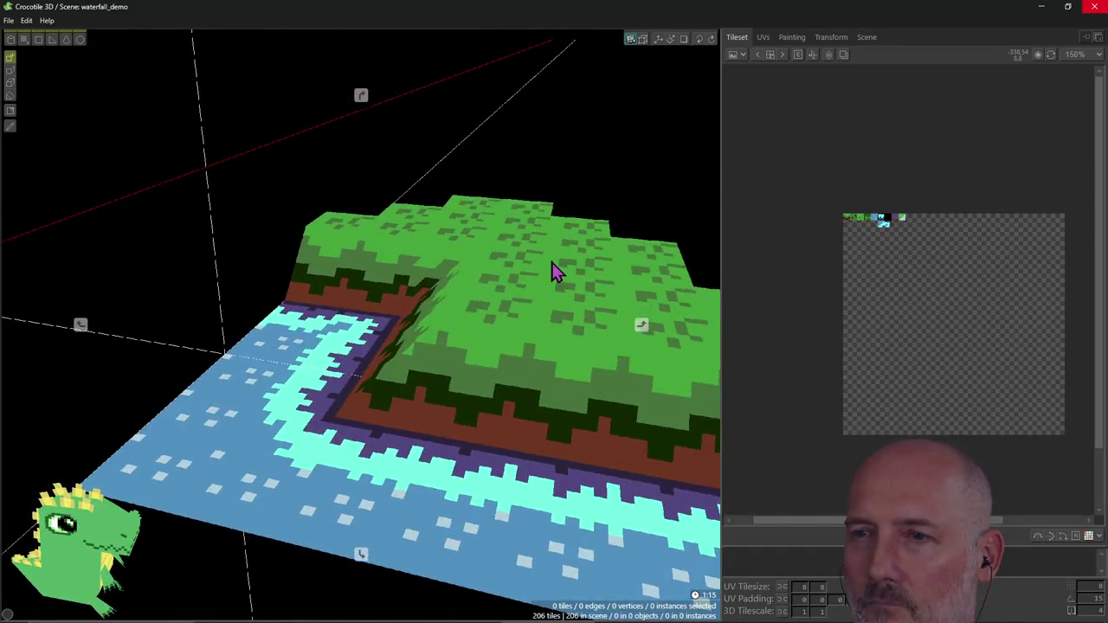
{"action": "scroll", "coordinate": [554, 271], "scroll_direction": "down", "scroll_amount": 3}
{"action": "mouse_move", "coordinate": [554, 271]}
{"action": "right_mouse_down"}
{"action": "mouse_move", "coordinate": [519, 277]}
{"action": "mouse_move", "coordinate": [526, 251]}
{"action": "mouse_move", "coordinate": [489, 226]}
{"action": "right_mouse_up"}
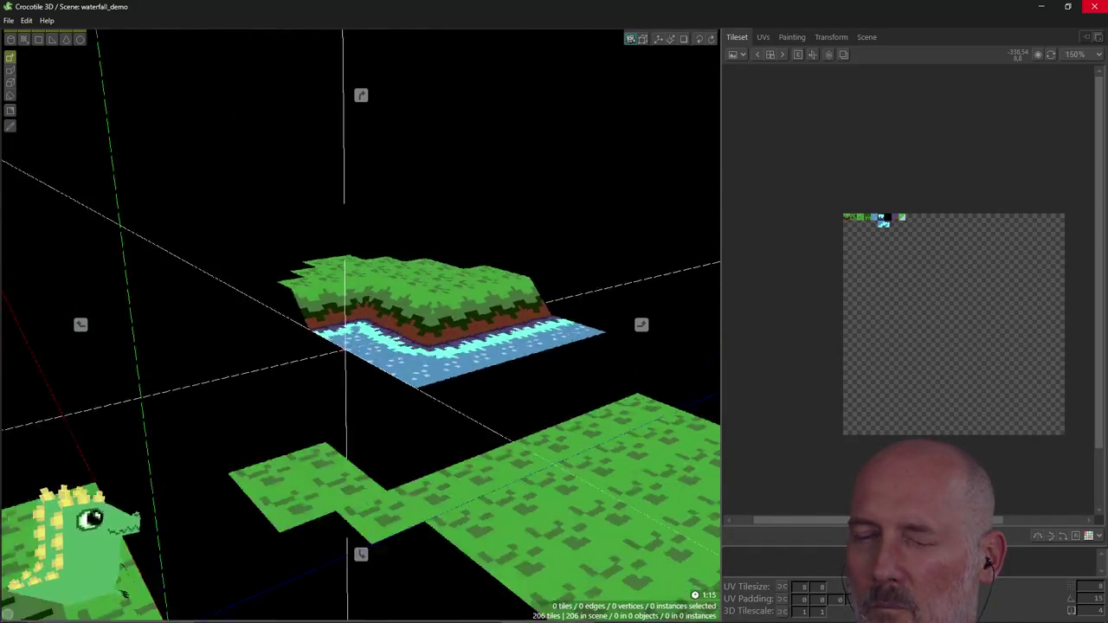
{"action": "scroll", "coordinate": [526, 251], "scroll_direction": "up", "scroll_amount": 3}
{"action": "left_click_drag", "start_coordinate": [489, 226], "coordinate": [606, 218]}
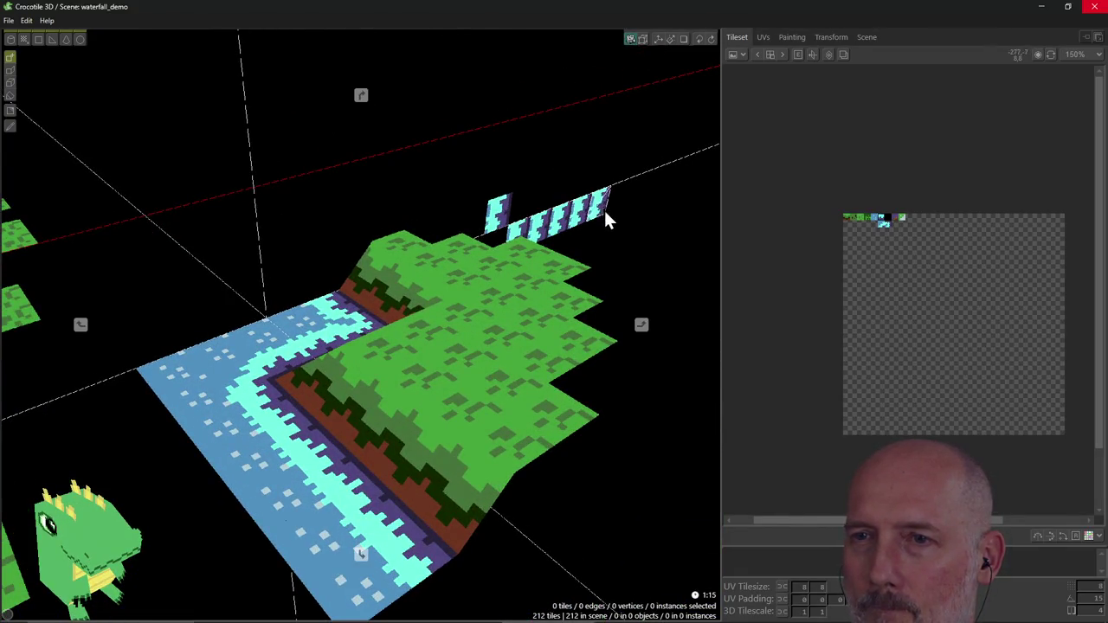
{"action": "key", "text": "ctrl+z"}
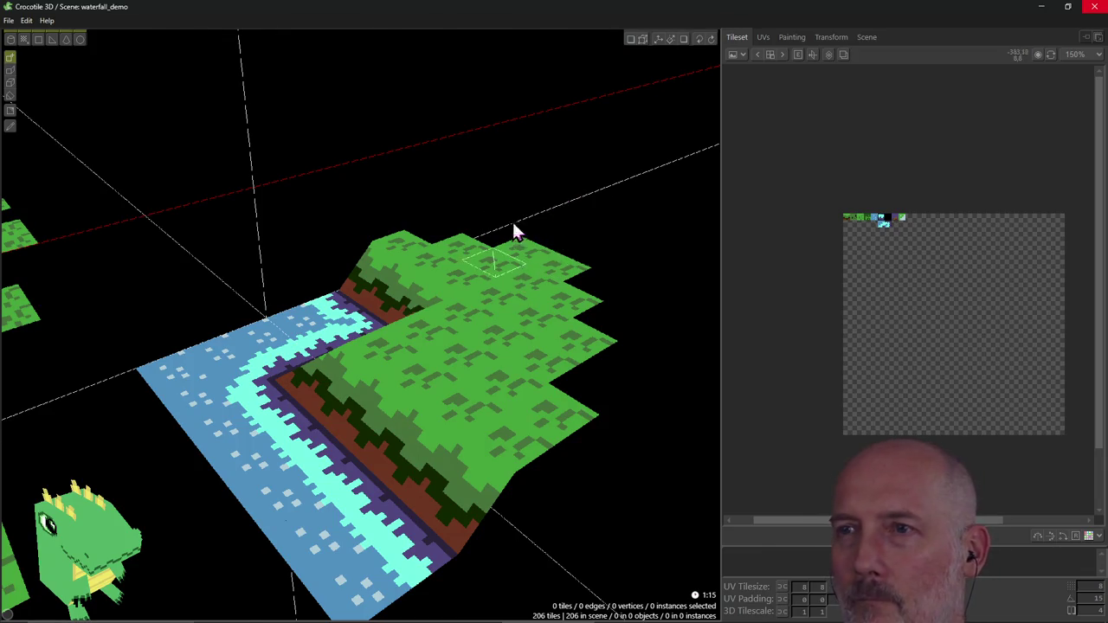
{"action": "right_click_drag", "start_coordinate": [443, 233], "coordinate": [244, 193]}
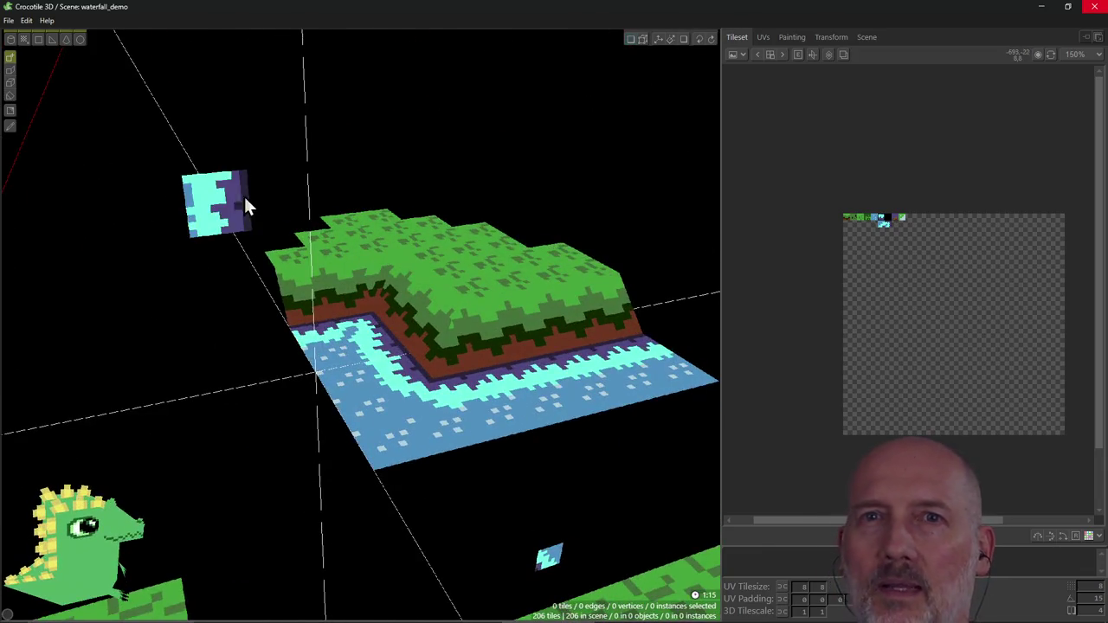
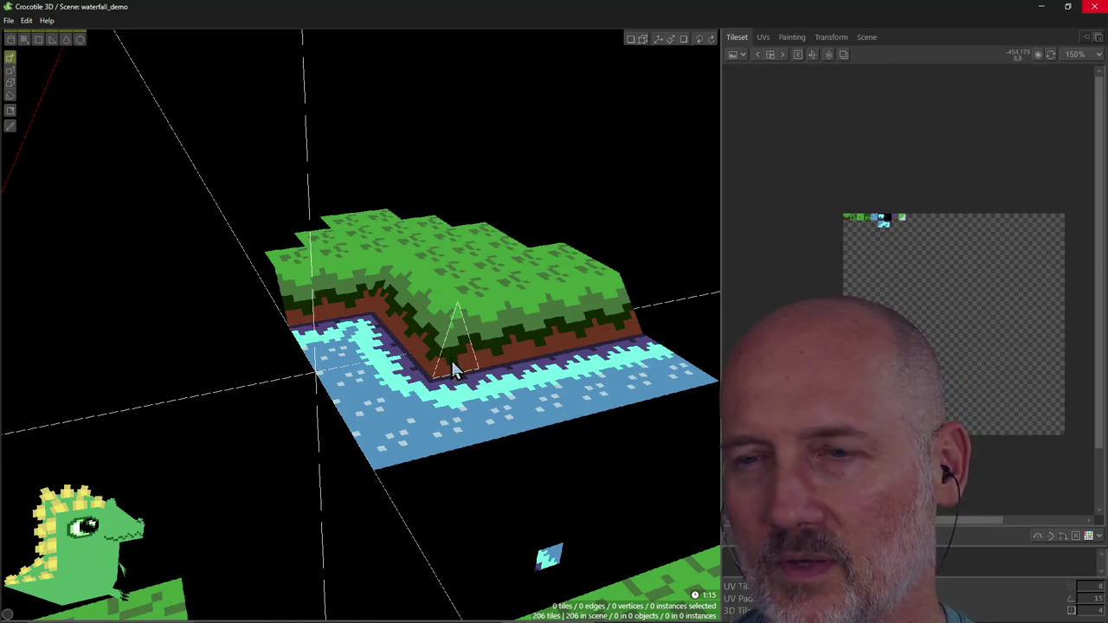
Step: Orbit and zoom toward the stray waterfall tile below the river island and set the pivot on it
{"action": "right_click_drag", "start_coordinate": [452, 339], "coordinate": [450, 357]}
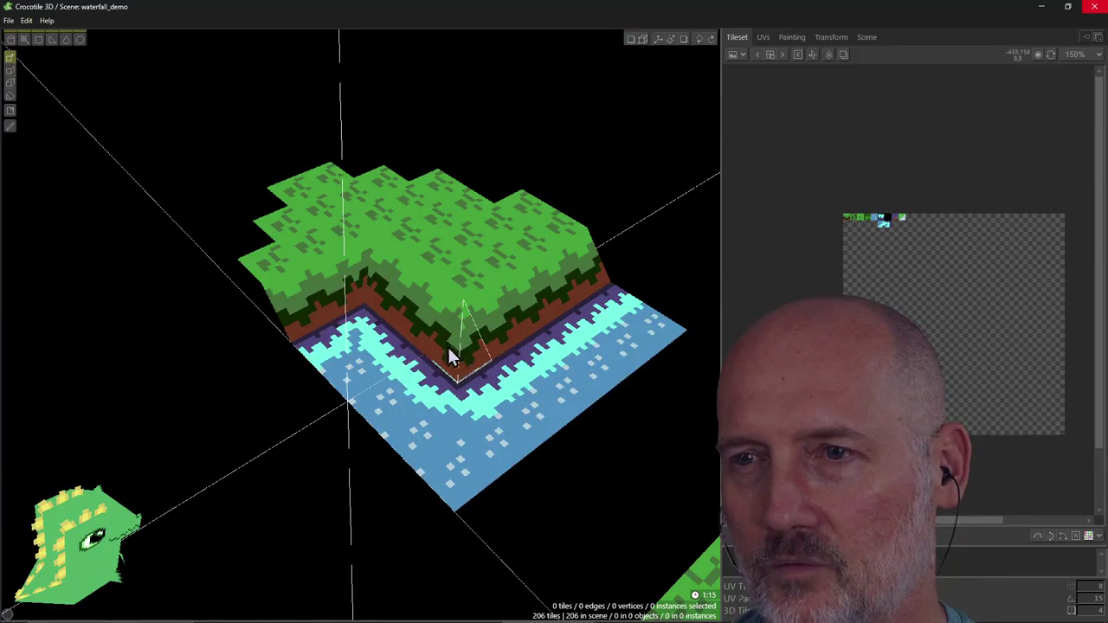
{"action": "scroll", "coordinate": [461, 379], "scroll_direction": "up", "scroll_amount": 2}
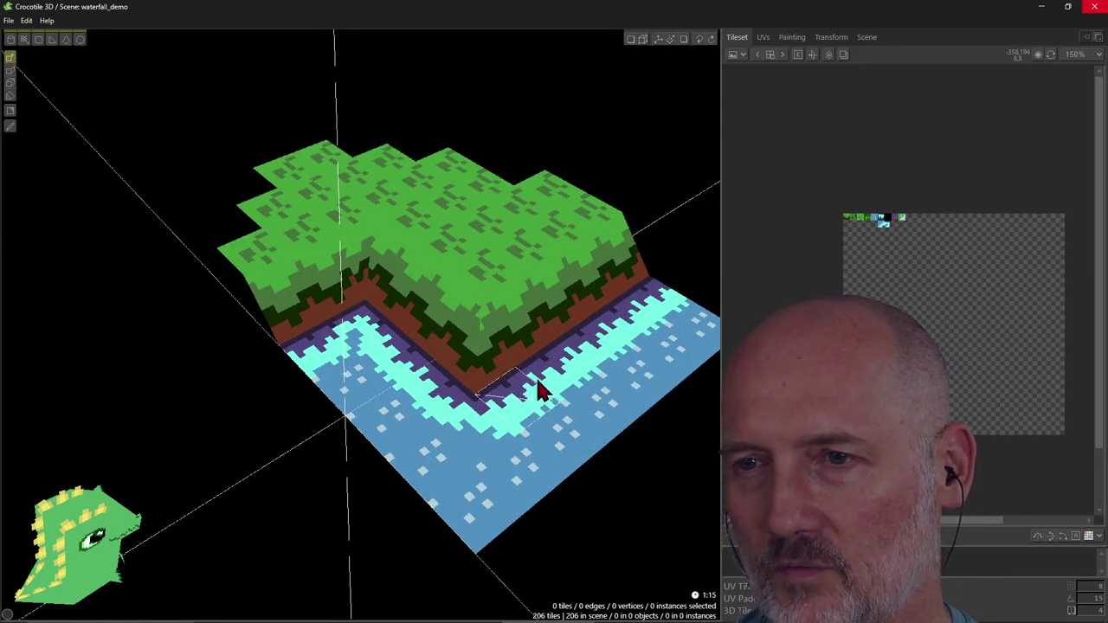
{"action": "mouse_move", "coordinate": [163, 360]}
{"action": "right_mouse_down"}
{"action": "mouse_move", "coordinate": [225, 355]}
{"action": "mouse_move", "coordinate": [173, 346]}
{"action": "mouse_move", "coordinate": [453, 462]}
{"action": "mouse_move", "coordinate": [266, 442]}
{"action": "right_mouse_up"}
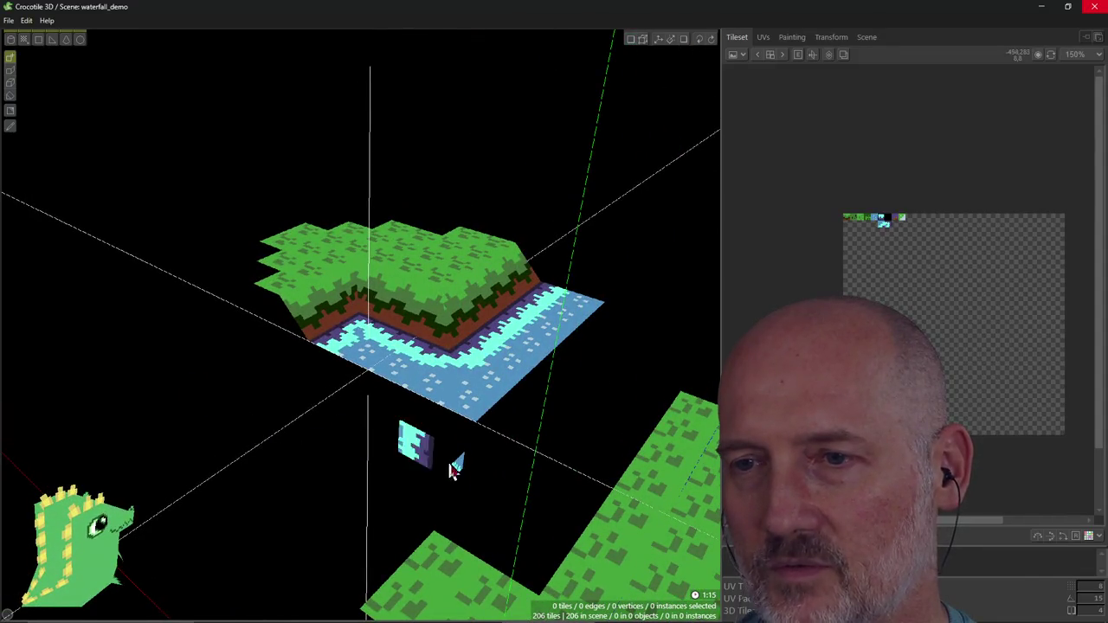
{"action": "scroll", "coordinate": [461, 465], "scroll_direction": "up", "scroll_amount": 2}
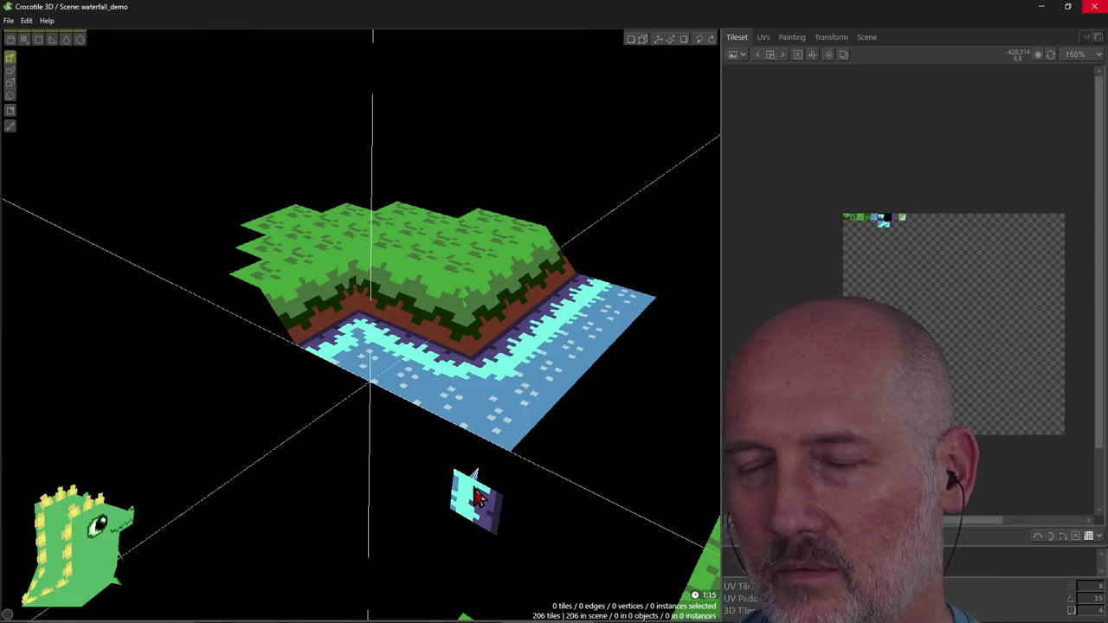
{"action": "left_click", "coordinate": [477, 498]}
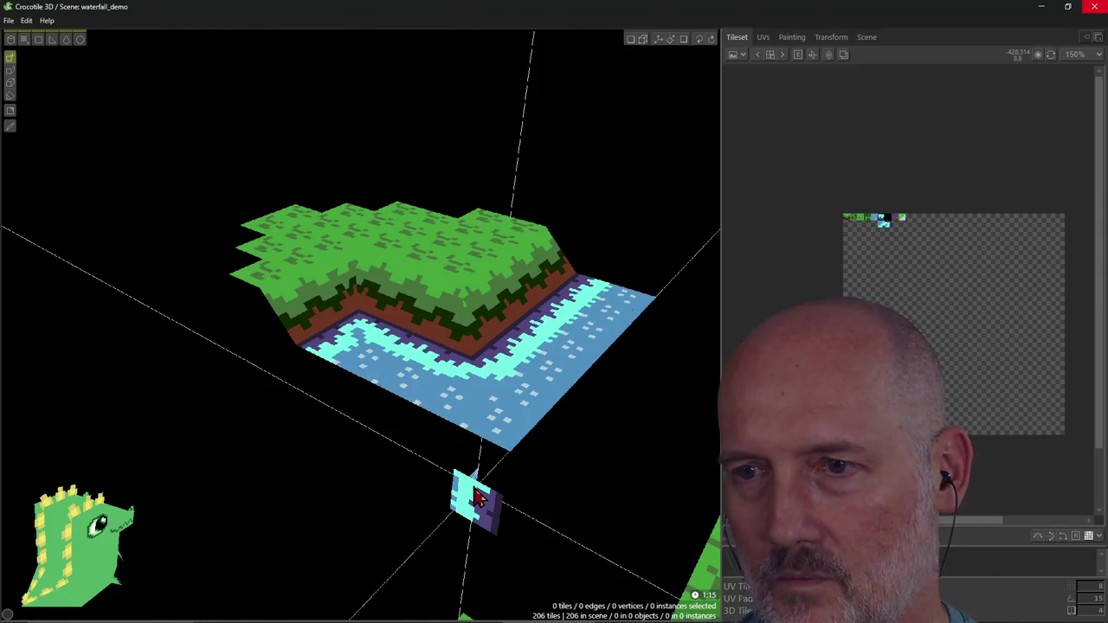
Step: Centre on the stray waterfall tile in front view and erase it
{"action": "key", "text": "f"}
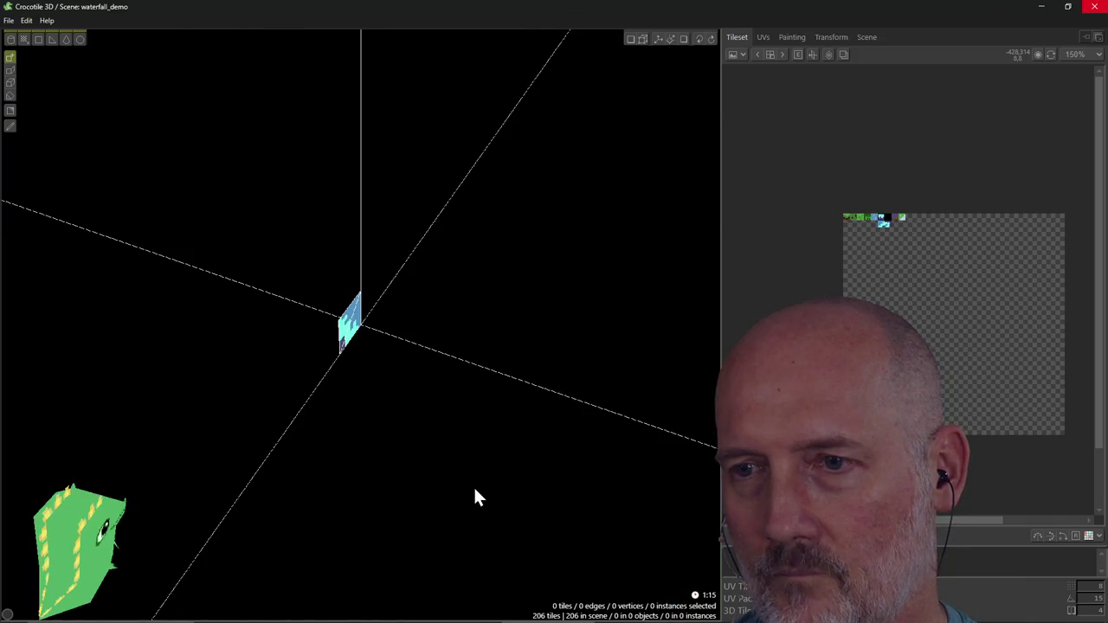
{"action": "key", "text": "KP_1"}
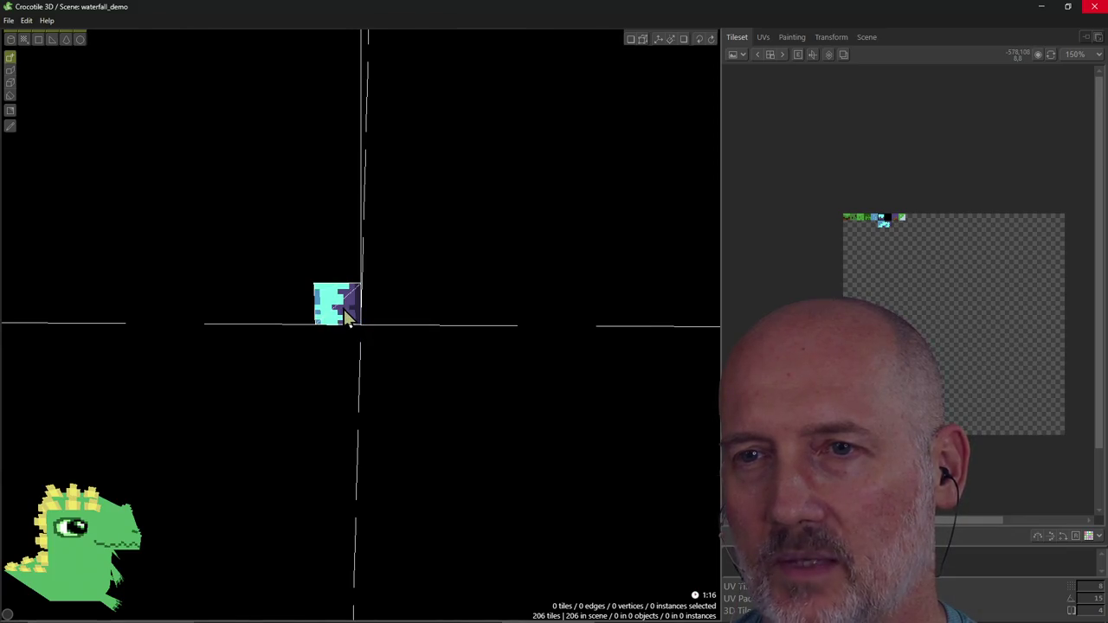
{"action": "right_click", "coordinate": [346, 318]}
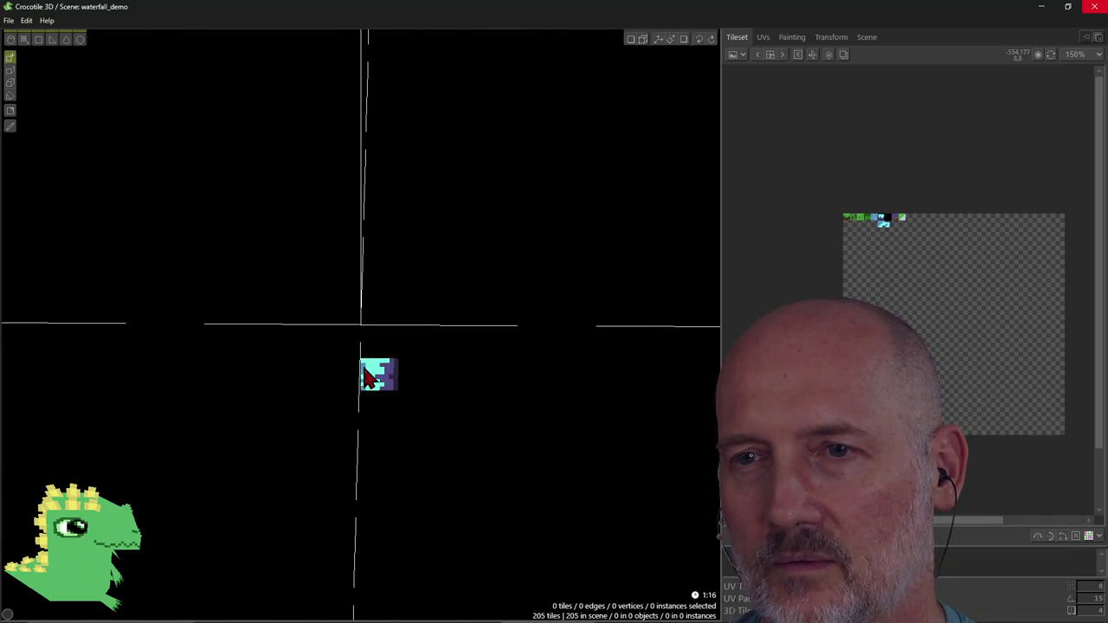
Step: Tilt down onto the grass floor, where a few cyan waterfall tiles get placed
{"action": "right_click_drag", "start_coordinate": [365, 374], "coordinate": [368, 379]}
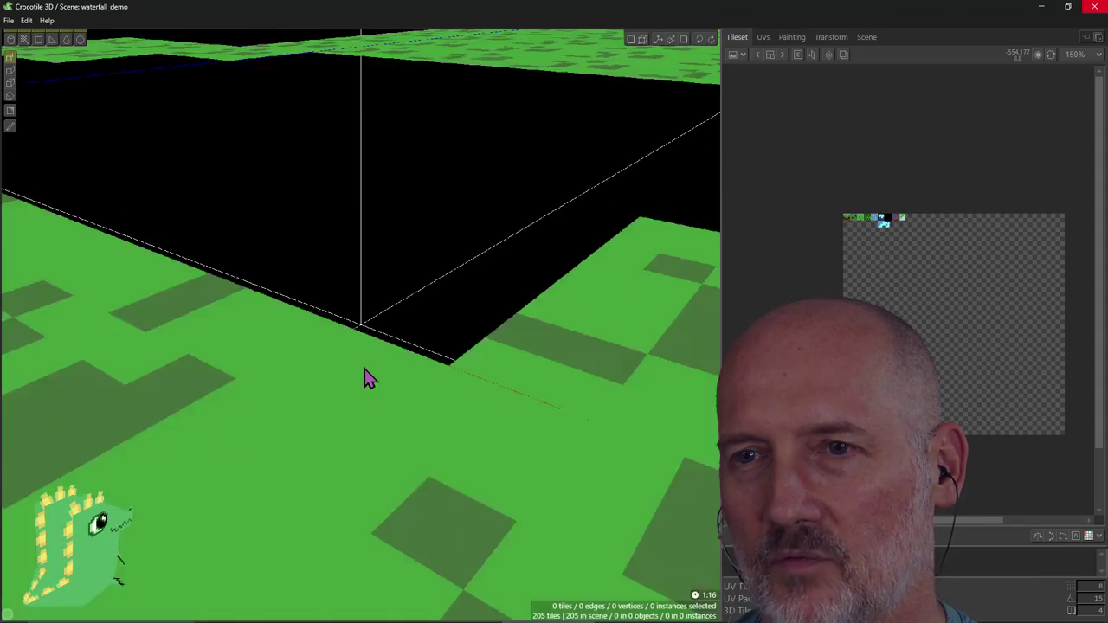
{"action": "scroll", "coordinate": [364, 372], "scroll_direction": "down", "scroll_amount": 5}
{"action": "scroll", "coordinate": [365, 368], "scroll_direction": "down", "scroll_amount": 3}
{"action": "scroll", "coordinate": [368, 359], "scroll_direction": "down", "scroll_amount": 1}
{"action": "left_click", "coordinate": [340, 336]}
{"action": "scroll", "coordinate": [363, 297], "scroll_direction": "up", "scroll_amount": 1}
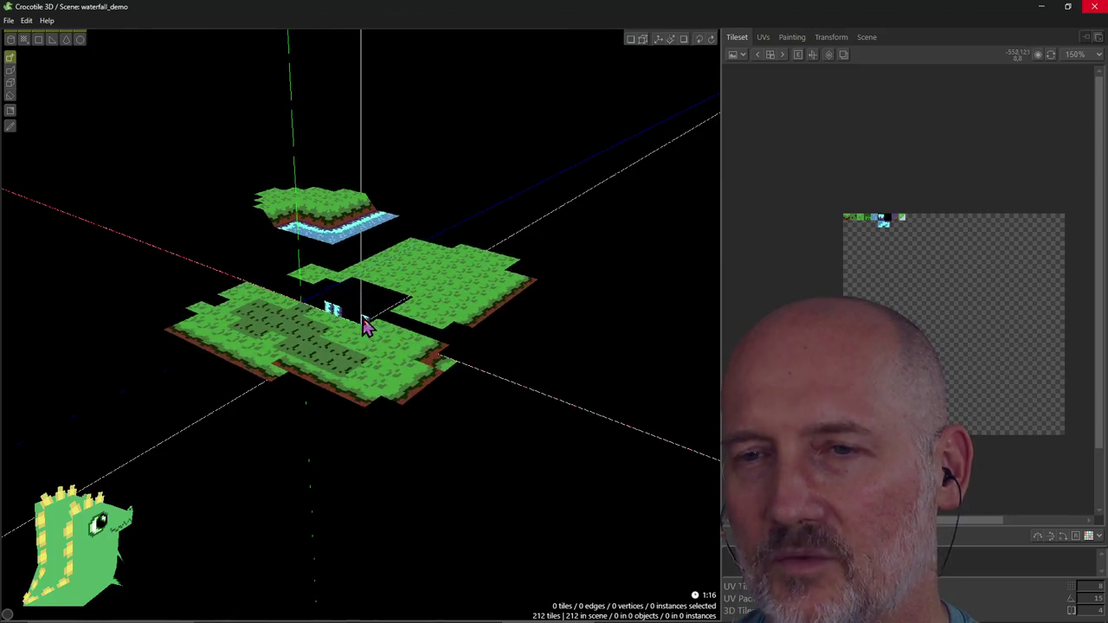
{"action": "scroll", "coordinate": [366, 321], "scroll_direction": "up", "scroll_amount": 2}
{"action": "scroll", "coordinate": [359, 311], "scroll_direction": "up", "scroll_amount": 2}
Step: Erase the unwanted cyan tiles from a level view, leaving 205 tiles
{"action": "right_click_drag", "start_coordinate": [362, 322], "coordinate": [352, 366]}
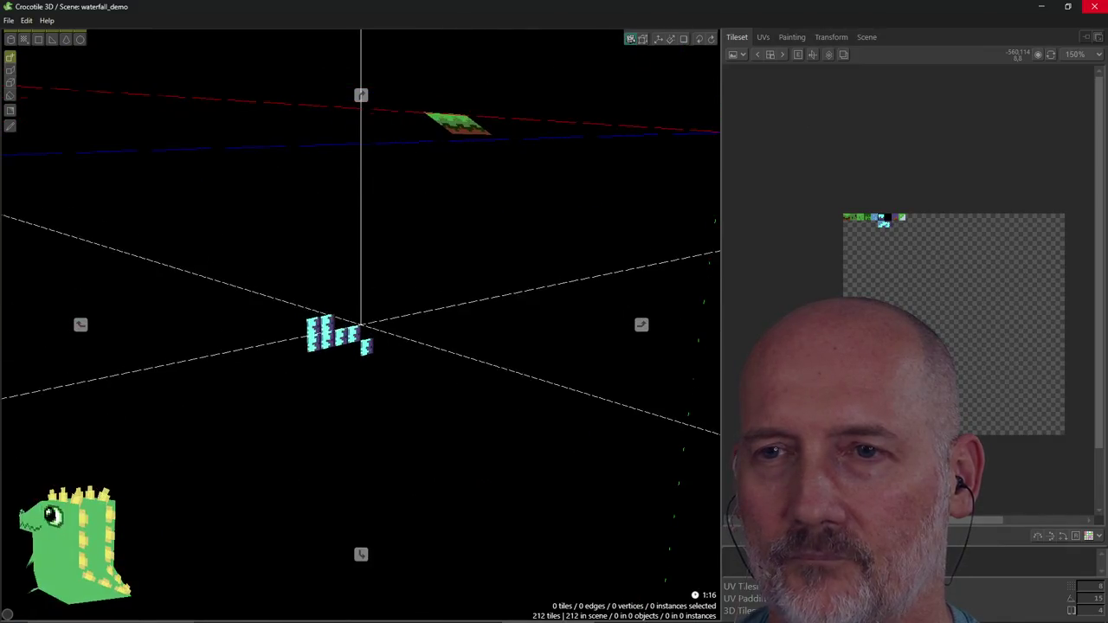
{"action": "scroll", "coordinate": [367, 357], "scroll_direction": "up", "scroll_amount": 1}
{"action": "scroll", "coordinate": [368, 362], "scroll_direction": "up", "scroll_amount": 1}
{"action": "scroll", "coordinate": [370, 367], "scroll_direction": "up", "scroll_amount": 2}
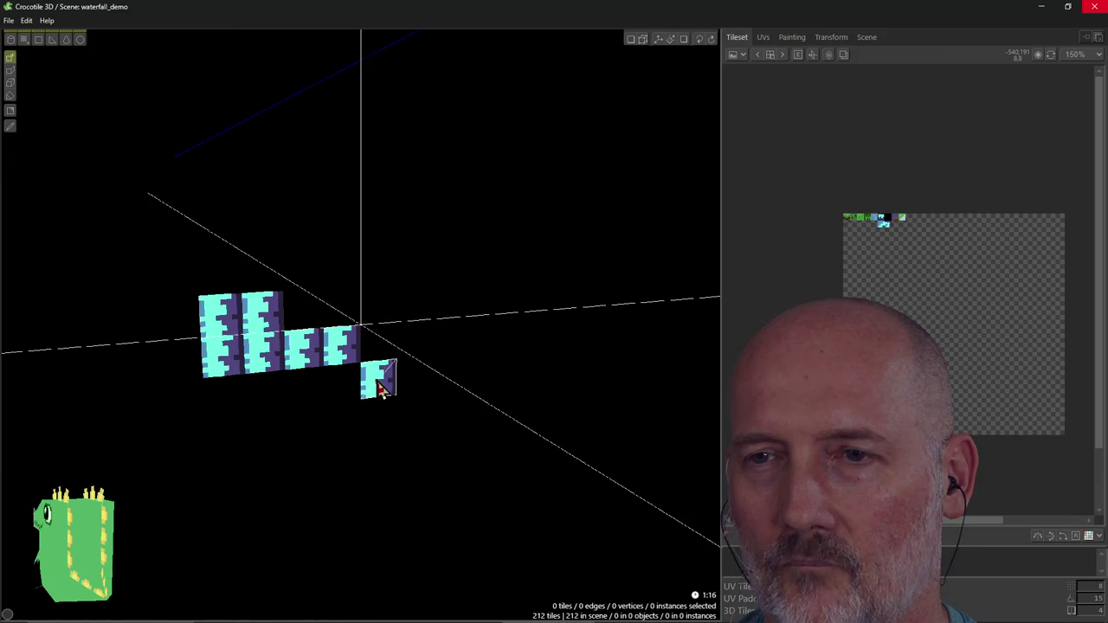
{"action": "mouse_move", "coordinate": [314, 353]}
{"action": "left_mouse_down", "text": "shift"}
{"action": "mouse_move", "coordinate": [277, 362]}
{"action": "mouse_move", "coordinate": [251, 329]}
{"action": "mouse_move", "coordinate": [222, 354]}
{"action": "mouse_move", "coordinate": [265, 358]}
{"action": "left_mouse_up", "text": "shift"}
{"action": "right_click_drag", "start_coordinate": [417, 349], "coordinate": [421, 348]}
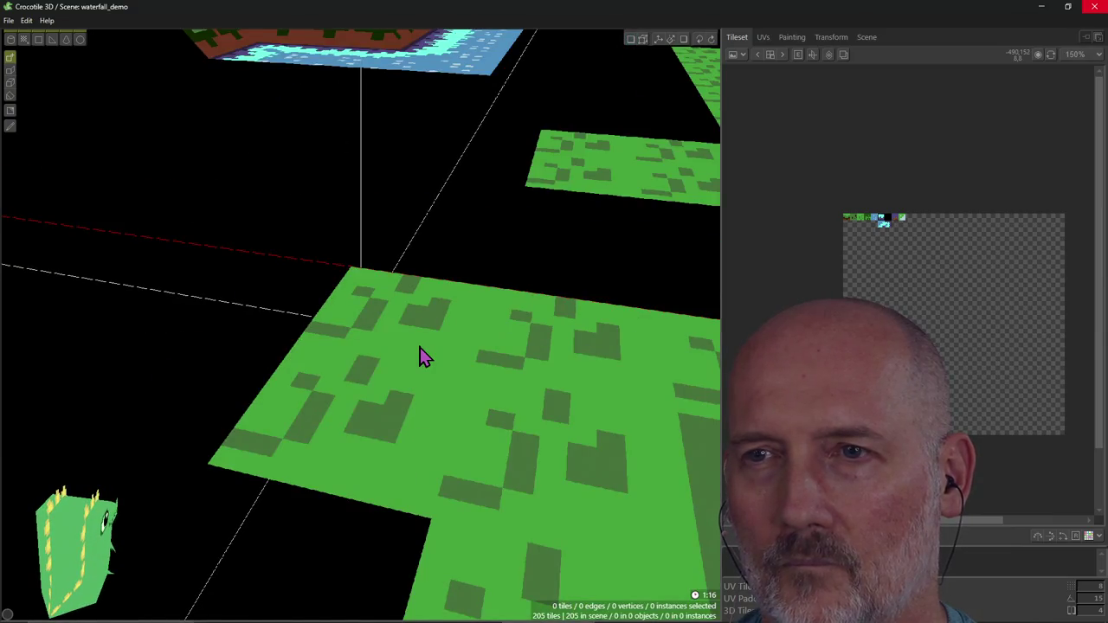
Step: Orbit and zoom around the scene until the grassy river-bend island fills the viewport
{"action": "scroll", "coordinate": [420, 354], "scroll_direction": "down", "scroll_amount": 5}
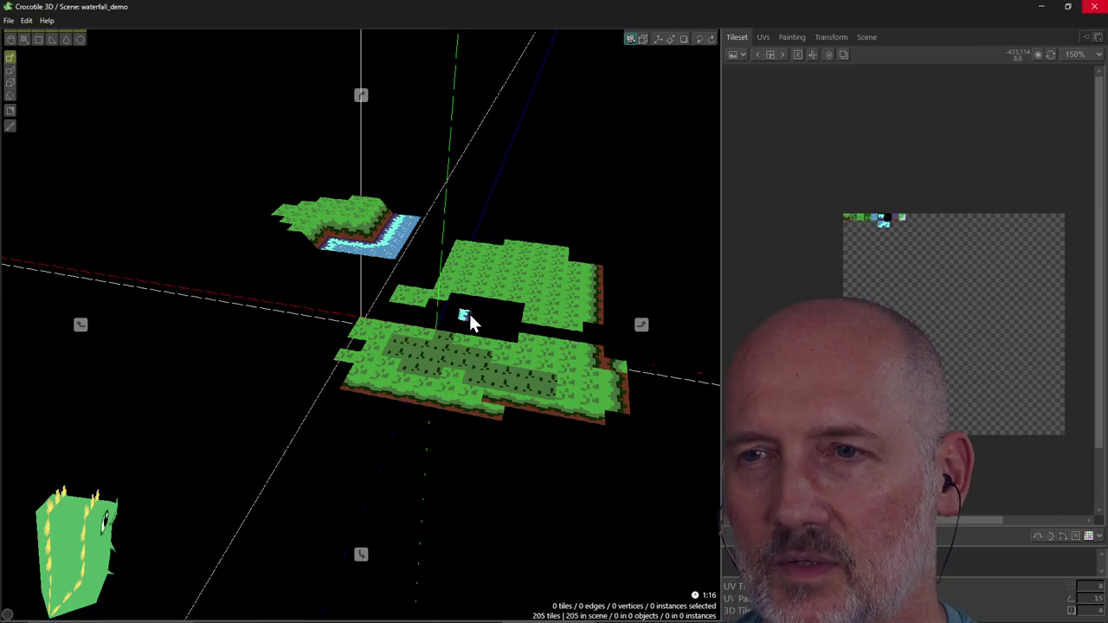
{"action": "right_click_drag", "start_coordinate": [469, 313], "coordinate": [553, 321]}
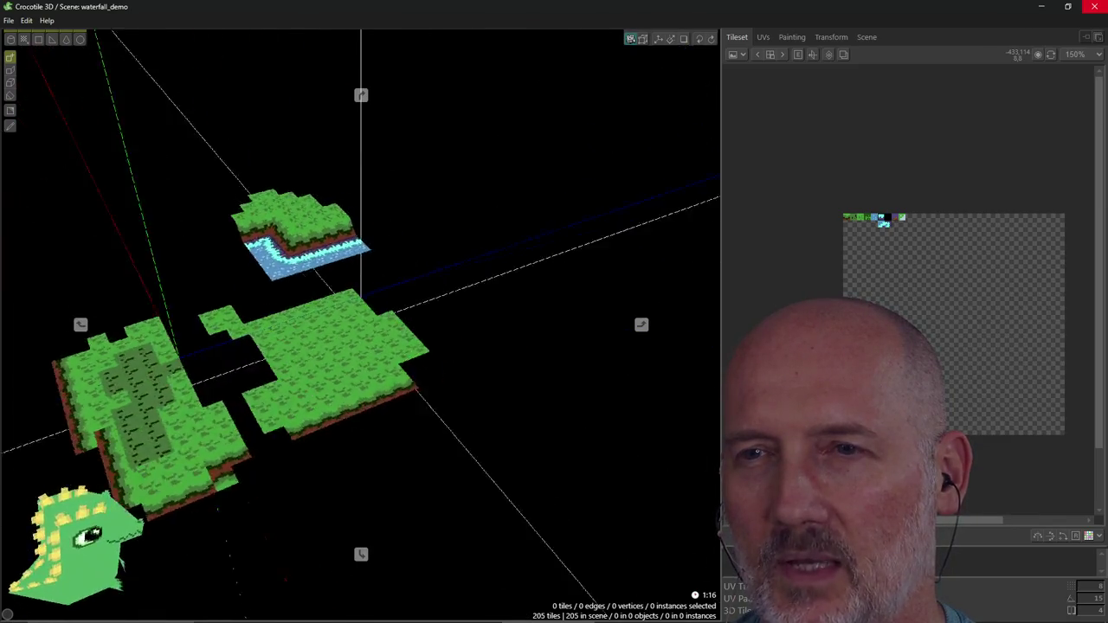
{"action": "right_click_drag", "start_coordinate": [553, 320], "coordinate": [519, 295]}
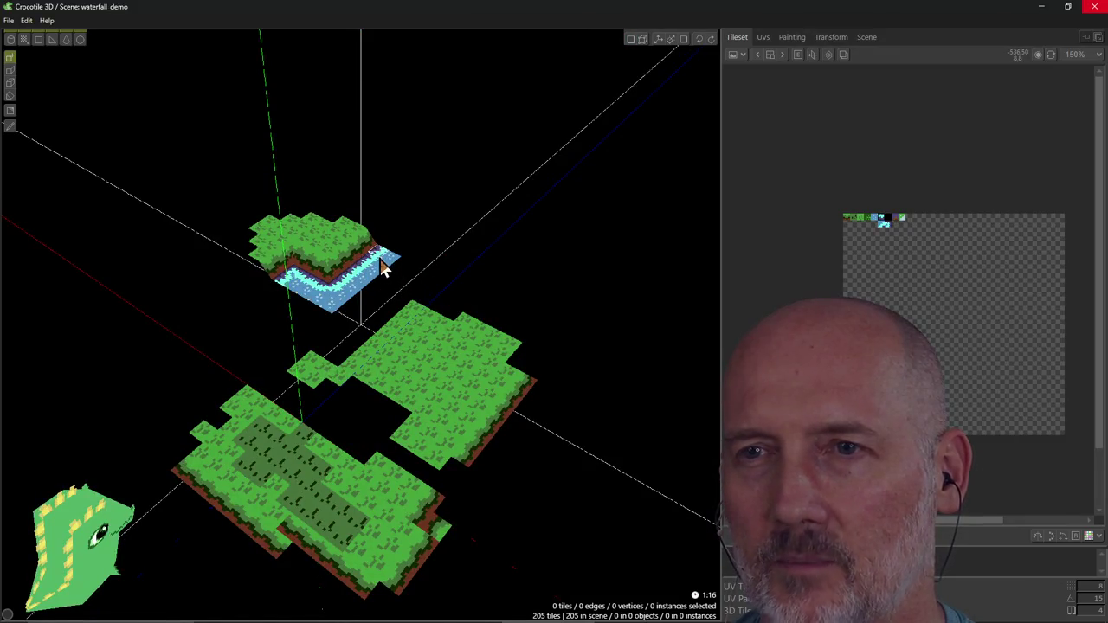
{"action": "scroll", "coordinate": [381, 264], "scroll_direction": "up", "scroll_amount": 2}
{"action": "scroll", "coordinate": [410, 240], "scroll_direction": "up", "scroll_amount": 1}
{"action": "scroll", "coordinate": [410, 242], "scroll_direction": "up", "scroll_amount": 2}
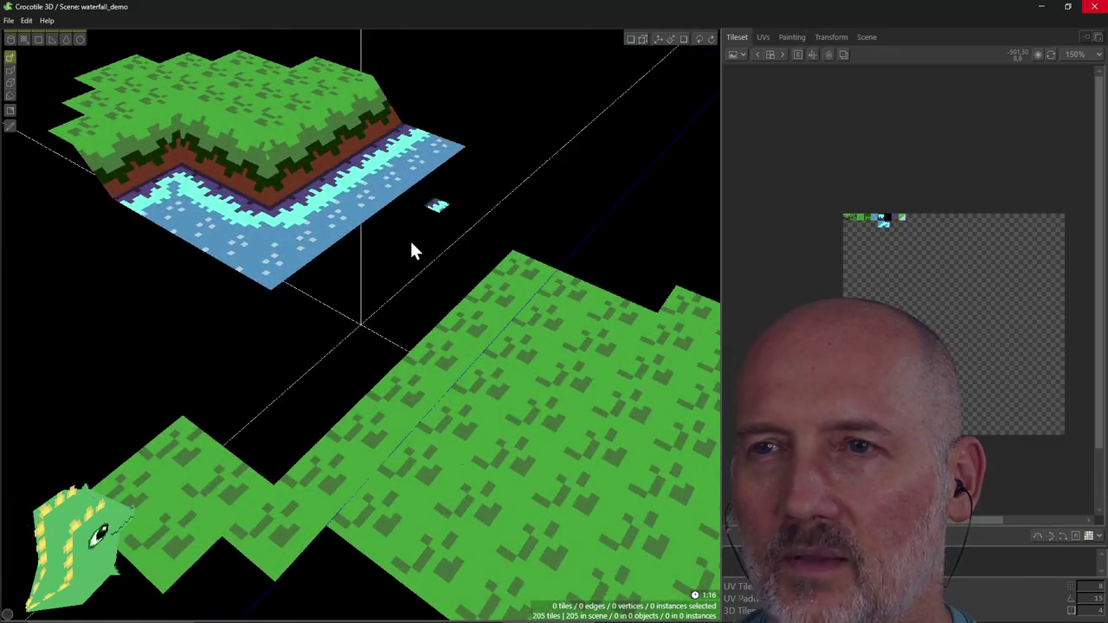
{"action": "mouse_move", "coordinate": [411, 244]}
{"action": "right_mouse_down"}
{"action": "mouse_move", "coordinate": [372, 260]}
{"action": "mouse_move", "coordinate": [411, 248]}
{"action": "right_mouse_up"}
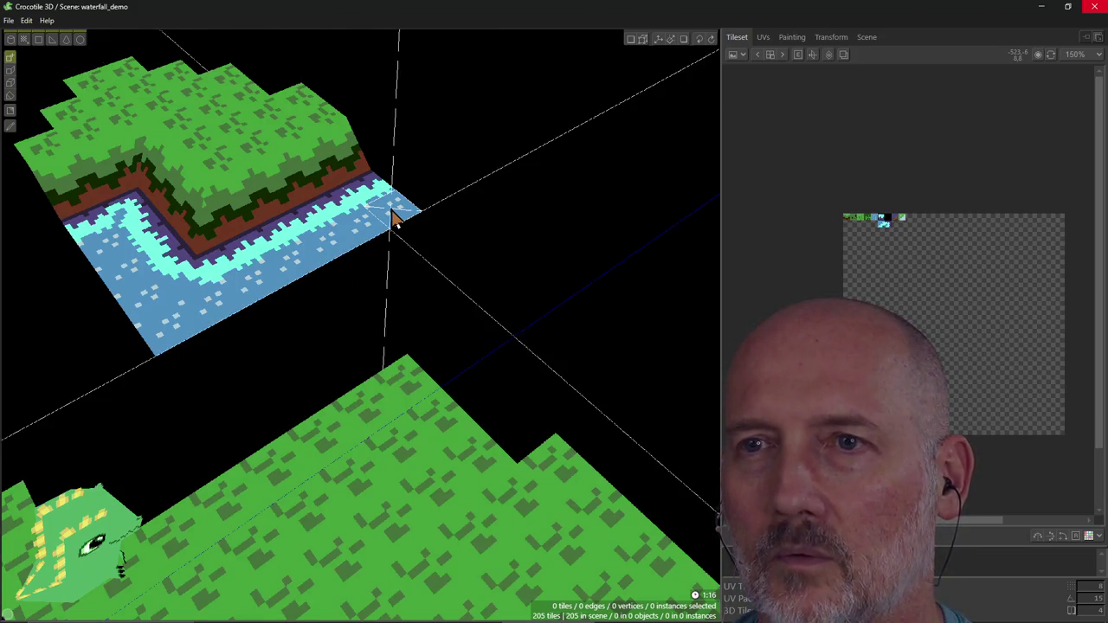
{"action": "scroll", "coordinate": [394, 216], "scroll_direction": "down", "scroll_amount": 3}
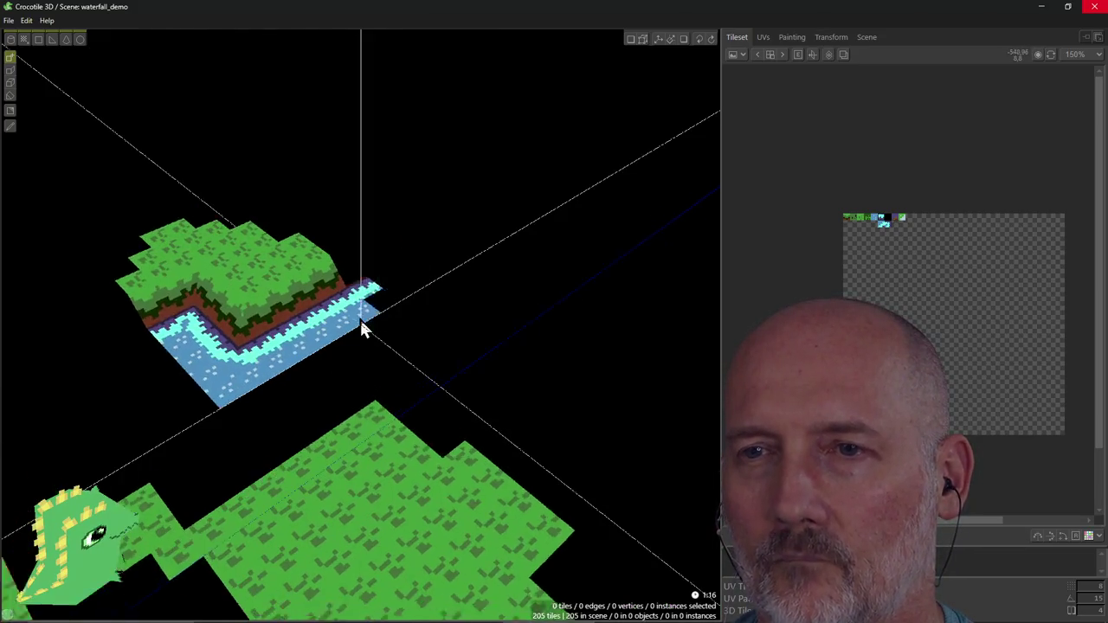
{"action": "scroll", "coordinate": [359, 324], "scroll_direction": "up", "scroll_amount": 3}
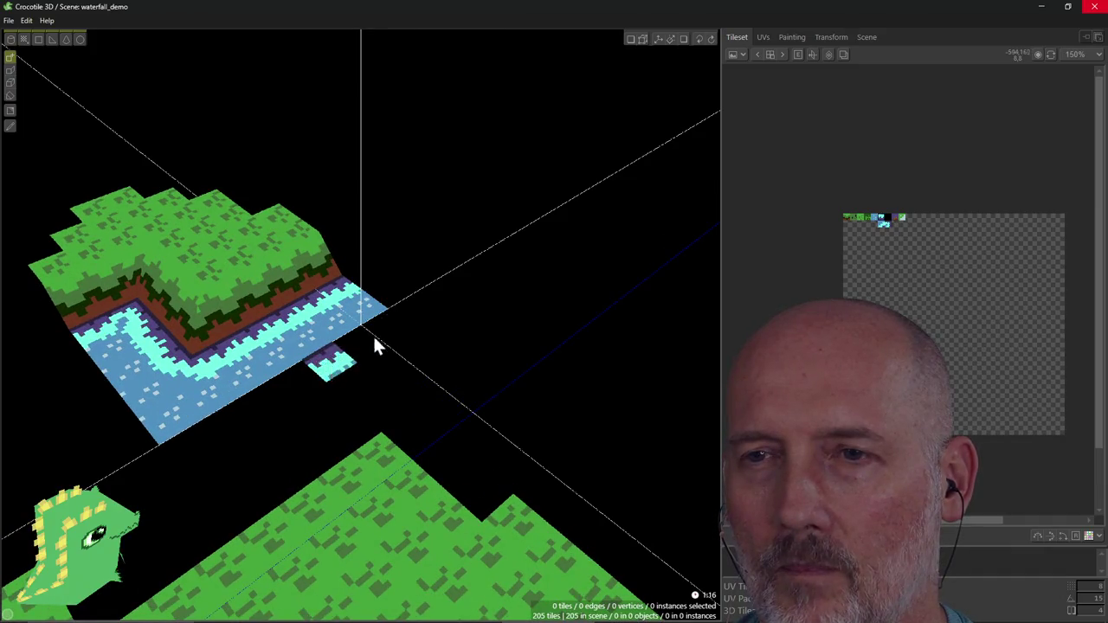
{"action": "right_click_drag", "start_coordinate": [437, 314], "coordinate": [563, 322]}
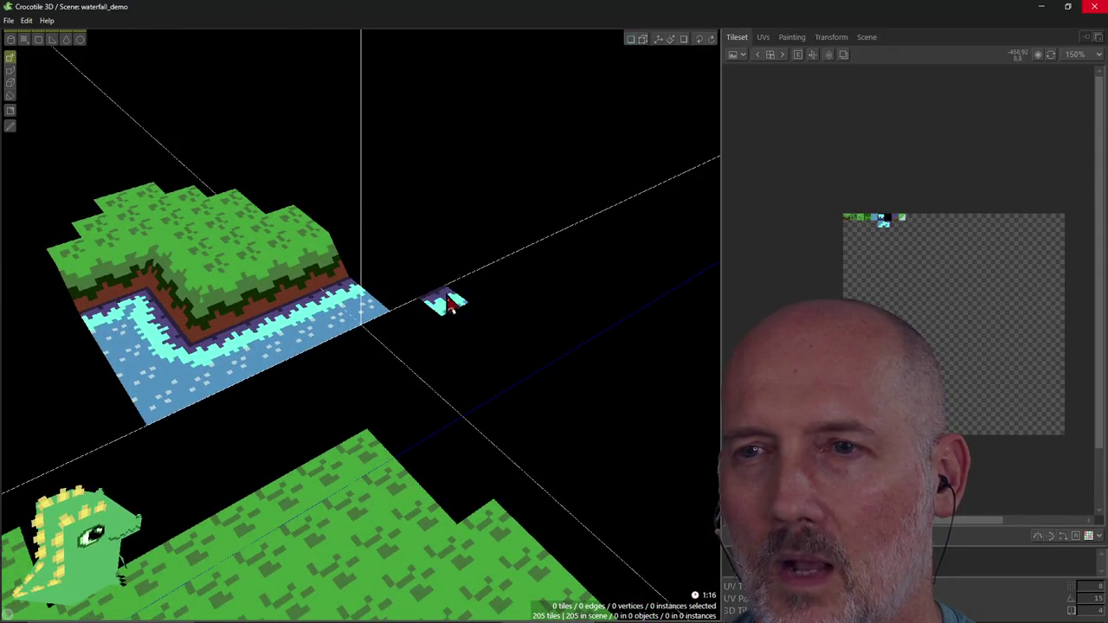
{"action": "left_click", "coordinate": [25, 22]}
{"action": "left_click", "coordinate": [43, 78]}
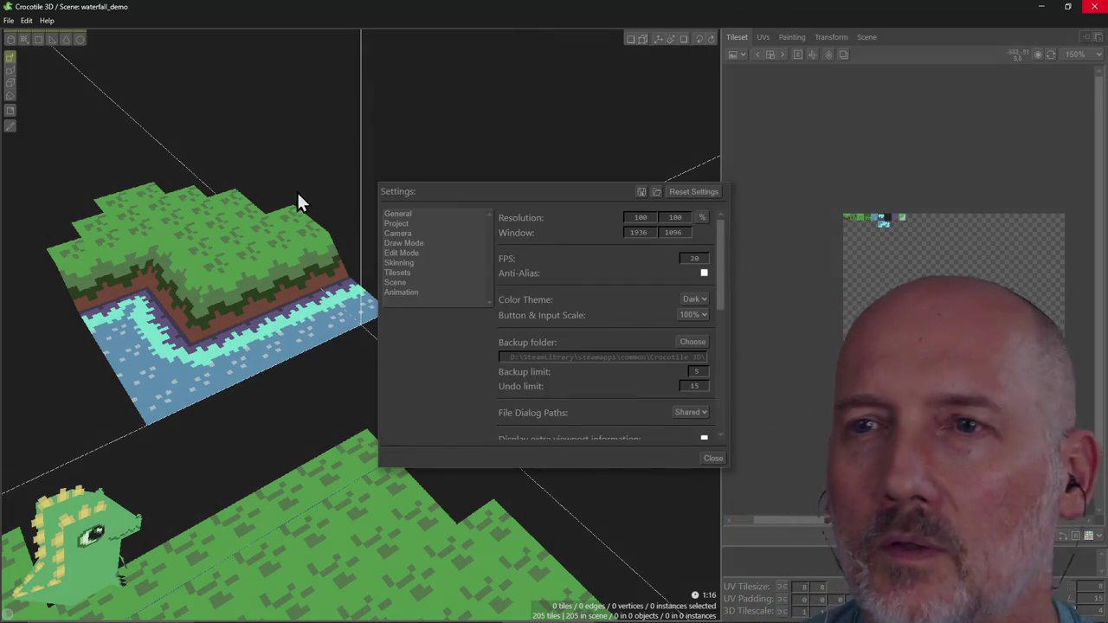
{"action": "left_click", "coordinate": [400, 233]}
{"action": "left_click_drag", "start_coordinate": [552, 192], "coordinate": [398, 184]}
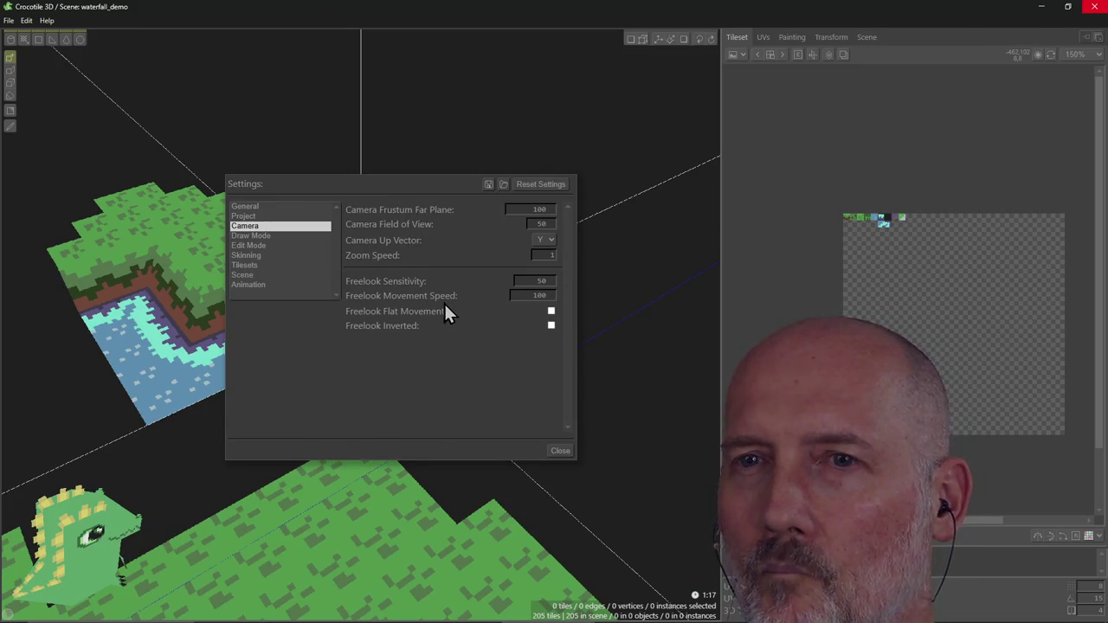
{"action": "left_click", "coordinate": [247, 207]}
{"action": "scroll", "coordinate": [430, 313], "scroll_direction": "down", "scroll_amount": 5}
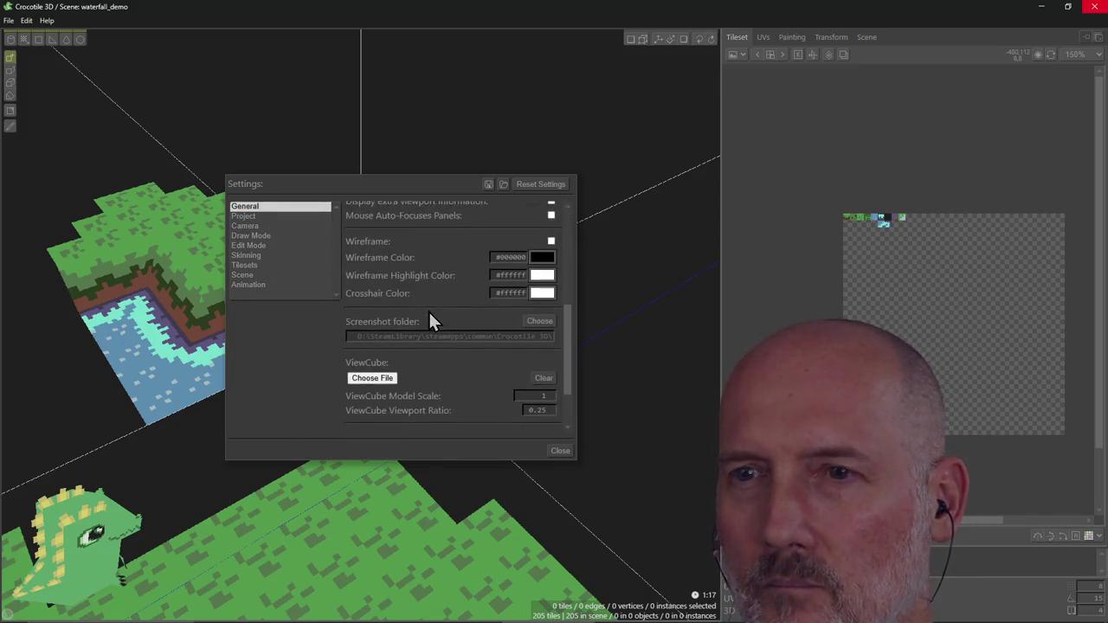
{"action": "scroll", "coordinate": [430, 316], "scroll_direction": "down", "scroll_amount": 2}
{"action": "left_click", "coordinate": [559, 451]}
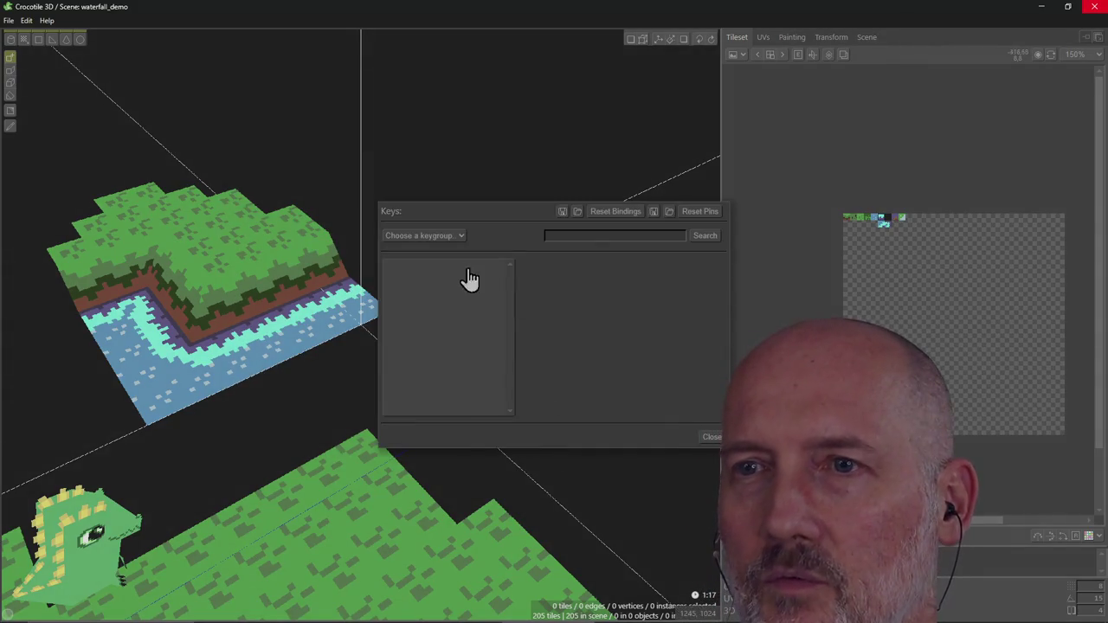
Step: Inspect the Camera group's Rotate, Zoom and Pan Scene bindings, then close the Keys dialog
{"action": "left_click", "coordinate": [447, 238]}
{"action": "left_click", "coordinate": [429, 292]}
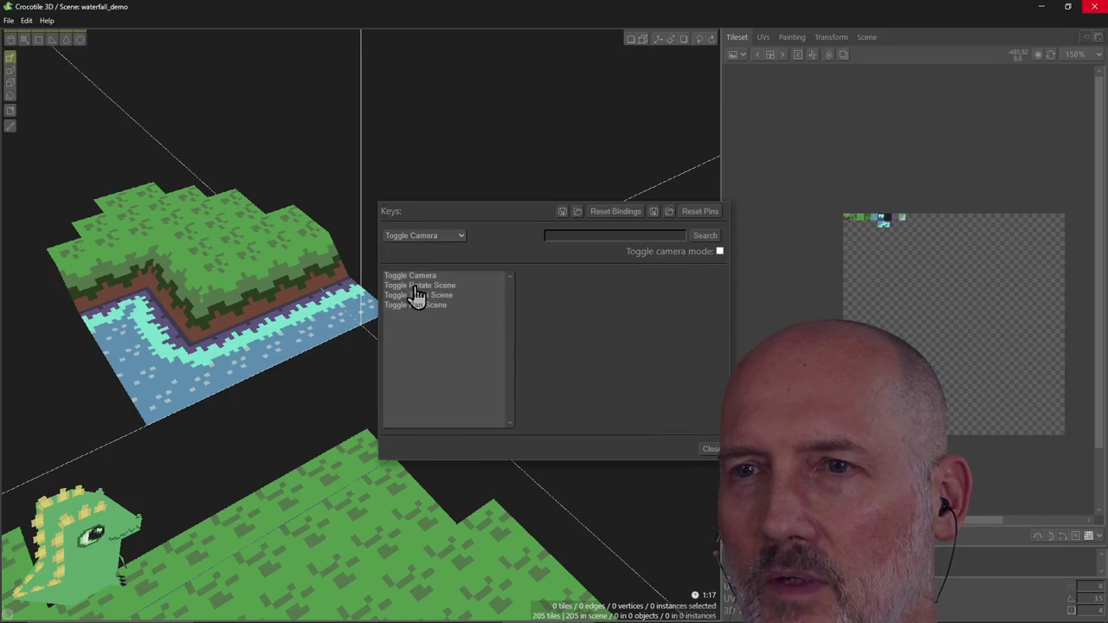
{"action": "left_click", "coordinate": [423, 239]}
{"action": "left_click", "coordinate": [418, 278]}
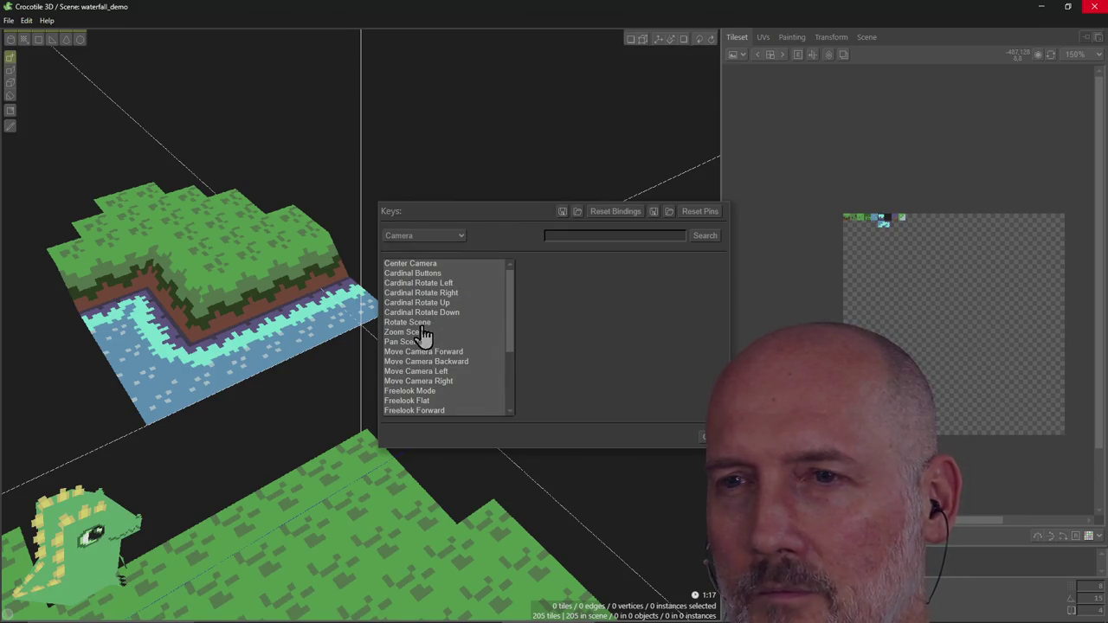
{"action": "left_click", "coordinate": [415, 323]}
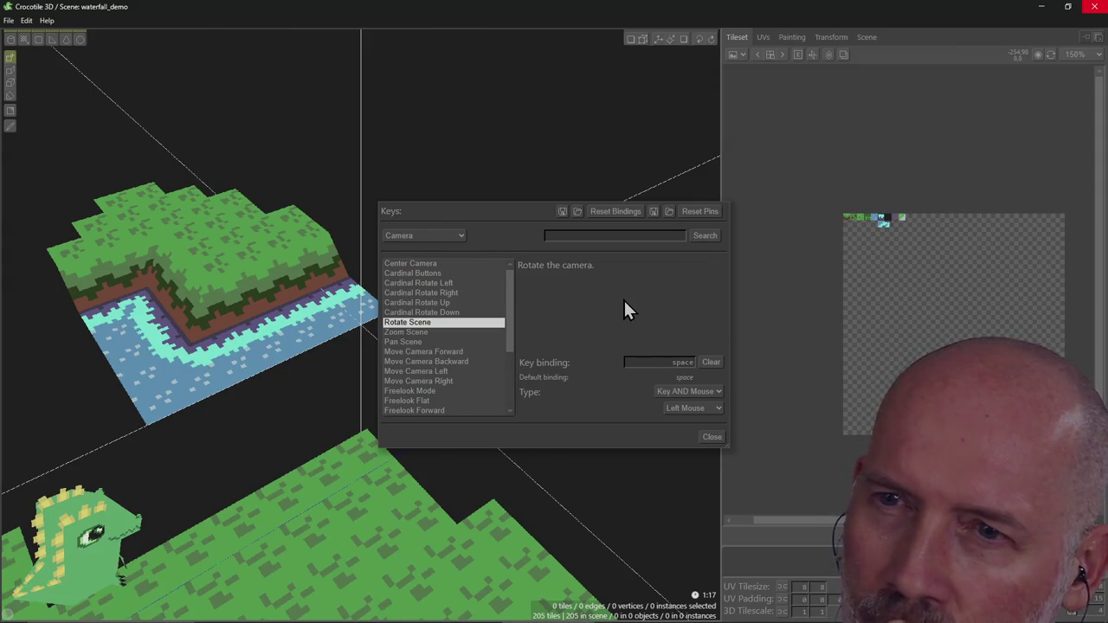
{"action": "left_click", "coordinate": [463, 322]}
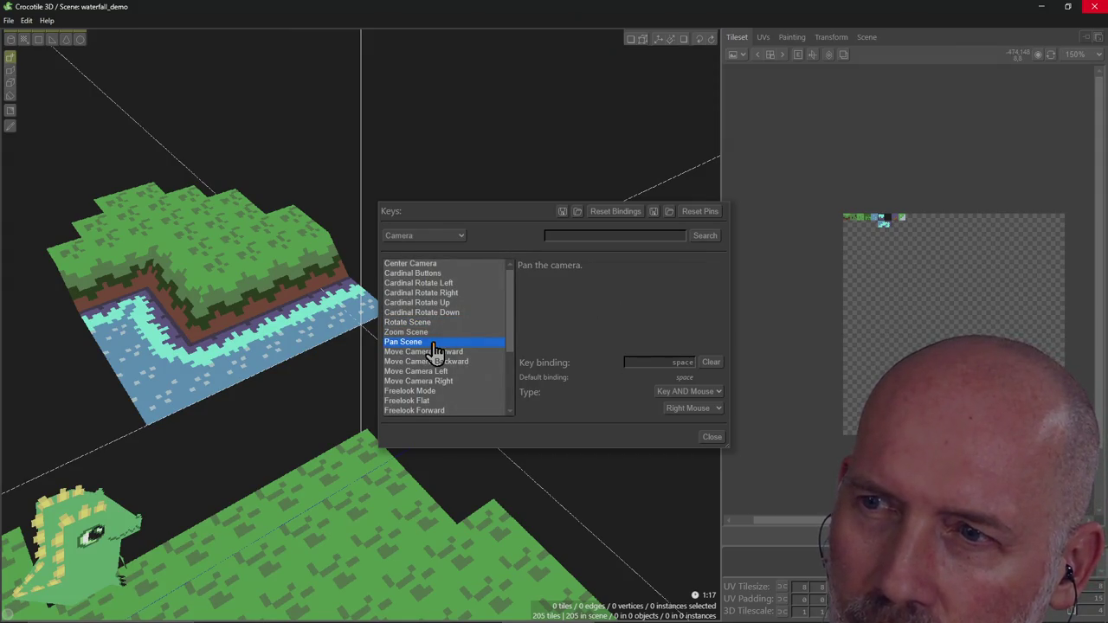
{"action": "left_click", "coordinate": [433, 333]}
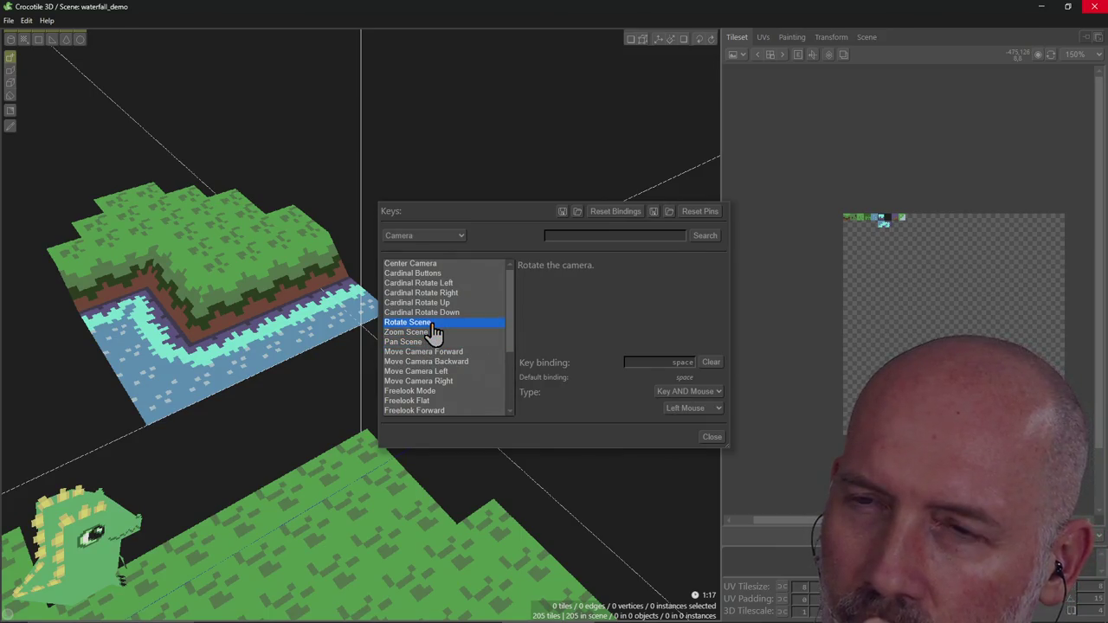
{"action": "left_click", "coordinate": [432, 342]}
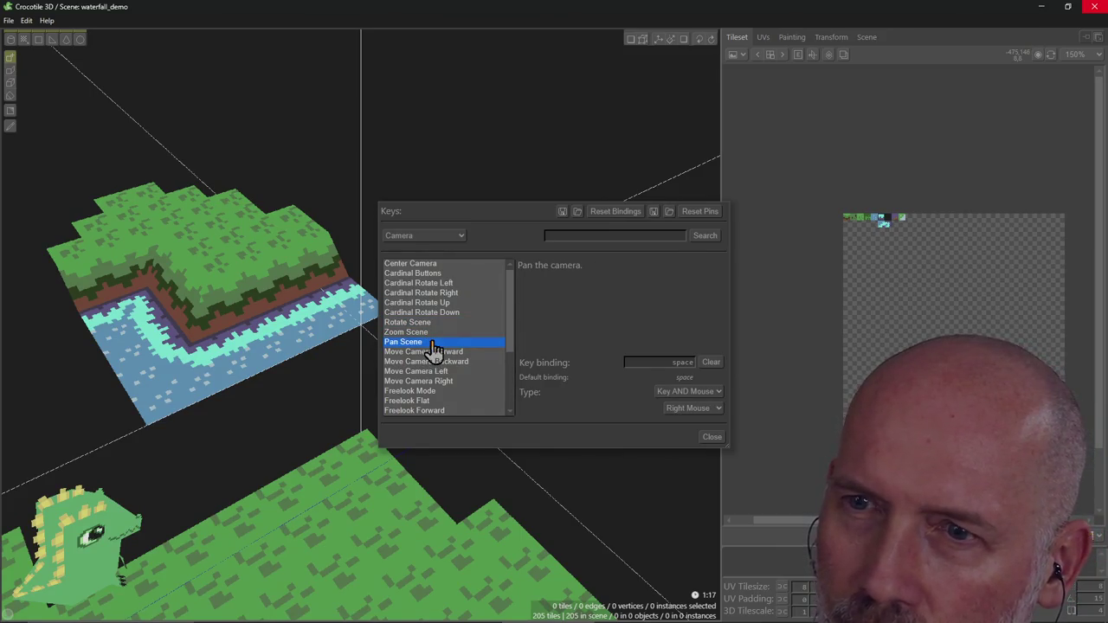
{"action": "left_click", "coordinate": [433, 323]}
{"action": "left_click", "coordinate": [617, 473]}
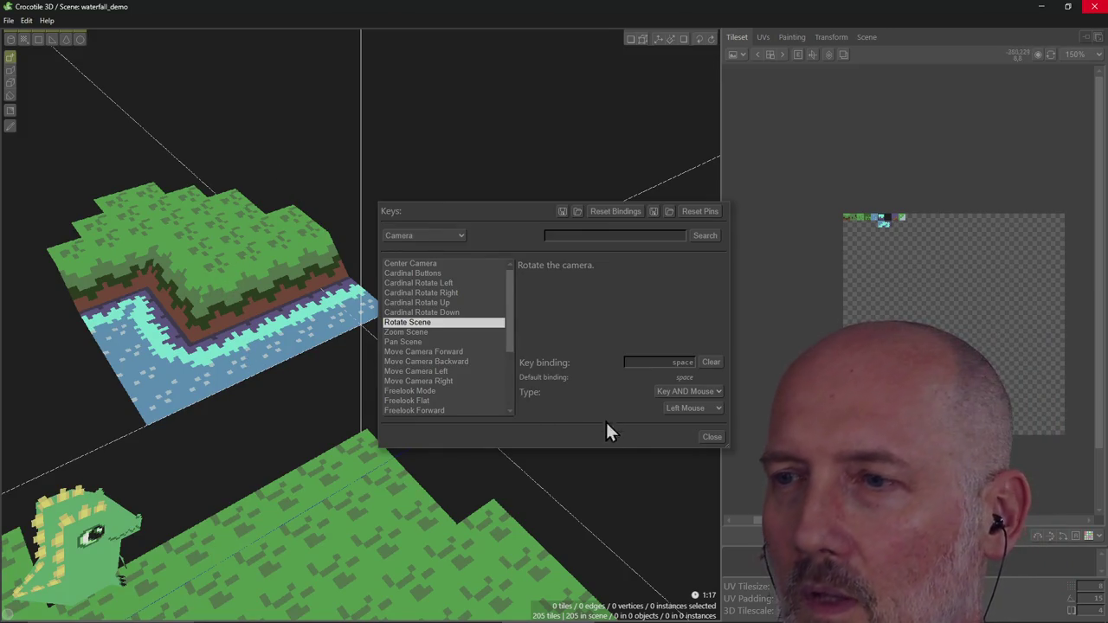
{"action": "left_click", "coordinate": [712, 439]}
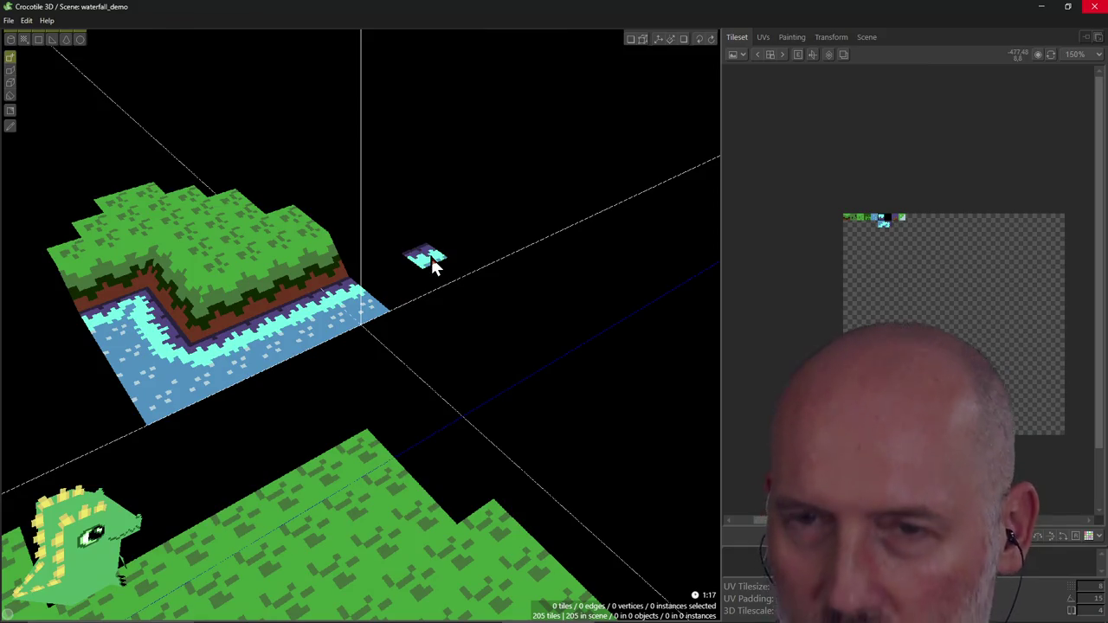
Step: Reopen the key bindings with K and compare the Rotate Scene and Pan Scene bindings
{"action": "key", "text": "k"}
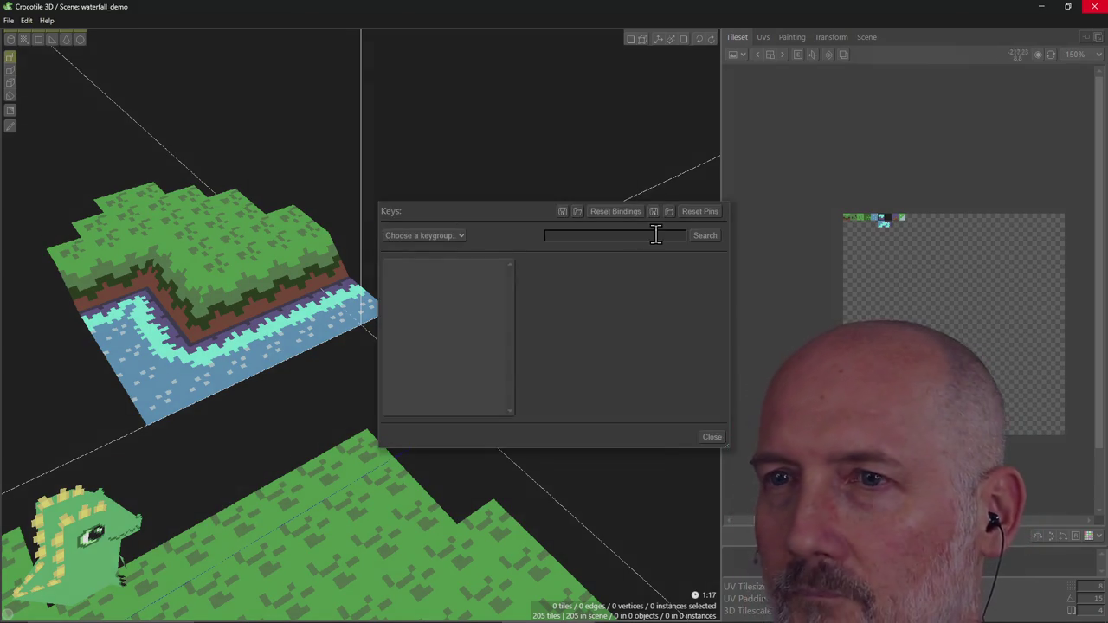
{"action": "left_click", "coordinate": [437, 236]}
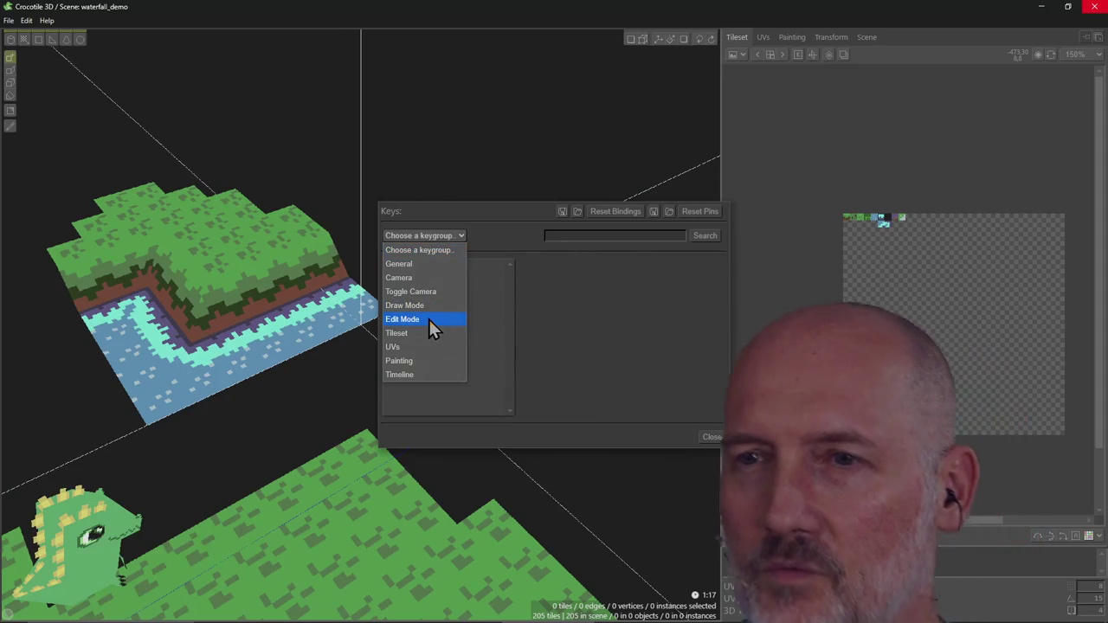
{"action": "left_click", "coordinate": [403, 277]}
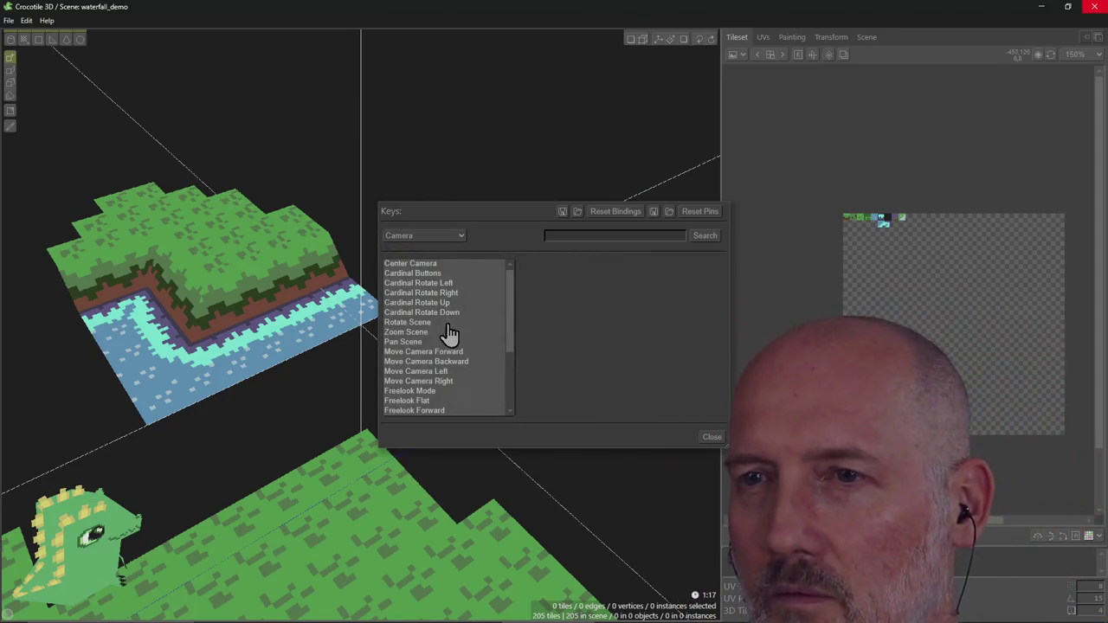
{"action": "left_click", "coordinate": [406, 322]}
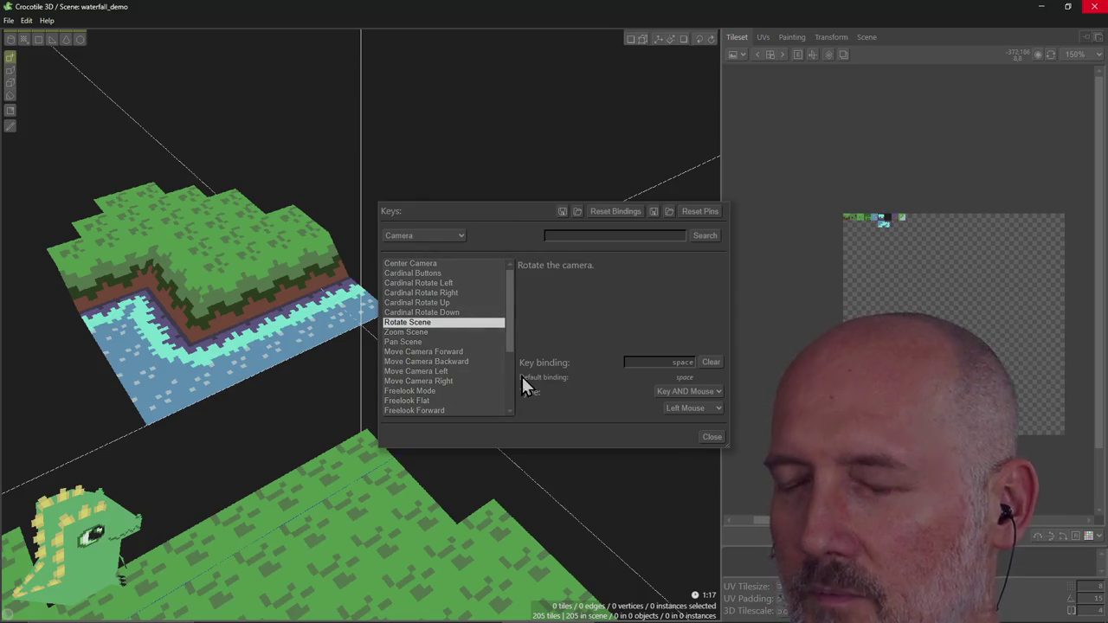
{"action": "left_click", "coordinate": [448, 343]}
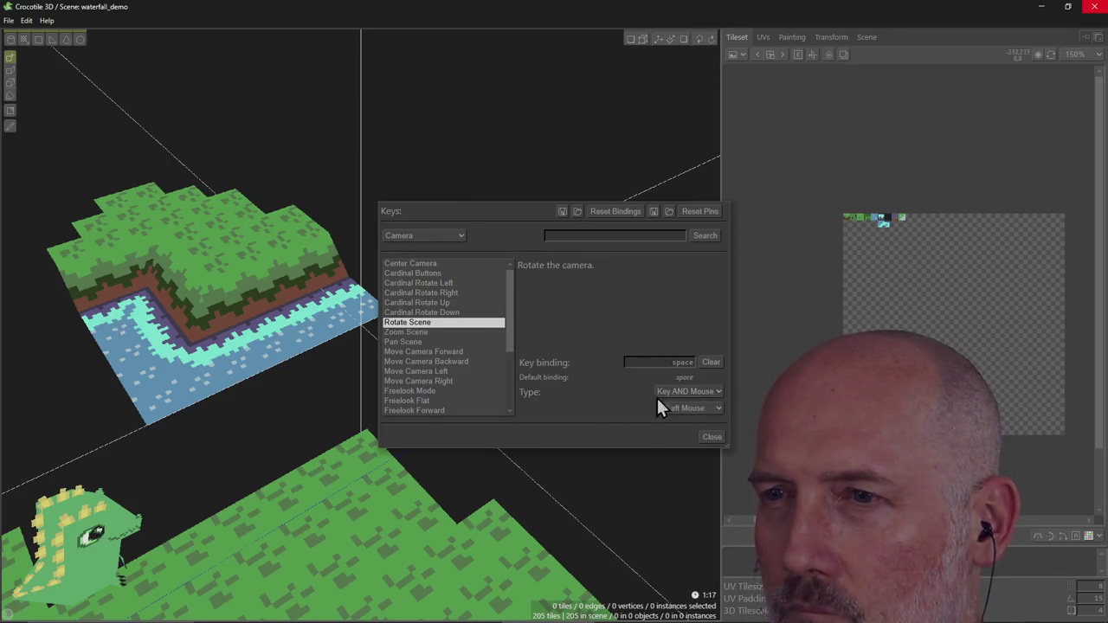
Step: Try Rotate Scene as a Mouse-only Left Mouse binding, then revert it to Key AND Mouse
{"action": "left_click", "coordinate": [690, 396]}
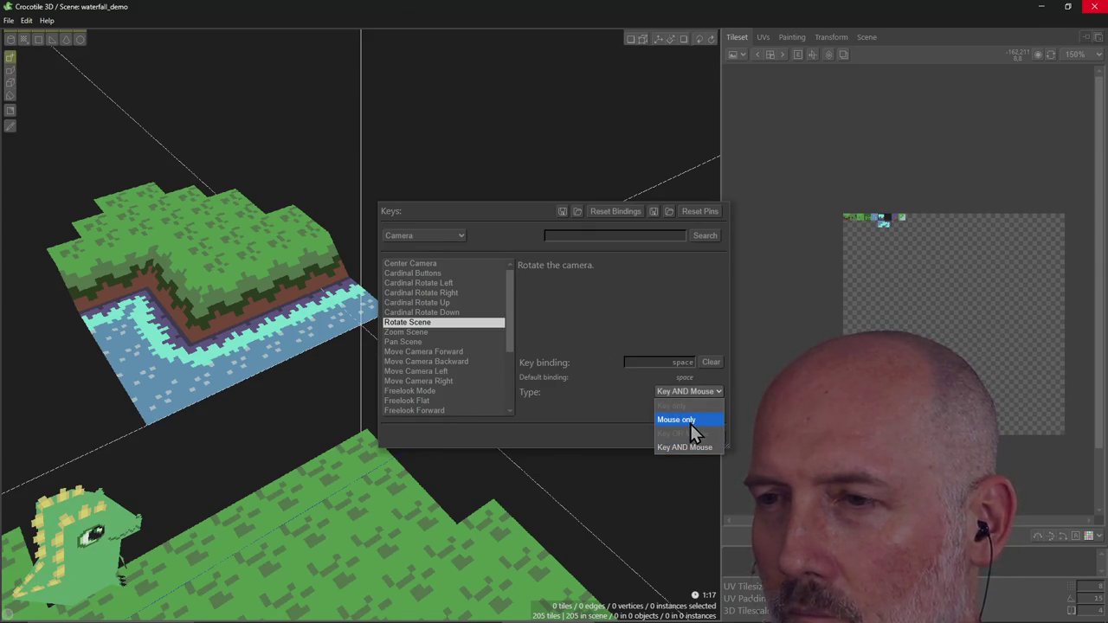
{"action": "left_click", "coordinate": [690, 421]}
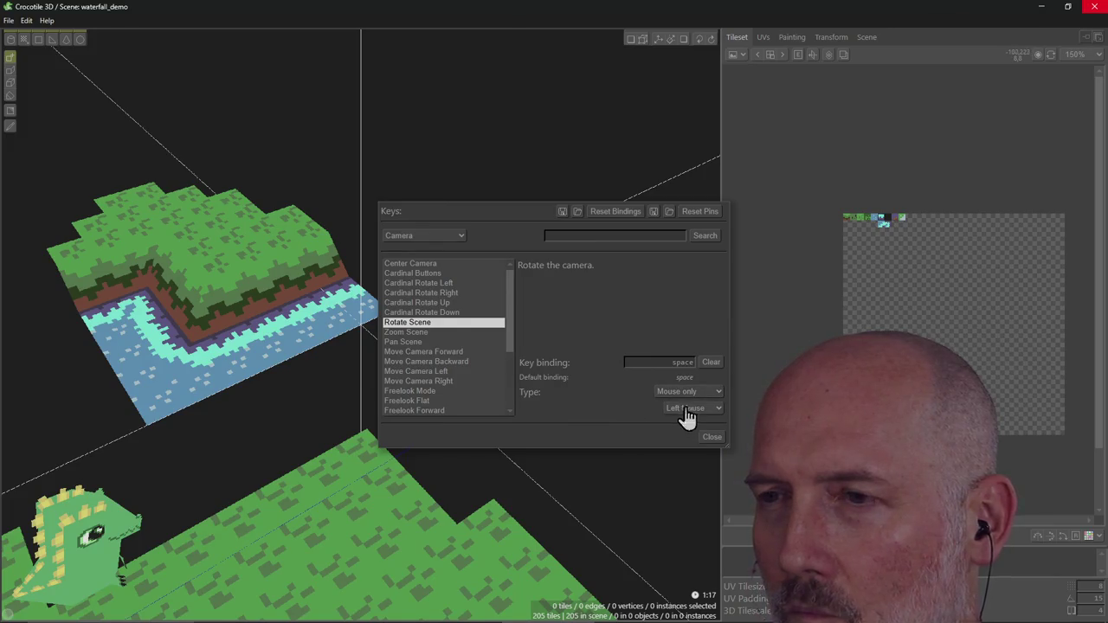
{"action": "left_click", "coordinate": [688, 408]}
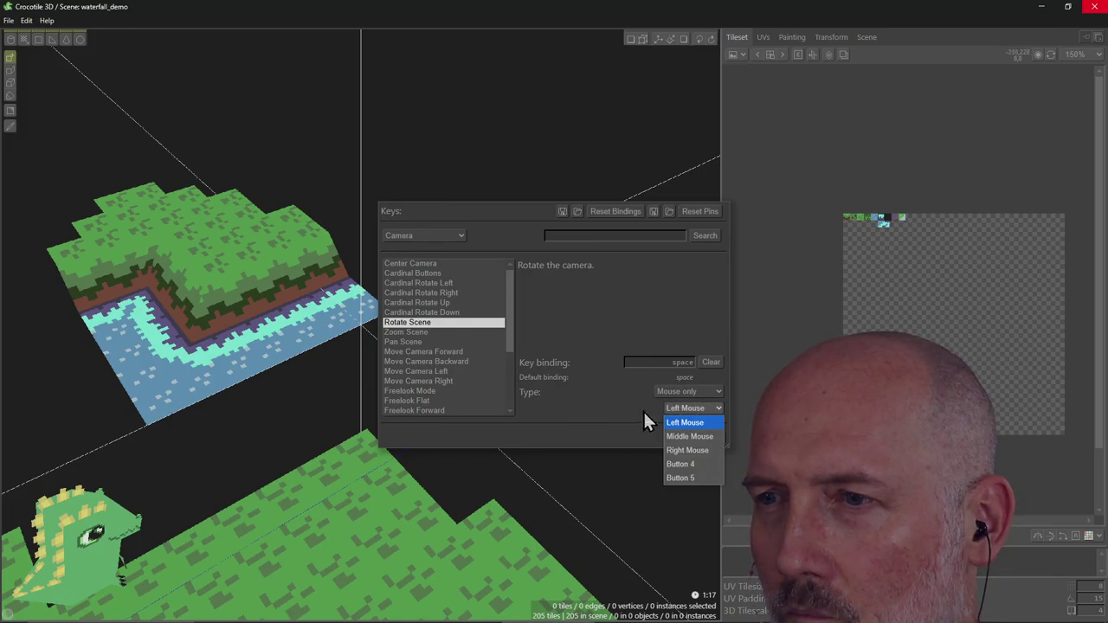
{"action": "left_click", "coordinate": [619, 416]}
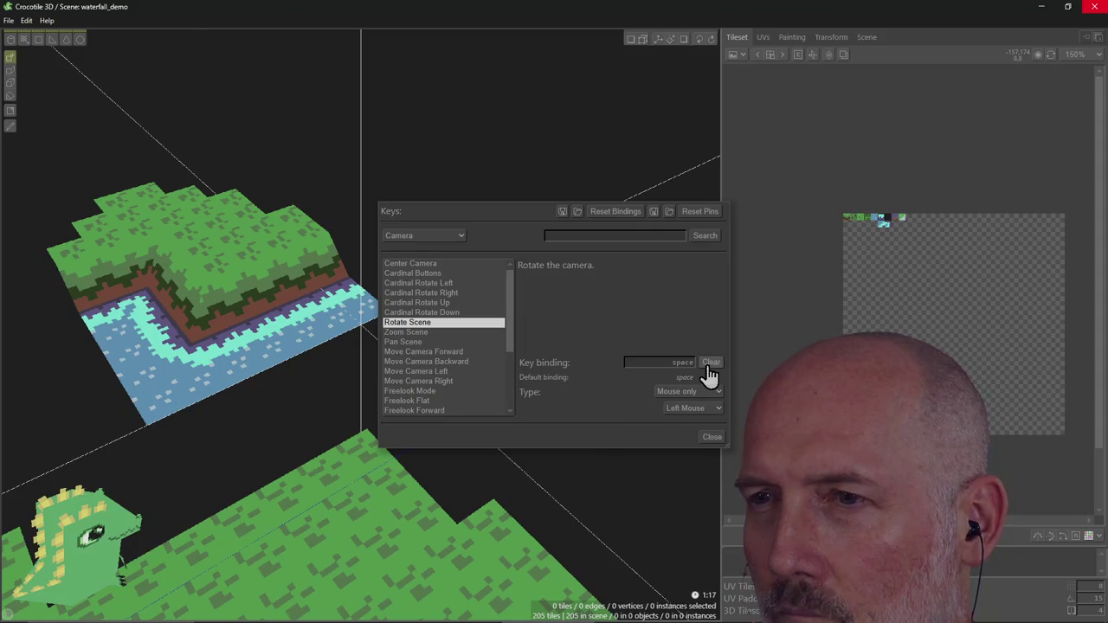
{"action": "left_click", "coordinate": [691, 397]}
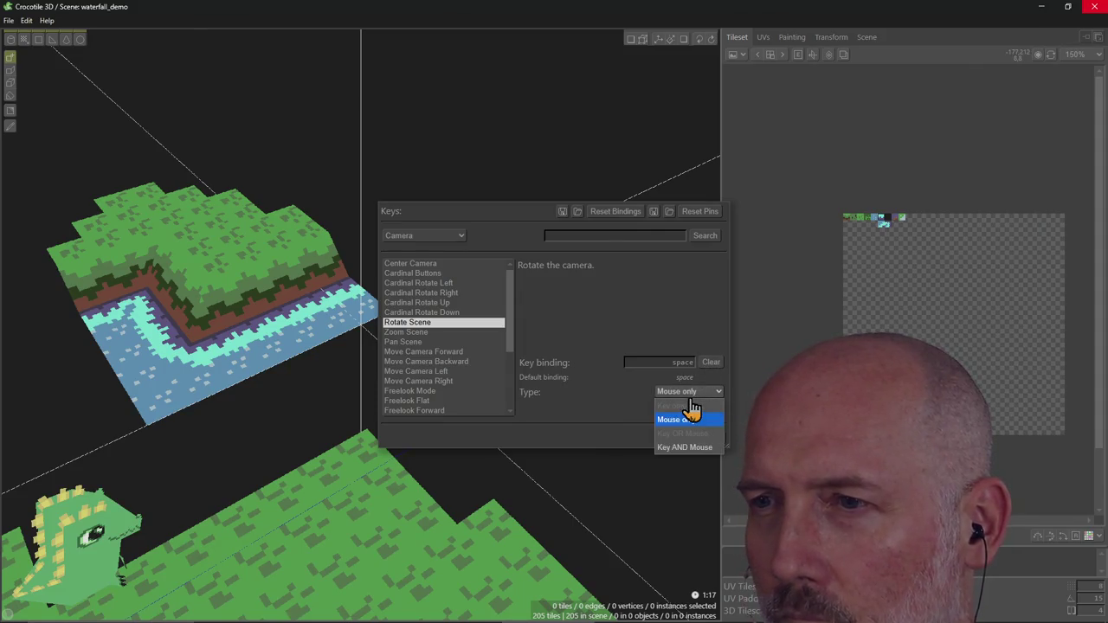
{"action": "left_click", "coordinate": [682, 447]}
{"action": "left_click", "coordinate": [683, 407]}
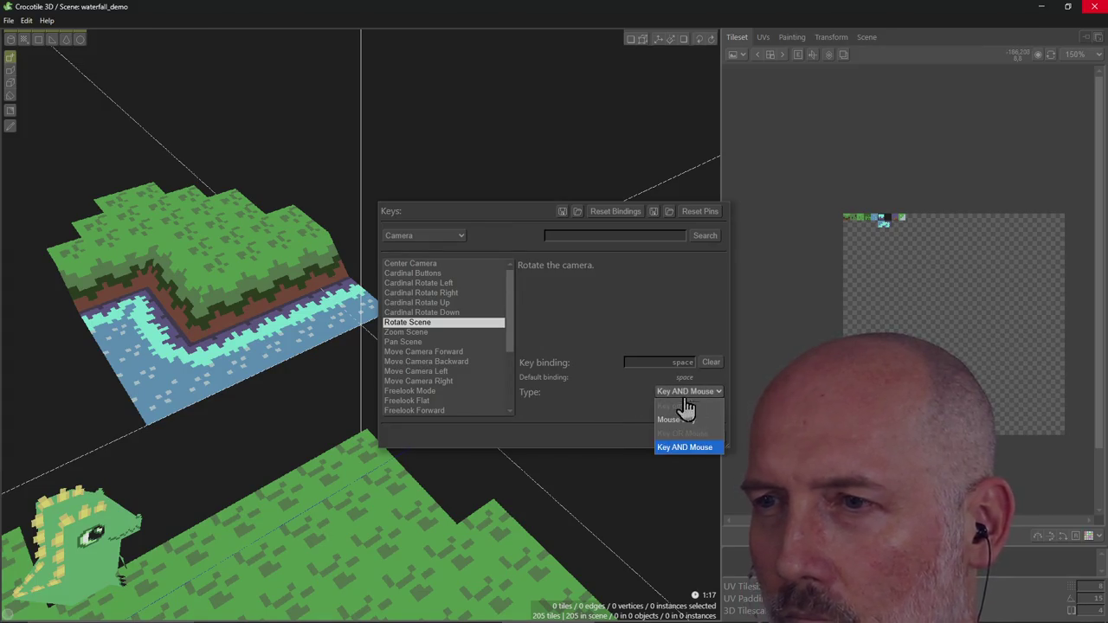
{"action": "left_click", "coordinate": [597, 413]}
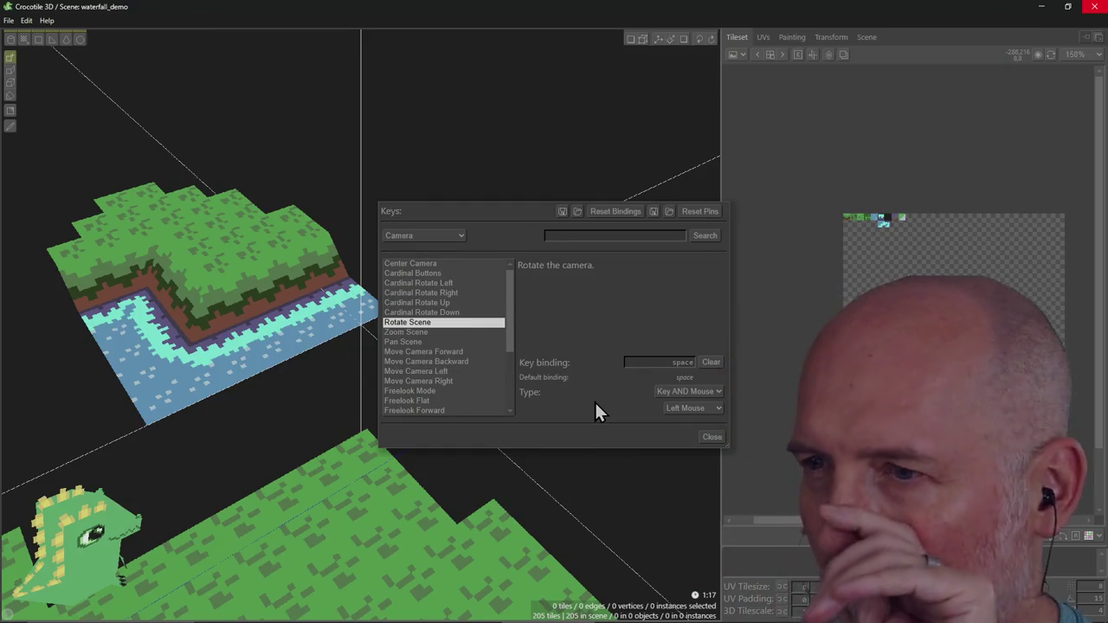
{"action": "left_click", "coordinate": [679, 409]}
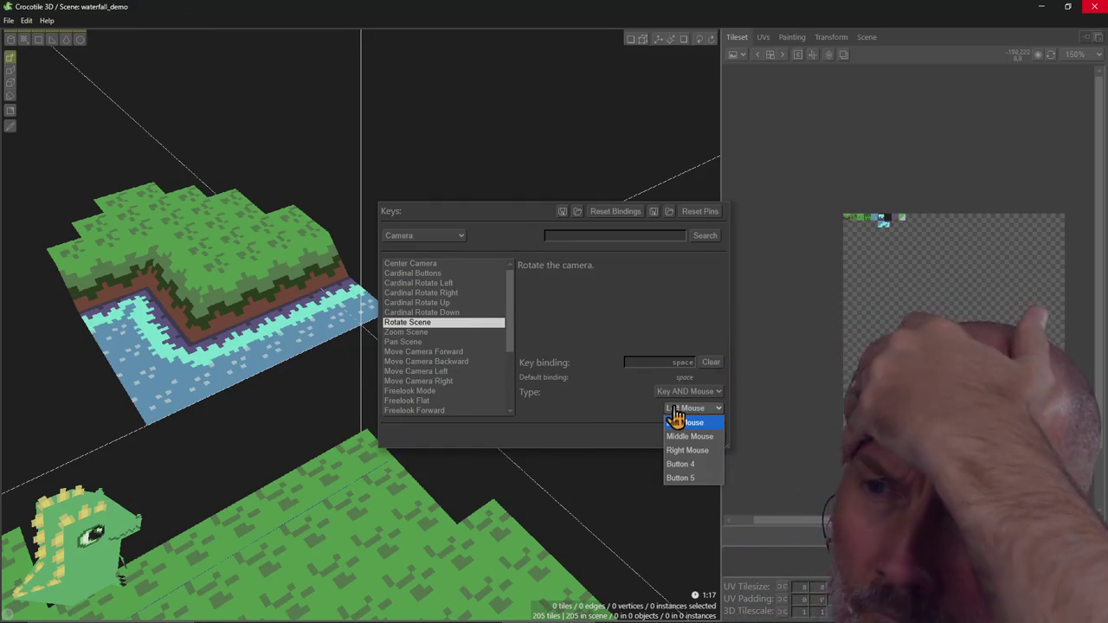
{"action": "left_click", "coordinate": [621, 410]}
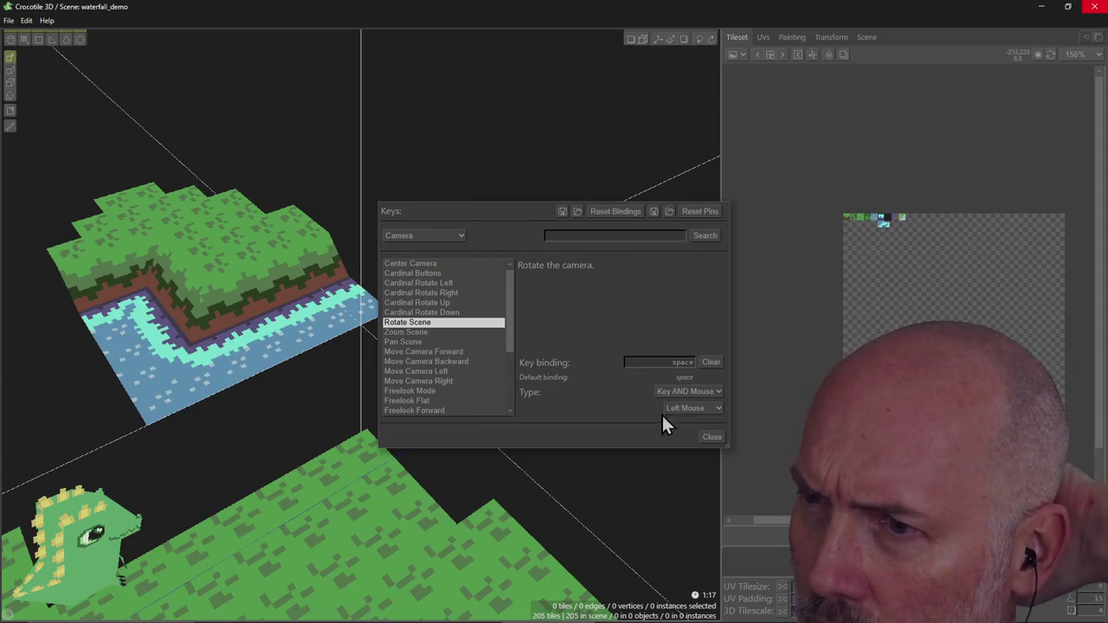
Step: Bind Rotate Scene to space with Middle Mouse and close the Keys dialog
{"action": "left_click", "coordinate": [688, 407]}
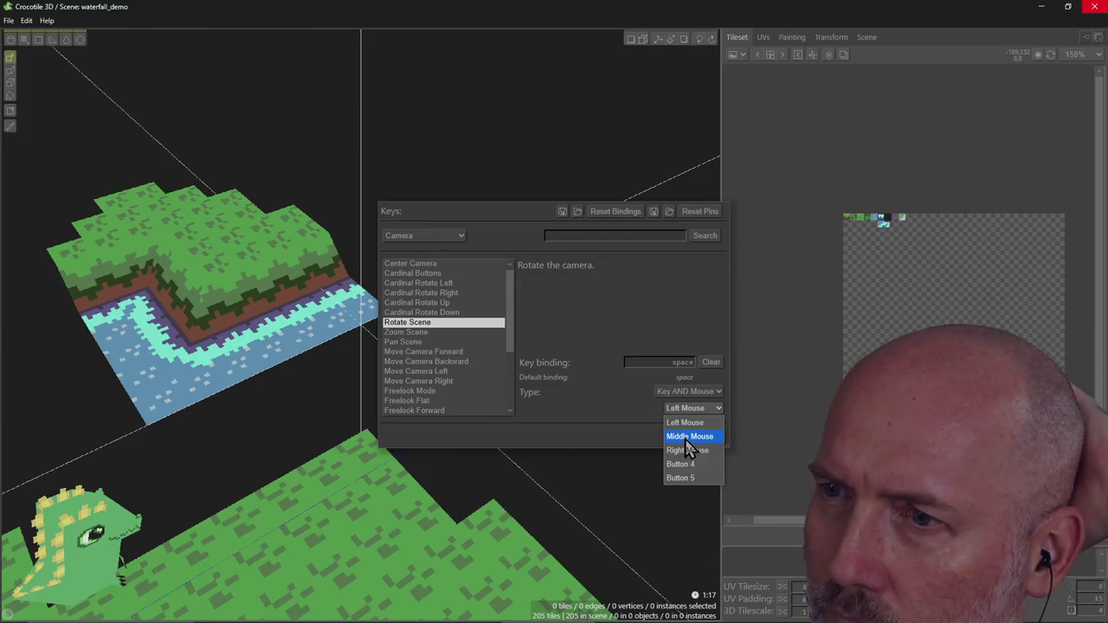
{"action": "left_click", "coordinate": [686, 437]}
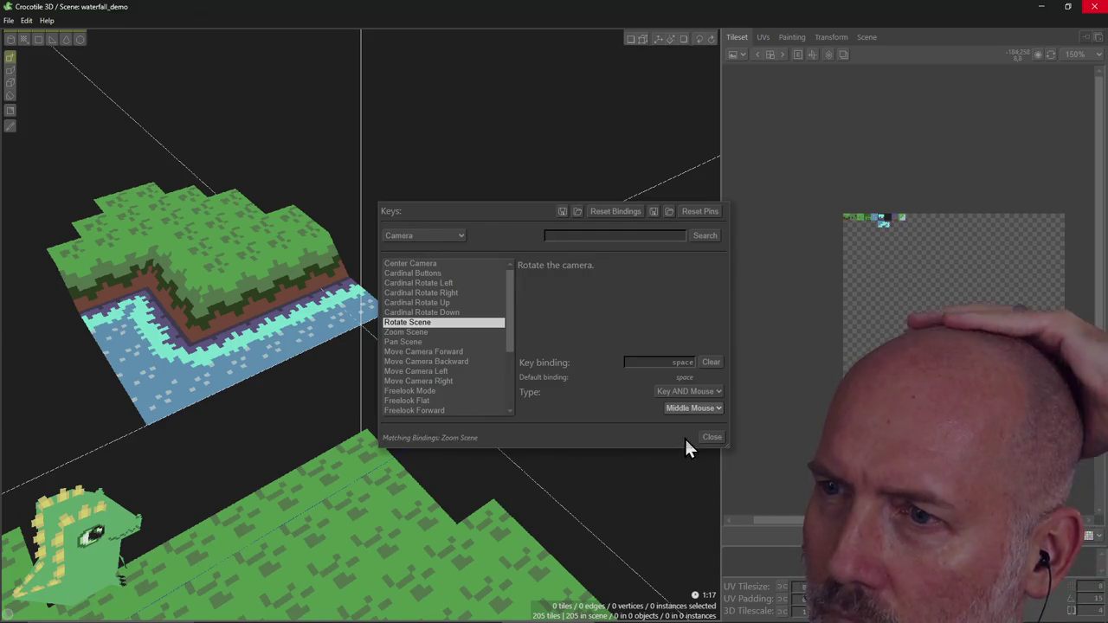
{"action": "left_click", "coordinate": [715, 367]}
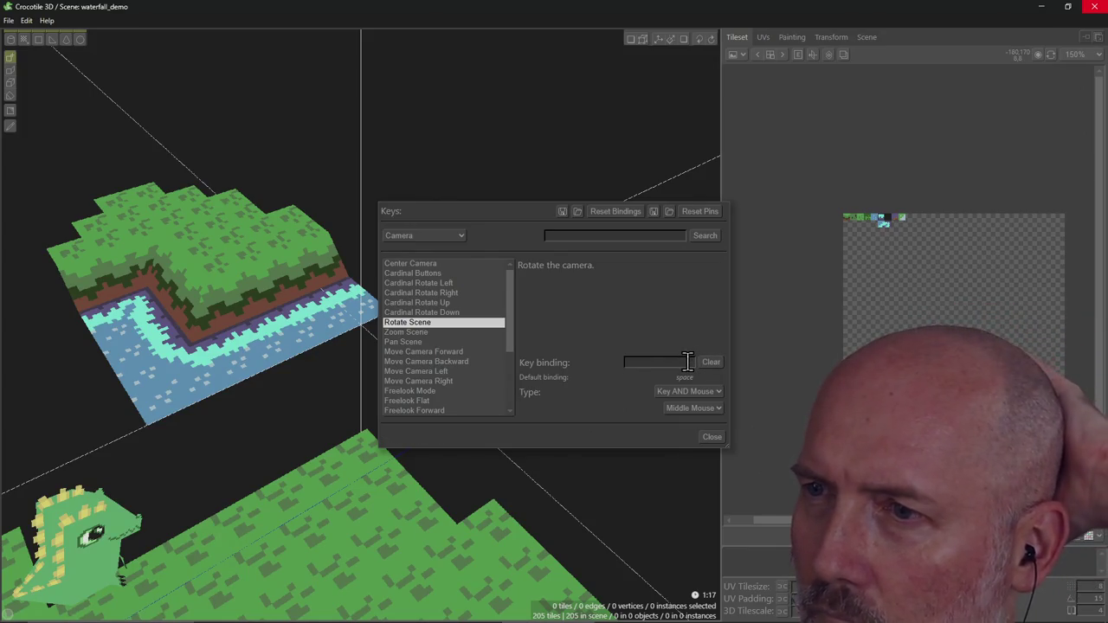
{"action": "key", "text": "space"}
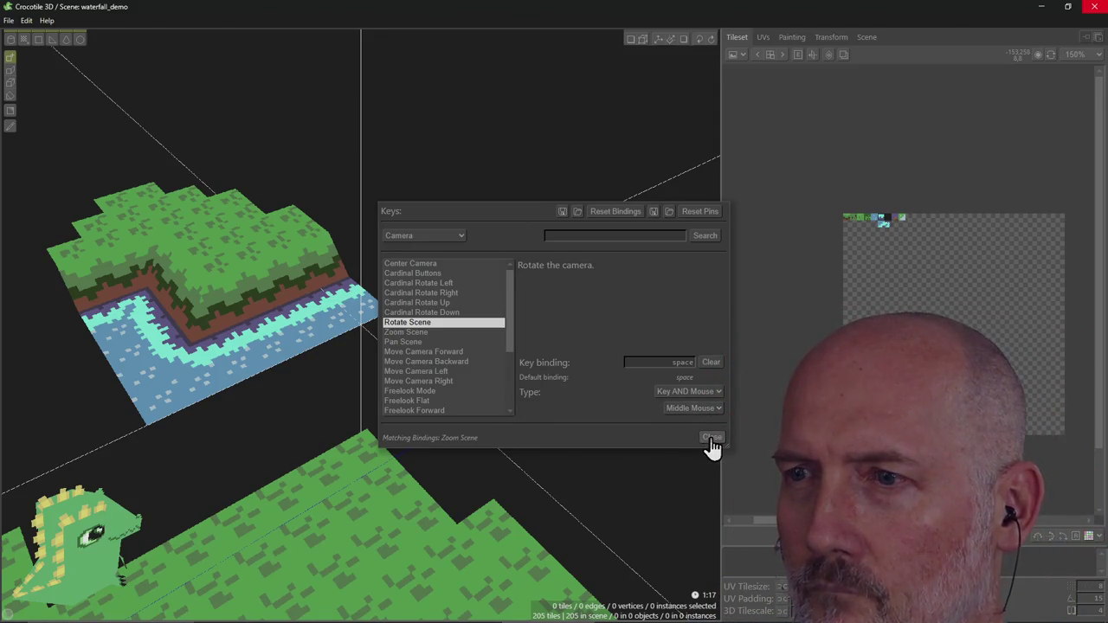
{"action": "left_click", "coordinate": [711, 440]}
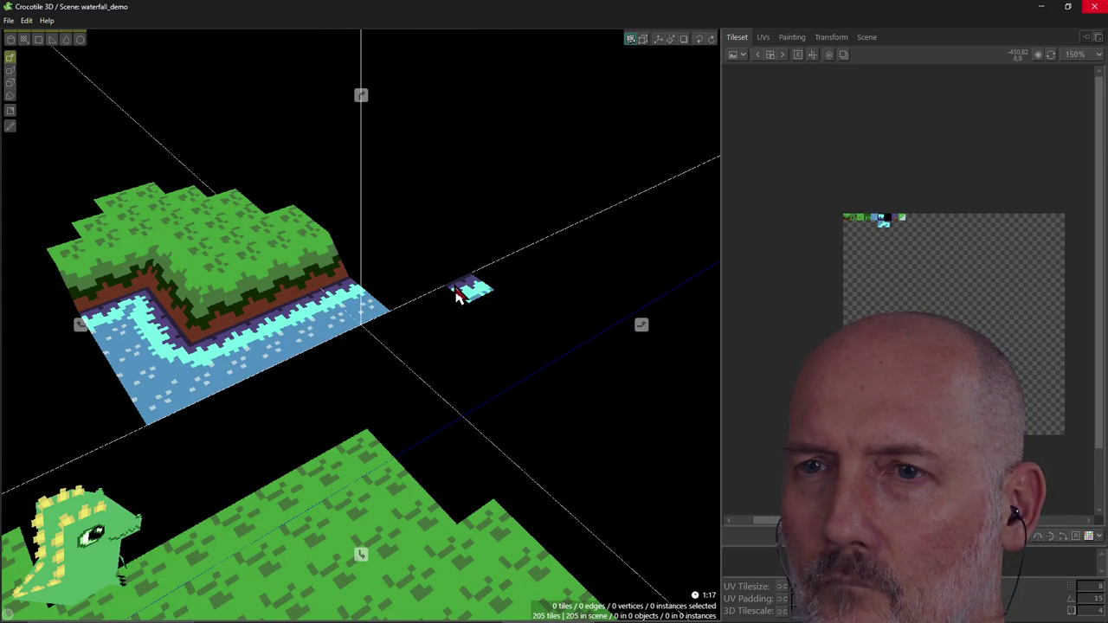
Step: Zoom the viewport, reopen the Keys dialog with K, and open the keygroup list
{"action": "scroll", "coordinate": [457, 295], "scroll_direction": "up", "scroll_amount": 2}
{"action": "scroll", "coordinate": [450, 296], "scroll_direction": "up", "scroll_amount": 2}
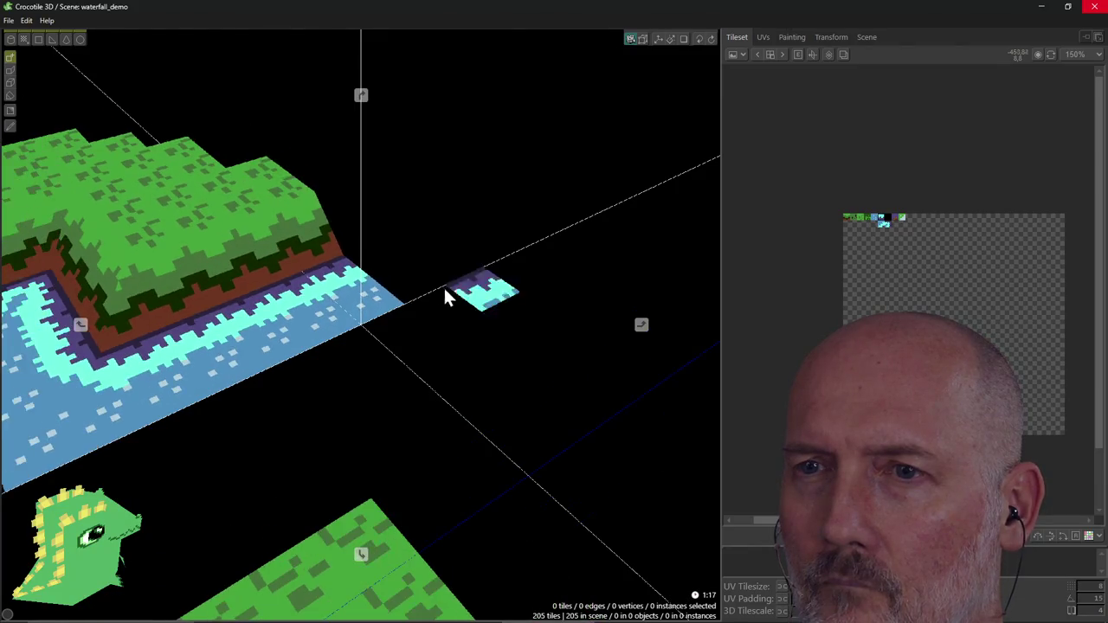
{"action": "scroll", "coordinate": [476, 324], "scroll_direction": "up", "scroll_amount": 2}
{"action": "scroll", "coordinate": [477, 324], "scroll_direction": "down", "scroll_amount": 3}
{"action": "scroll", "coordinate": [467, 320], "scroll_direction": "up", "scroll_amount": 2}
{"action": "scroll", "coordinate": [459, 329], "scroll_direction": "up", "scroll_amount": 1}
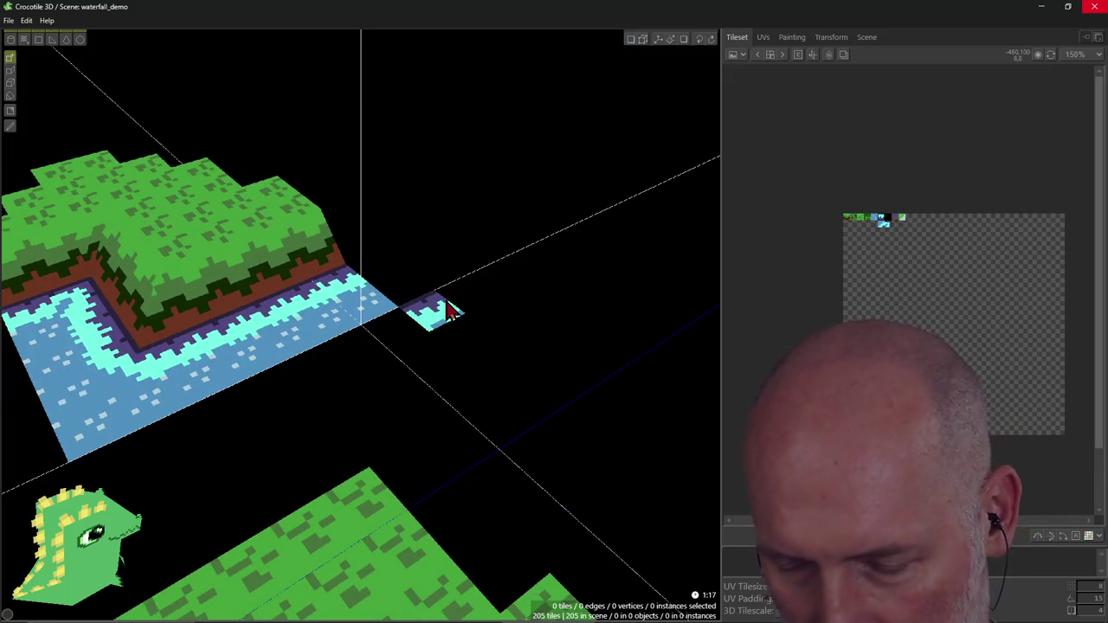
{"action": "key", "text": "k"}
{"action": "left_click", "coordinate": [424, 236]}
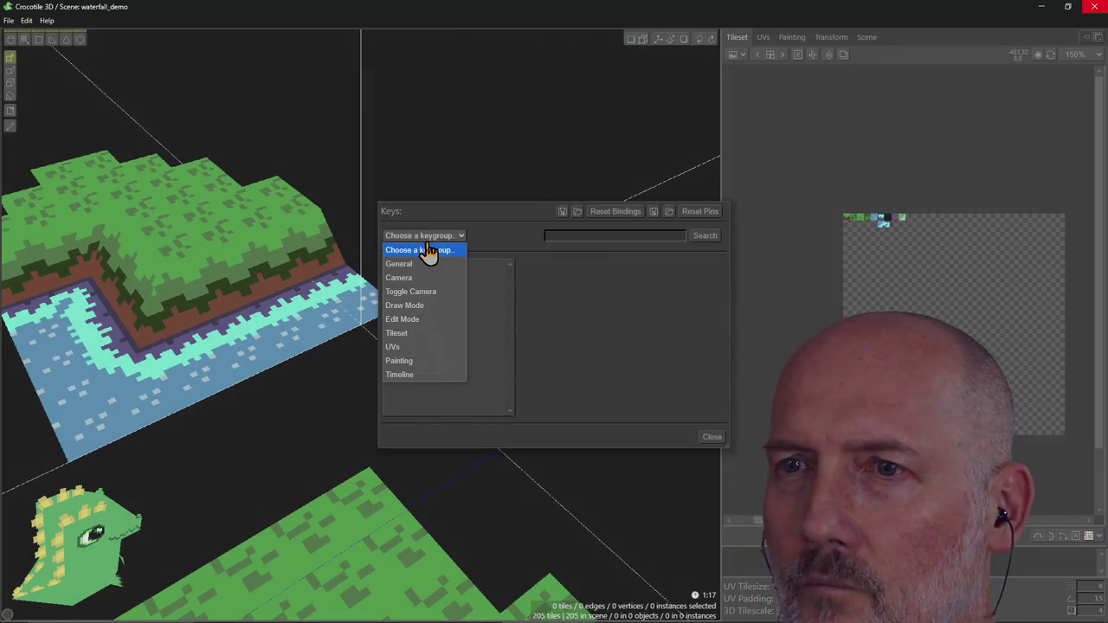
Step: In the Camera keygroup, switch Rotate Scene's mouse button to Left Mouse and close the dialog
{"action": "left_click", "coordinate": [430, 277]}
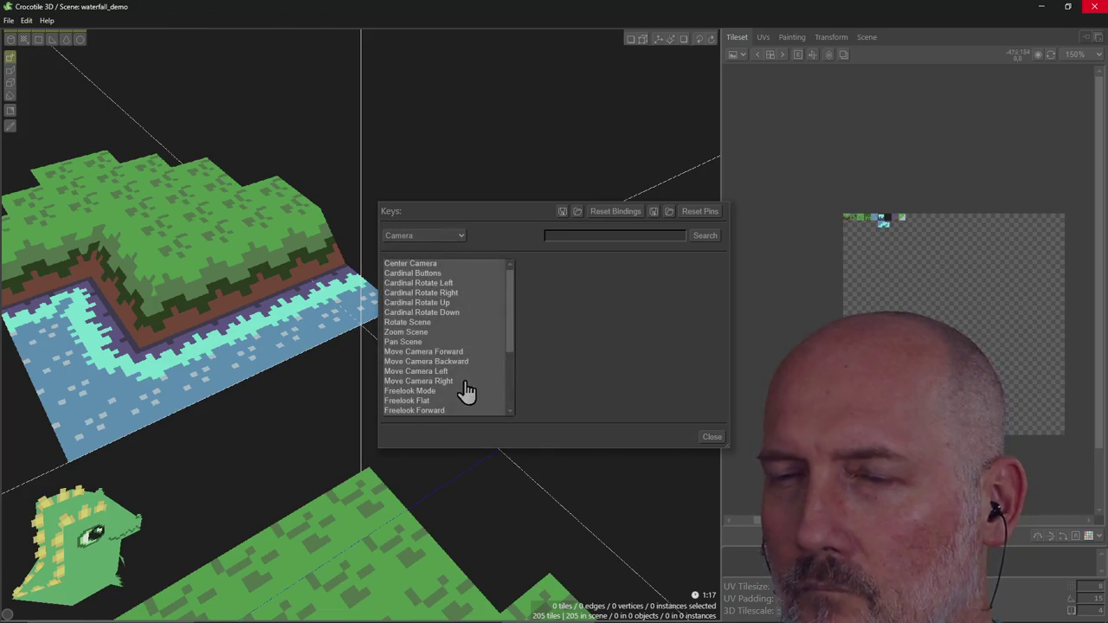
{"action": "mouse_move", "coordinate": [511, 347]}
{"action": "left_mouse_down"}
{"action": "mouse_move", "coordinate": [511, 374]}
{"action": "mouse_move", "coordinate": [509, 336]}
{"action": "left_mouse_up"}
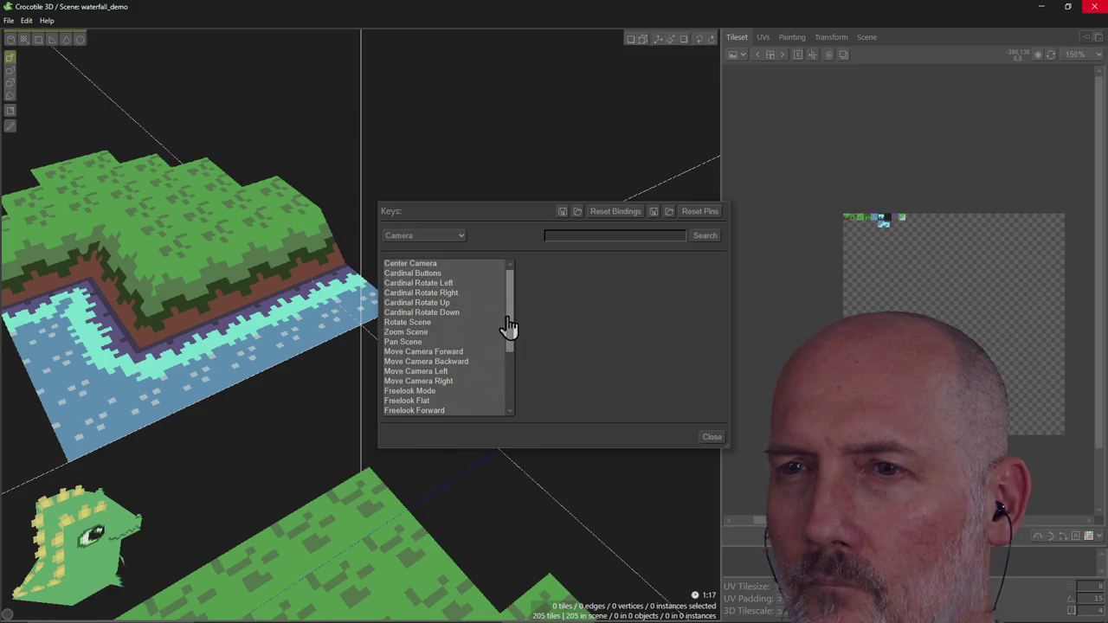
{"action": "left_click", "coordinate": [426, 324]}
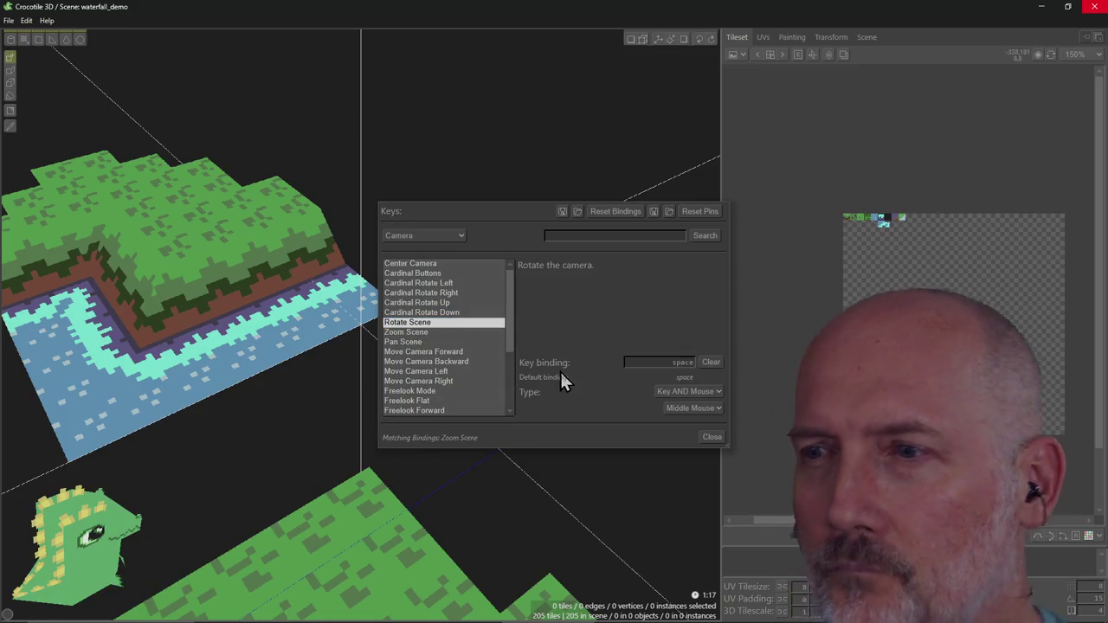
{"action": "left_click", "coordinate": [700, 407]}
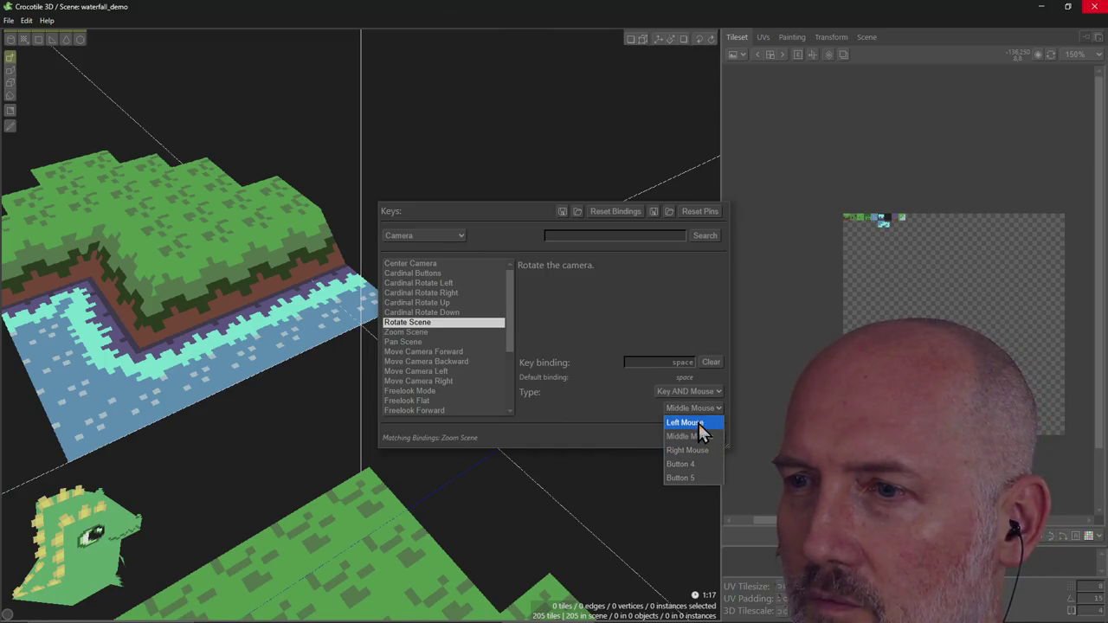
{"action": "left_click", "coordinate": [699, 423]}
{"action": "left_click", "coordinate": [708, 441]}
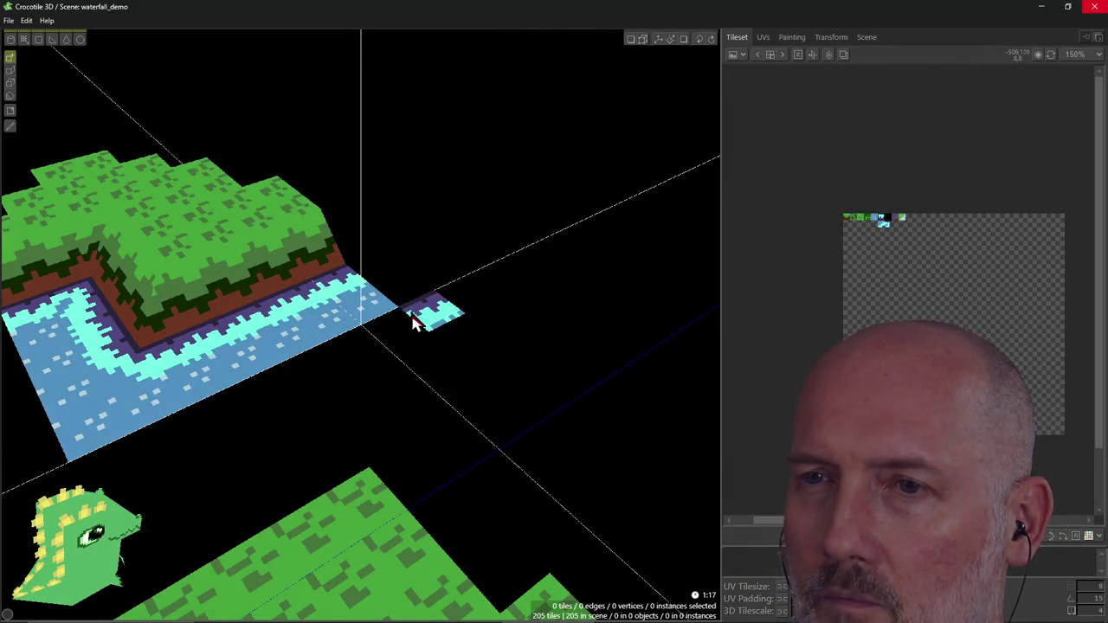
Step: Orbit around the river island to a flatter side-on view, then move the raid browser over it
{"action": "left_click_drag", "start_coordinate": [461, 338], "coordinate": [448, 340]}
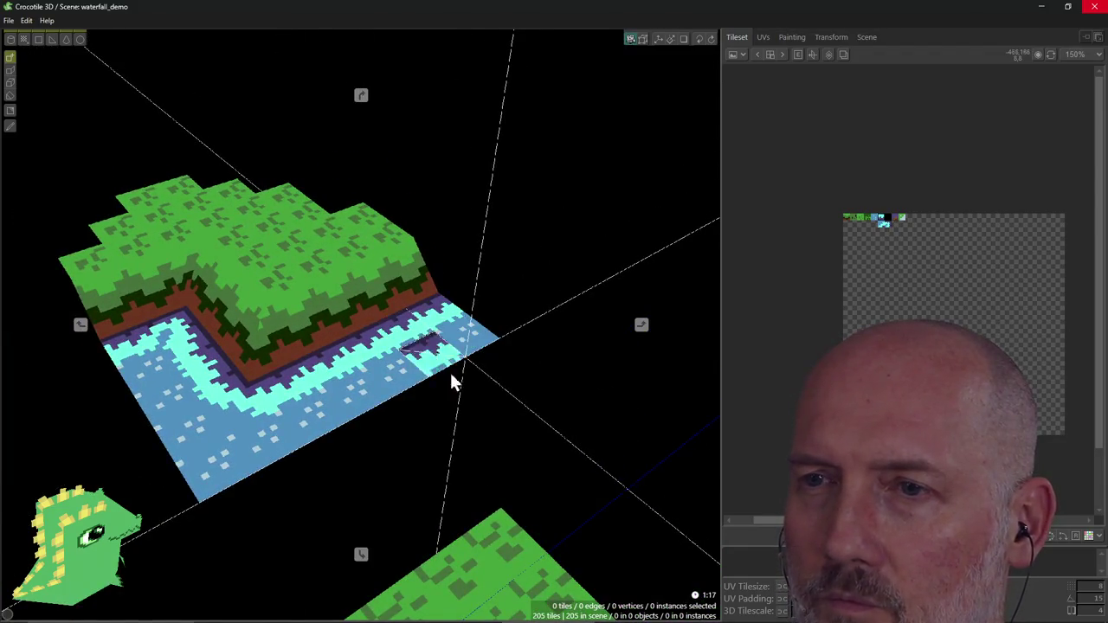
{"action": "left_click_drag", "start_coordinate": [485, 402], "coordinate": [489, 384]}
{"action": "mouse_move", "coordinate": [489, 383]}
{"action": "right_mouse_down"}
{"action": "mouse_move", "coordinate": [445, 344]}
{"action": "mouse_move", "coordinate": [507, 334]}
{"action": "right_mouse_up"}
{"action": "mouse_move", "coordinate": [366, 444]}
{"action": "right_mouse_down"}
{"action": "mouse_move", "coordinate": [418, 338]}
{"action": "mouse_move", "coordinate": [451, 355]}
{"action": "mouse_move", "coordinate": [292, 422]}
{"action": "right_mouse_up"}
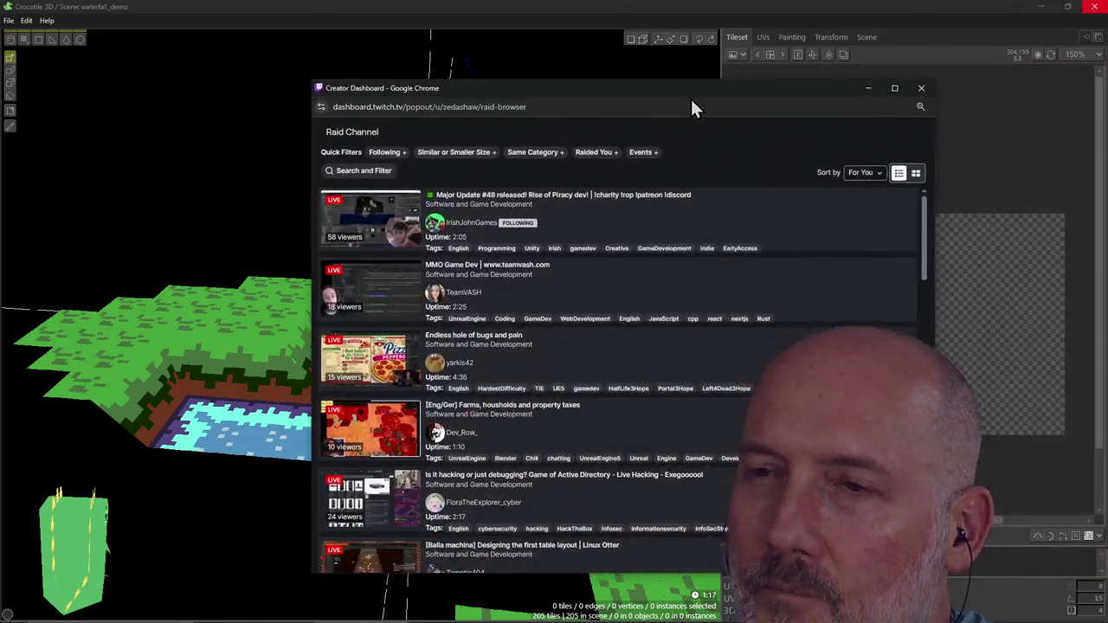
{"action": "left_click_drag", "start_coordinate": [690, 96], "coordinate": [552, 121]}
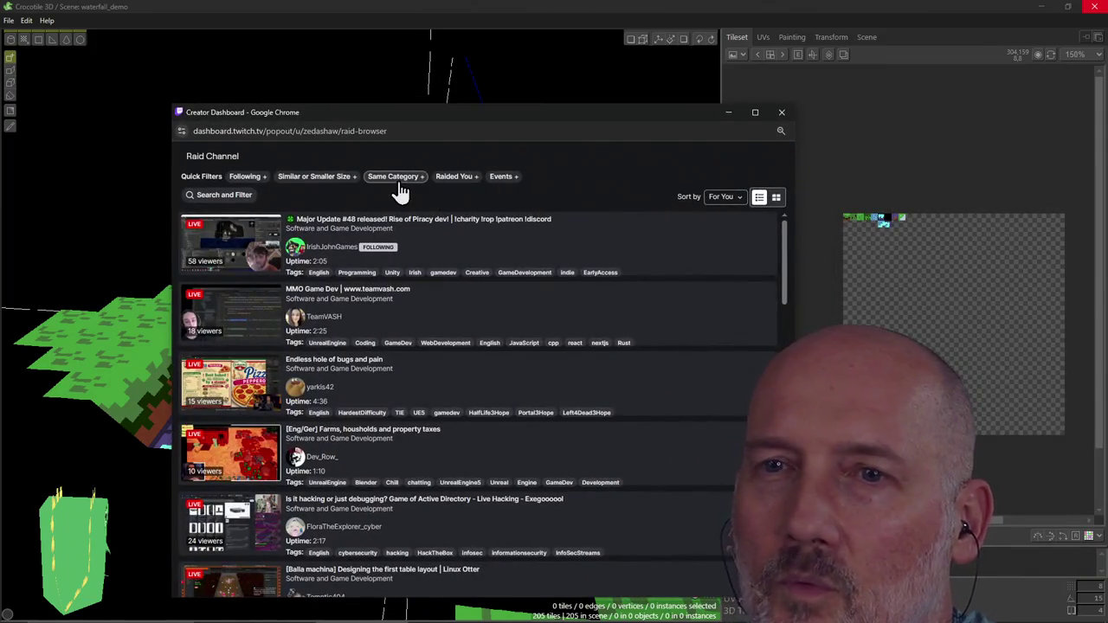
Step: Filter the raid channel list to Same Category and Following channels
{"action": "left_click", "coordinate": [400, 191]}
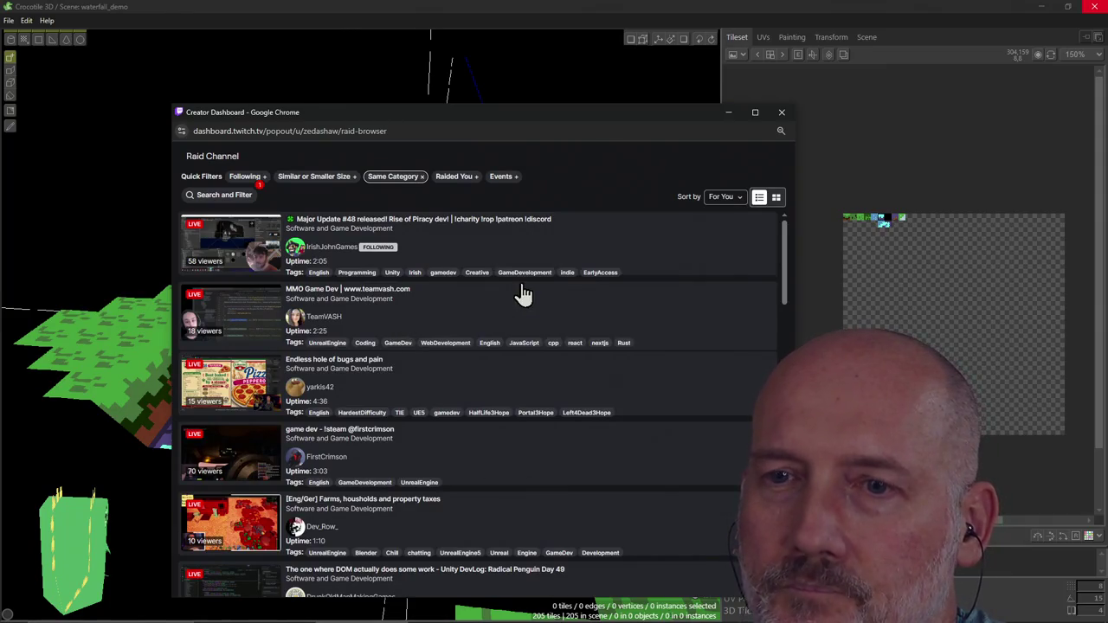
{"action": "left_click", "coordinate": [450, 177]}
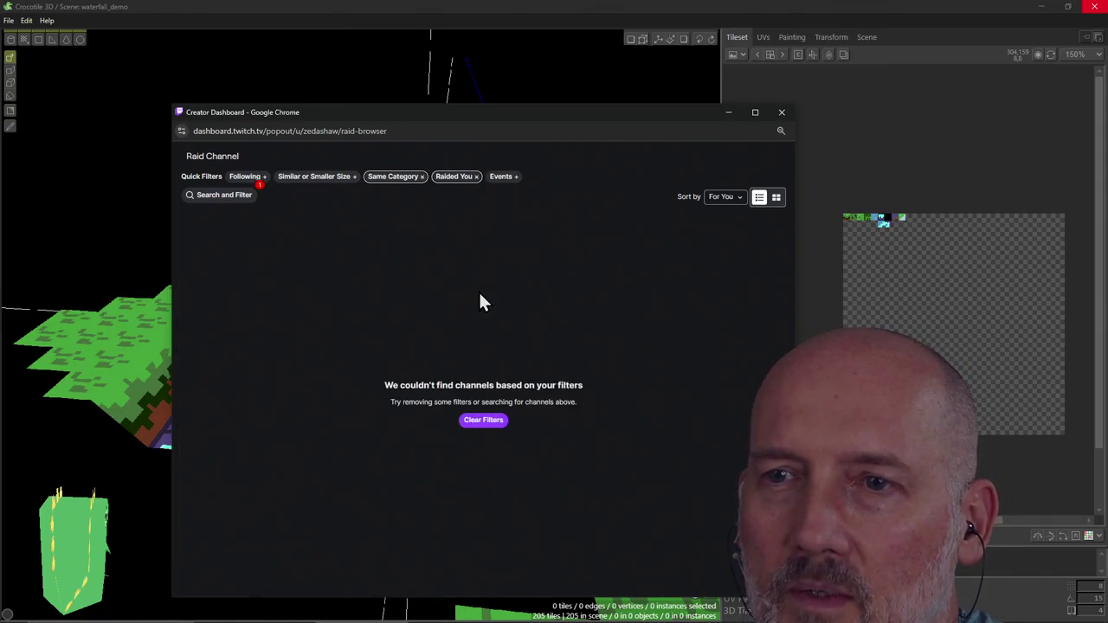
{"action": "left_click", "coordinate": [474, 179]}
{"action": "left_click", "coordinate": [247, 177]}
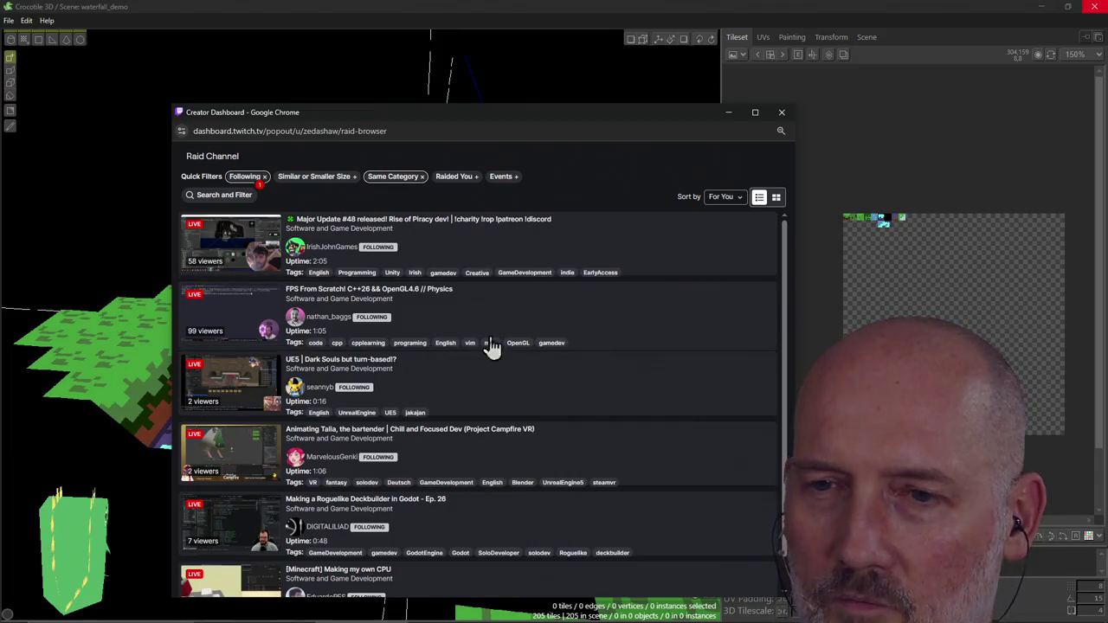
{"action": "scroll", "coordinate": [496, 378], "scroll_direction": "down", "scroll_amount": 1}
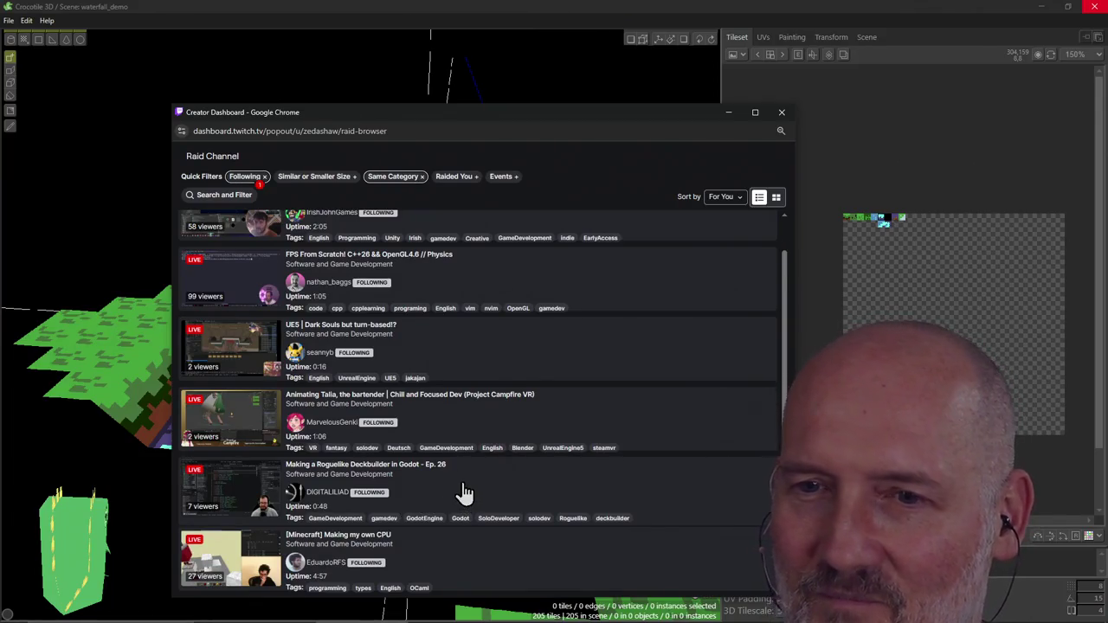
Step: Preview the Godot deckbuilder and Project Campfire streams, then start a raid to Project Campfire
{"action": "left_click", "coordinate": [232, 491]}
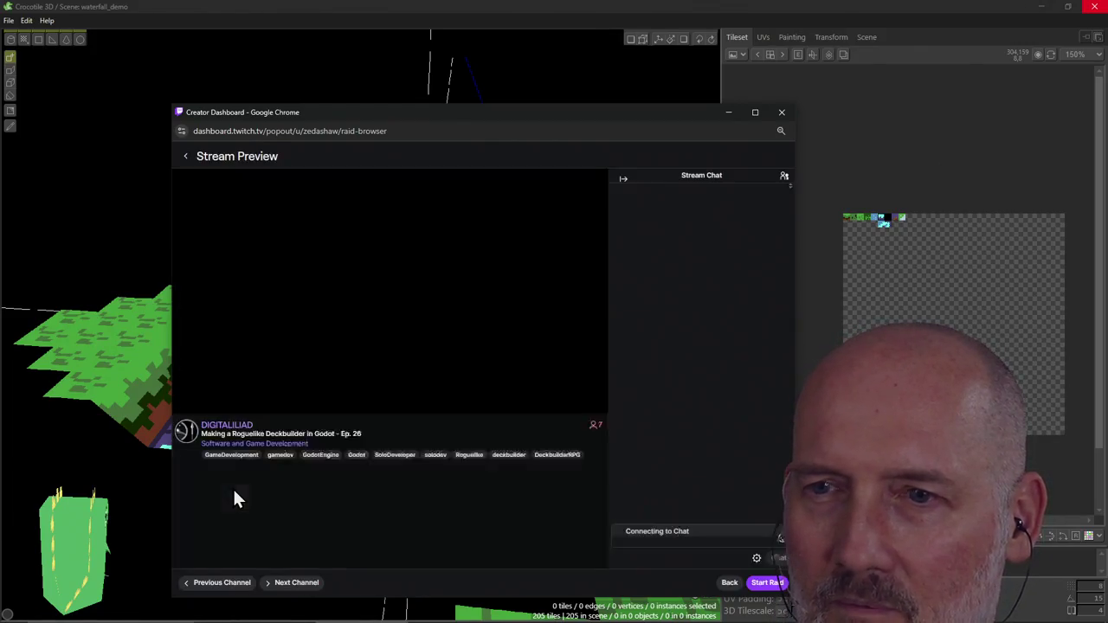
{"action": "left_click", "coordinate": [128, 296]}
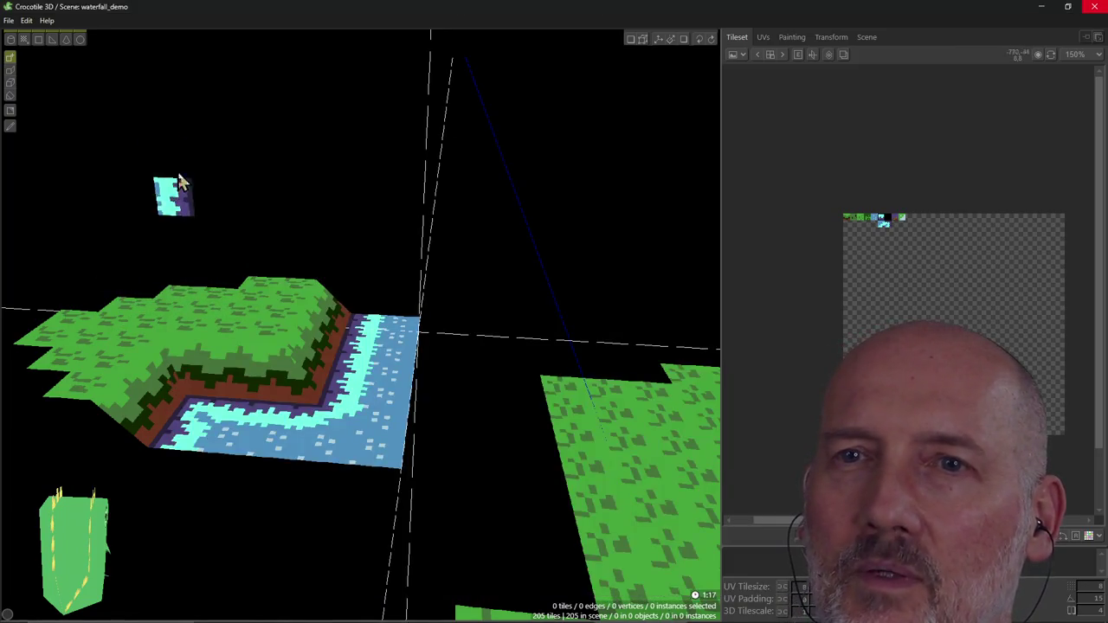
{"action": "key", "text": "alt+Tab"}
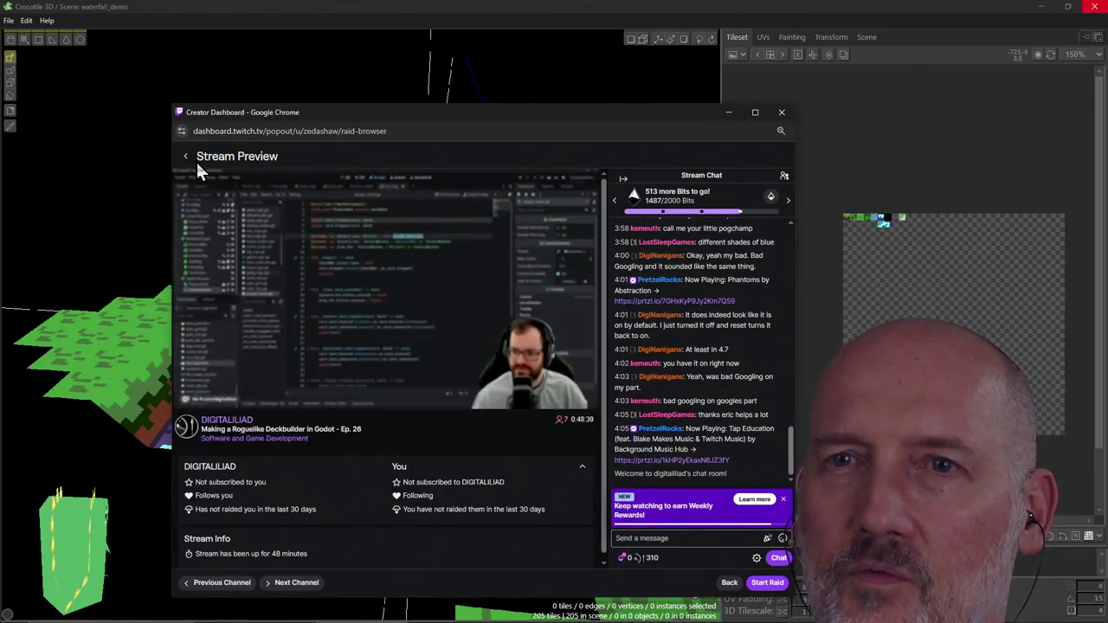
{"action": "left_click", "coordinate": [187, 161]}
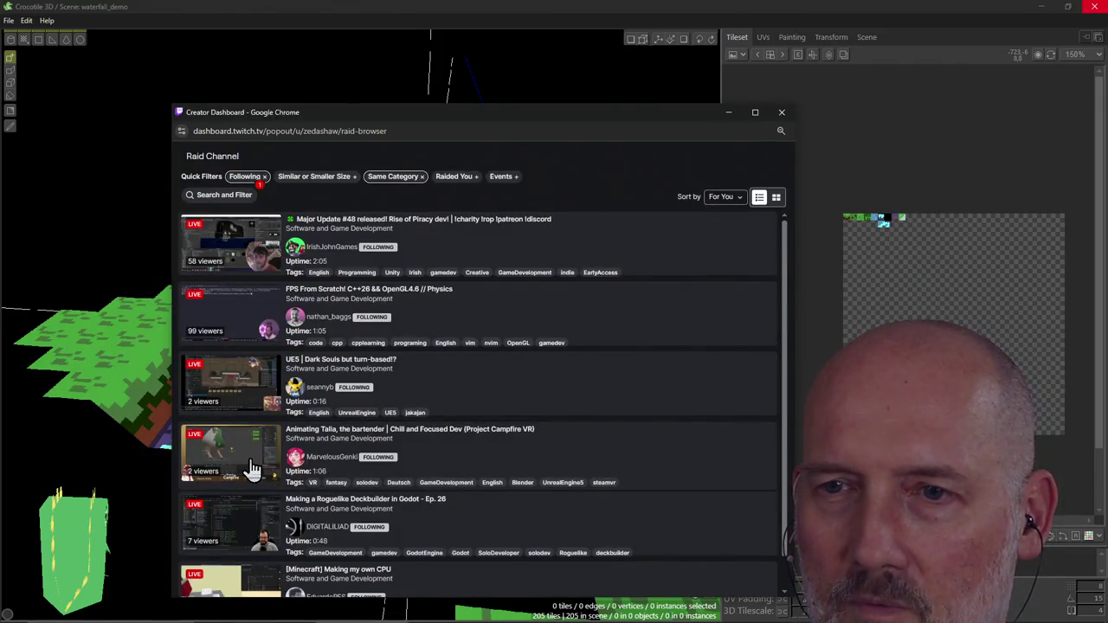
{"action": "left_click", "coordinate": [249, 459]}
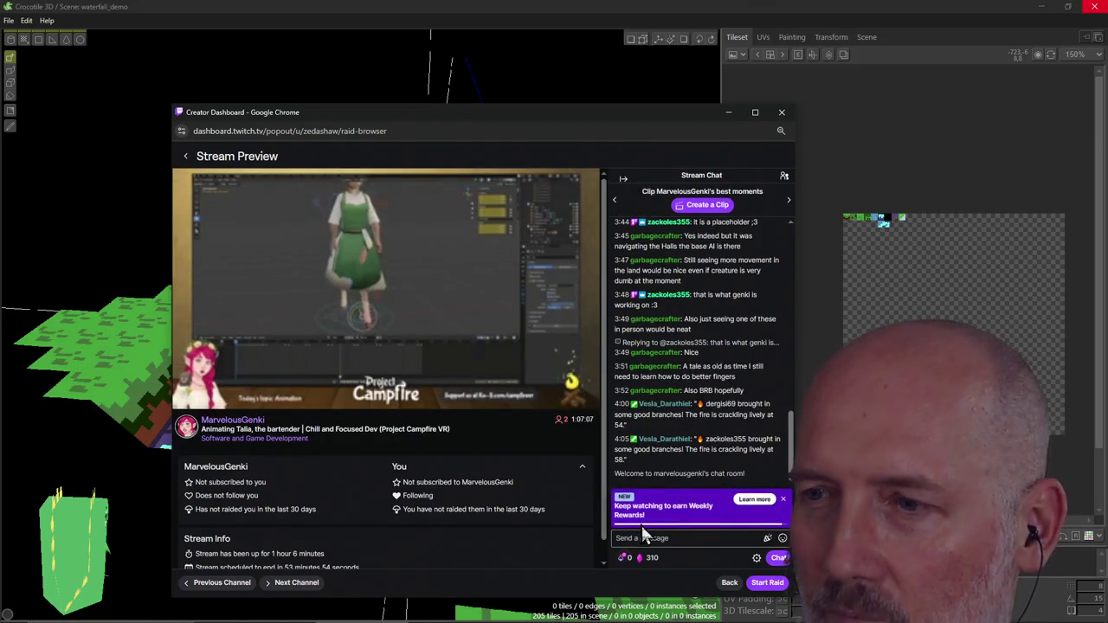
{"action": "left_click", "coordinate": [766, 583]}
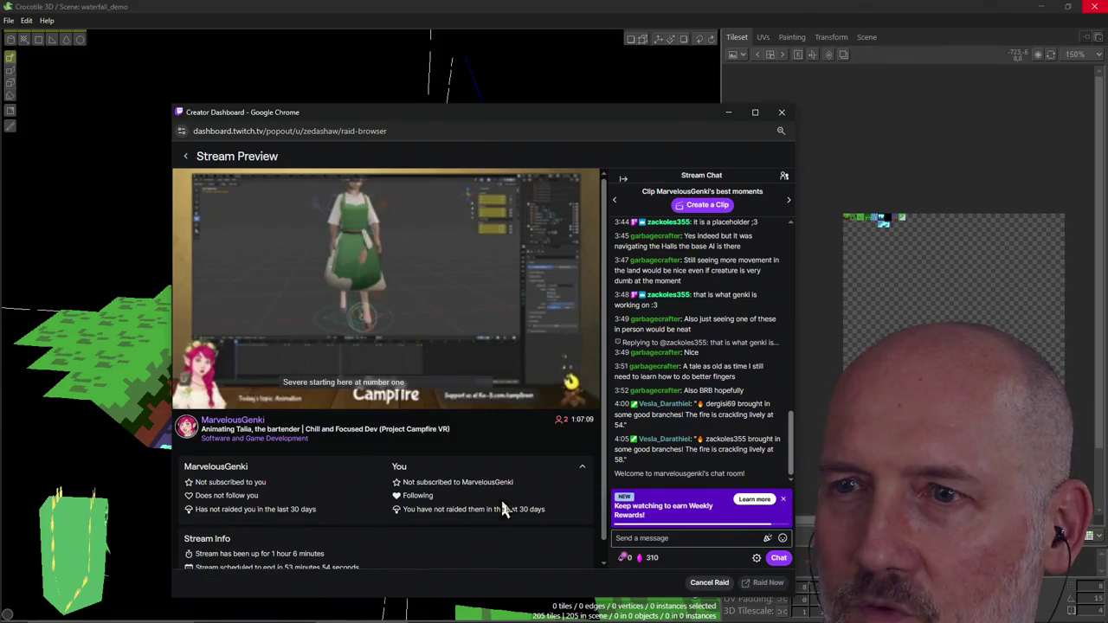